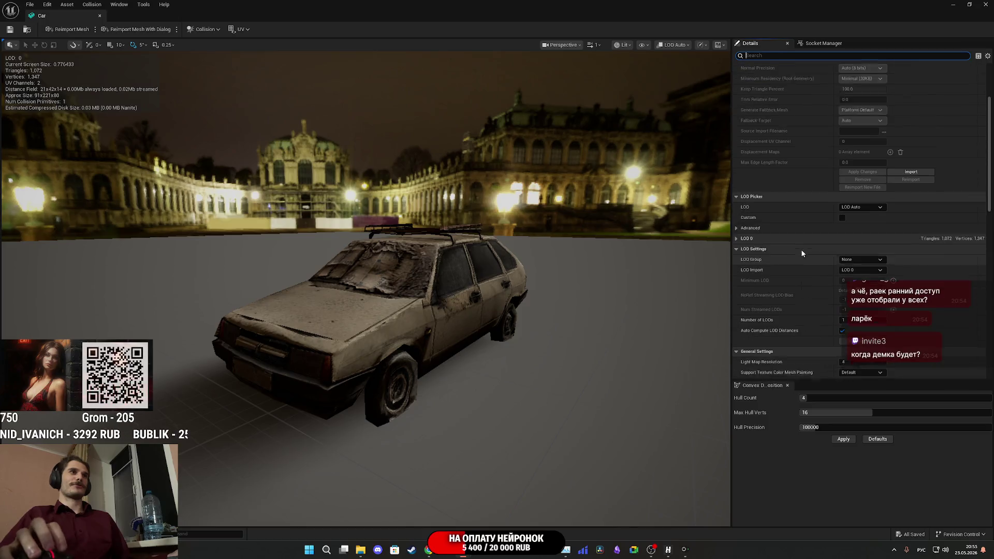
- Apply the LargeProp LOD group to the Car mesh and reduce Number of LODs to 3
{"action": "left_click", "coordinate": [859, 223]}
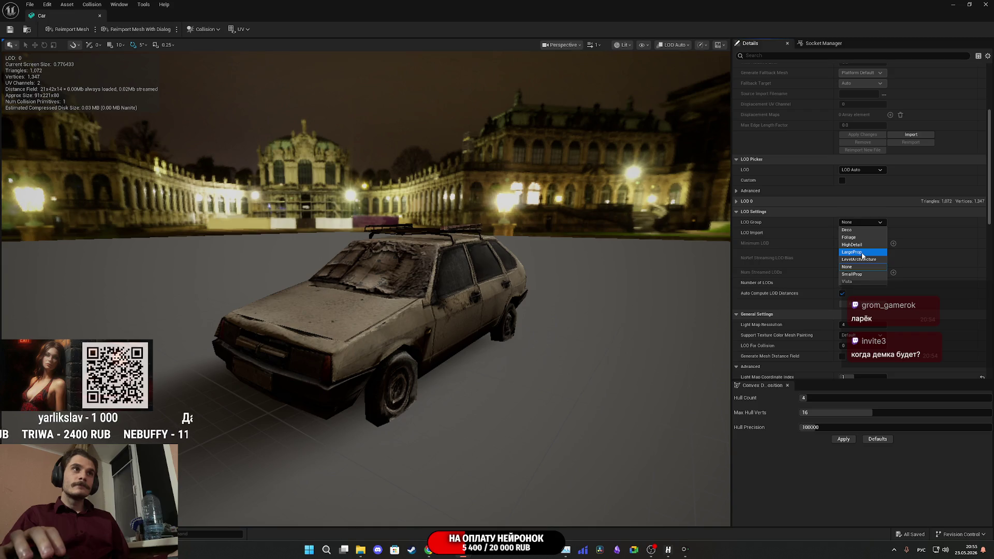
{"action": "left_click", "coordinate": [852, 252]}
{"action": "left_click", "coordinate": [558, 288]}
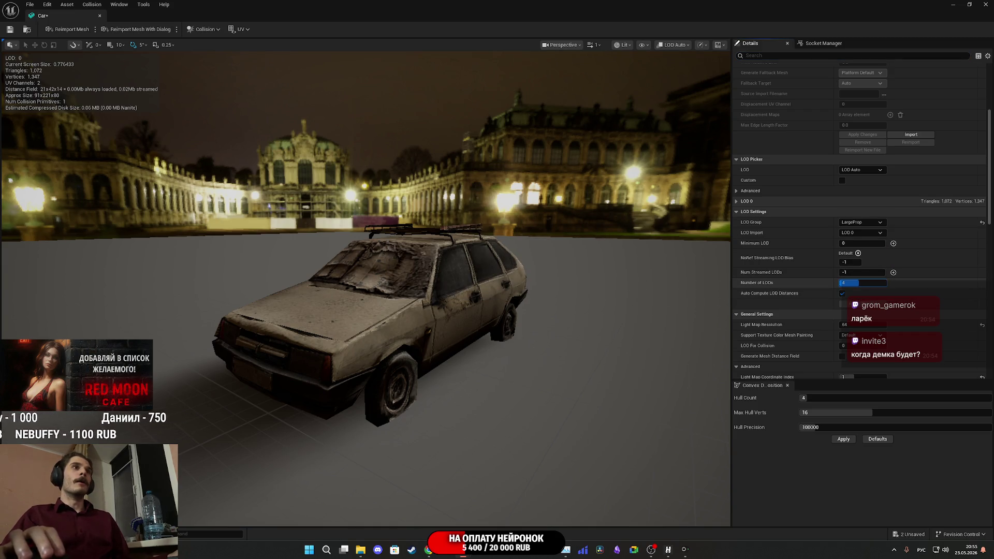
{"action": "left_click_drag", "start_coordinate": [859, 283], "coordinate": [859, 283]}
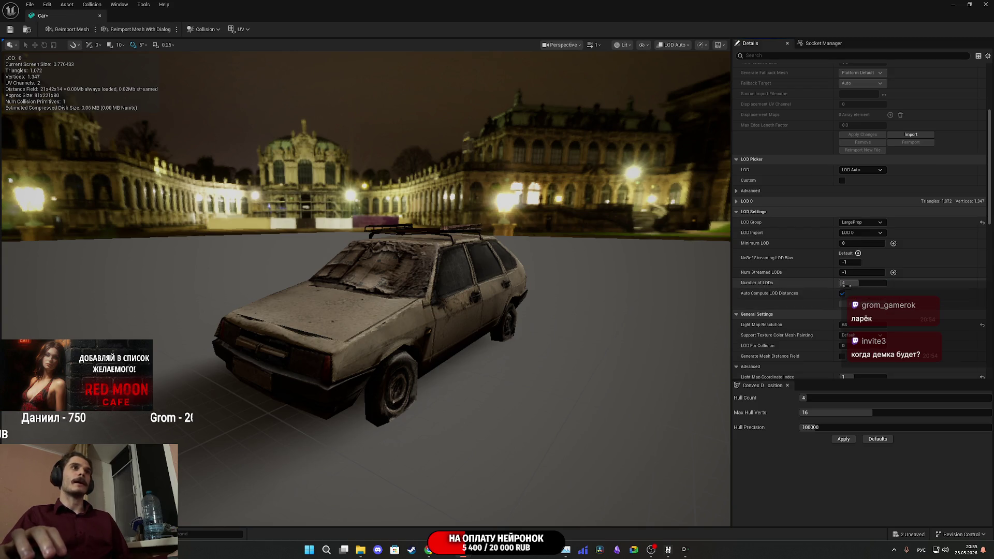
{"action": "left_click_drag", "start_coordinate": [859, 283], "coordinate": [847, 285]}
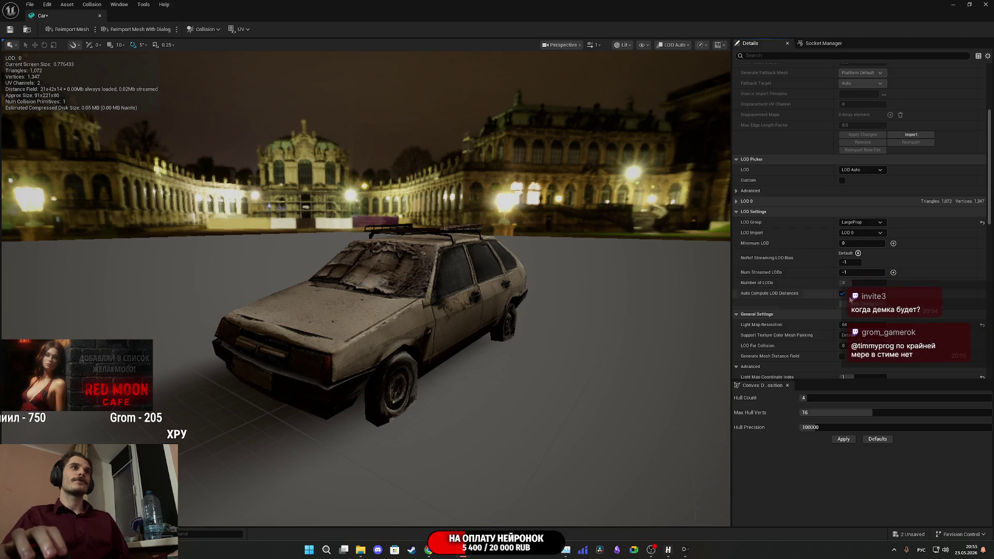
- Check the LOD preview and group lists, then enable Custom LOD picking
{"action": "left_click", "coordinate": [673, 44]}
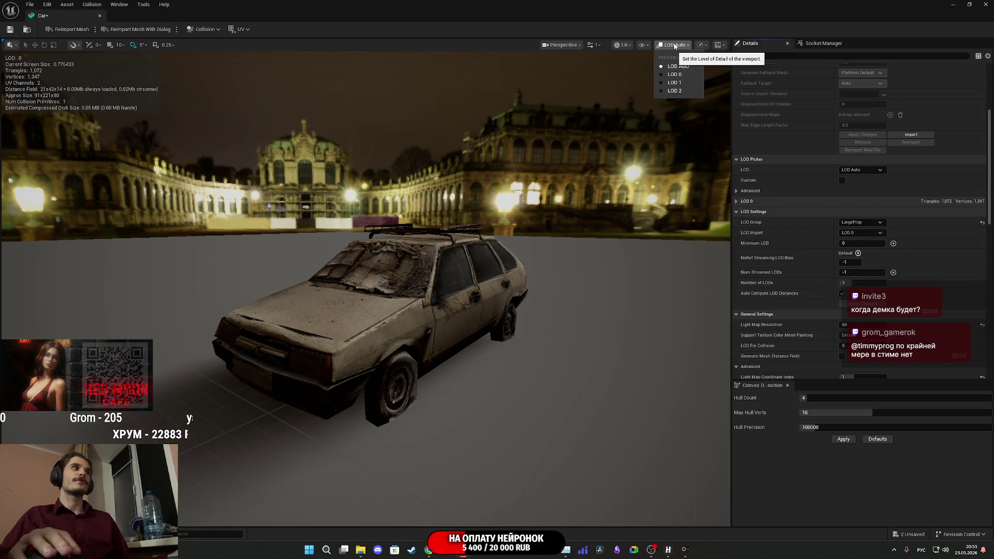
{"action": "left_click", "coordinate": [675, 45]}
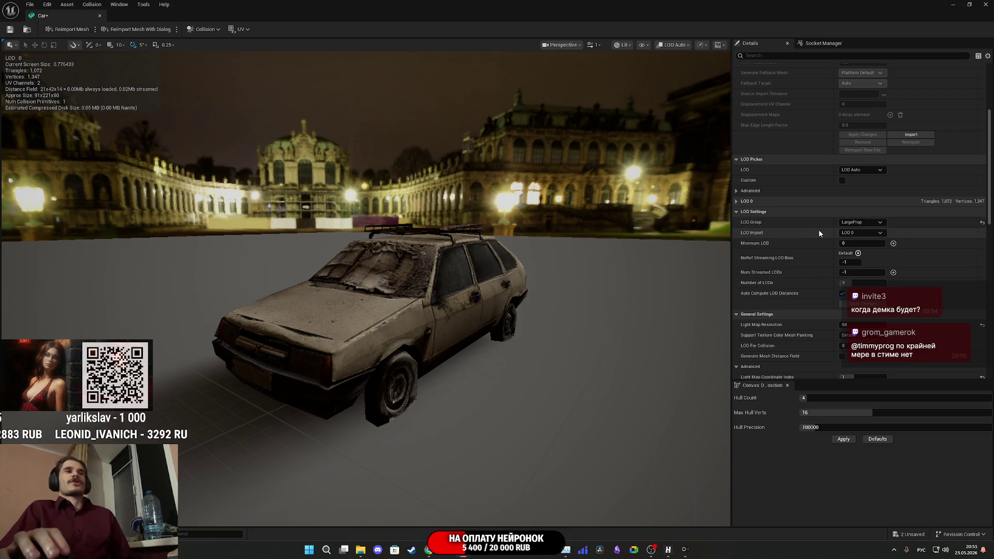
{"action": "left_click", "coordinate": [861, 222]}
{"action": "left_click", "coordinate": [861, 222]}
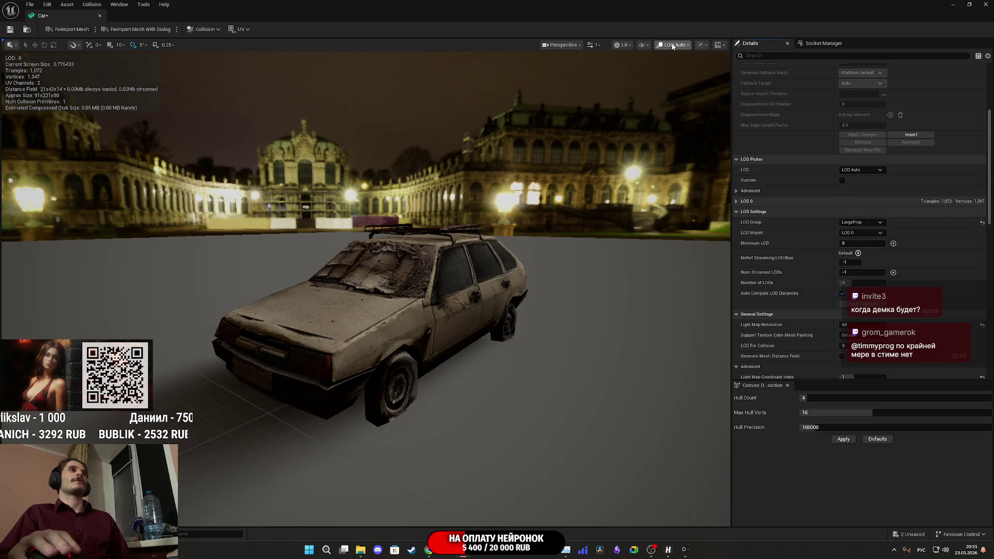
{"action": "left_click", "coordinate": [843, 181]}
- Scroll through the per-LOD settings and orbit the viewport to see the car's rear
{"action": "scroll", "coordinate": [809, 259], "scroll_direction": "down", "scroll_amount": 6}
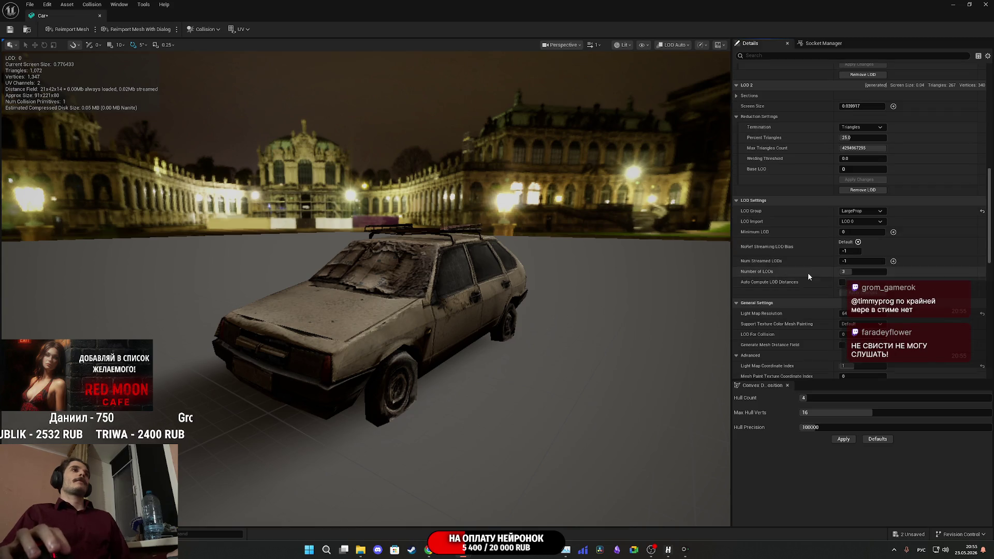
{"action": "scroll", "coordinate": [807, 269], "scroll_direction": "up", "scroll_amount": 6}
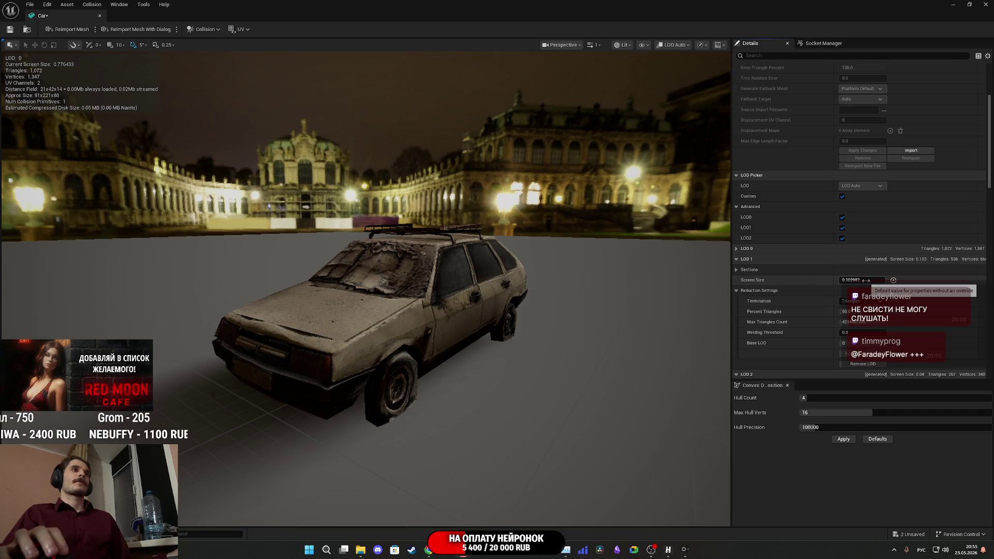
{"action": "scroll", "coordinate": [373, 290], "scroll_direction": "down", "scroll_amount": 10}
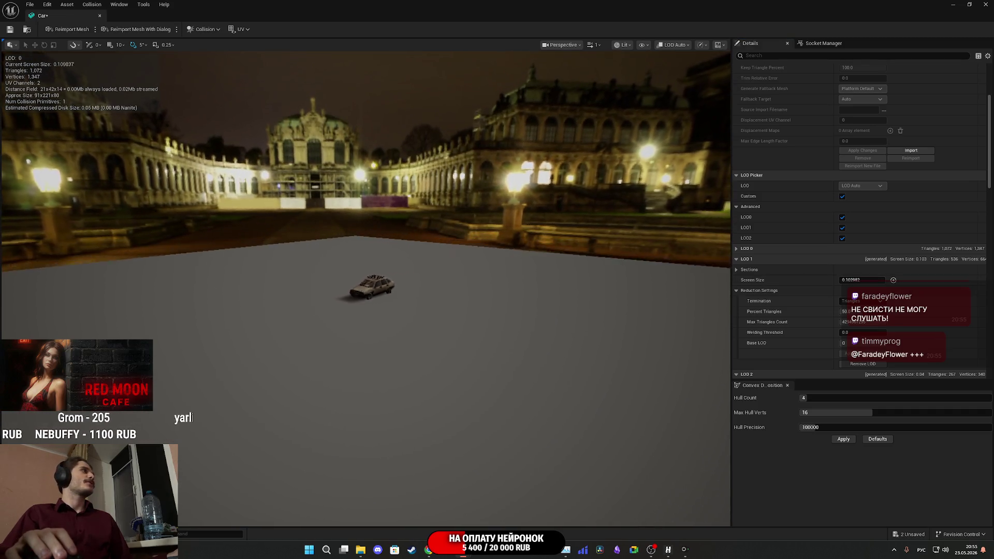
{"action": "scroll", "coordinate": [371, 290], "scroll_direction": "up", "scroll_amount": 4}
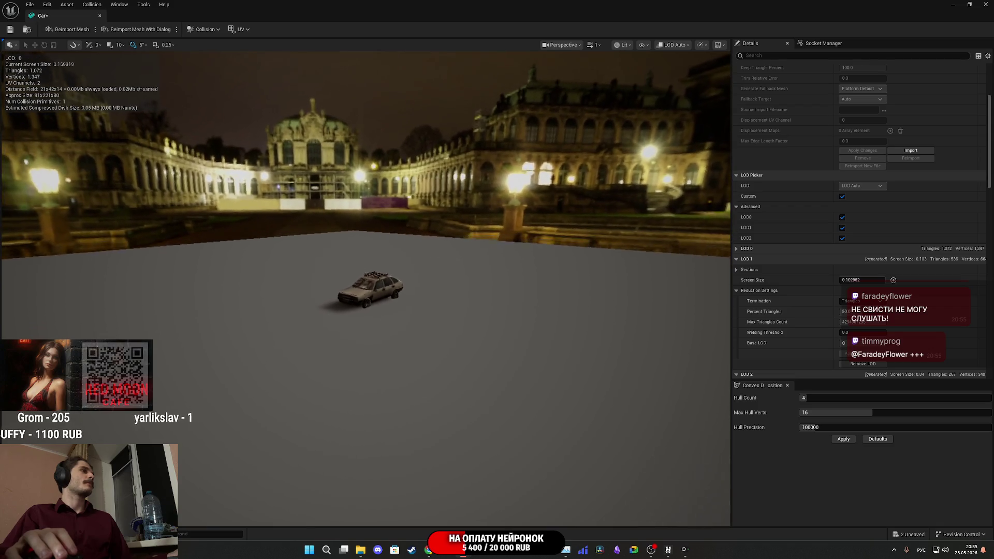
{"action": "scroll", "coordinate": [370, 290], "scroll_direction": "up", "scroll_amount": 5}
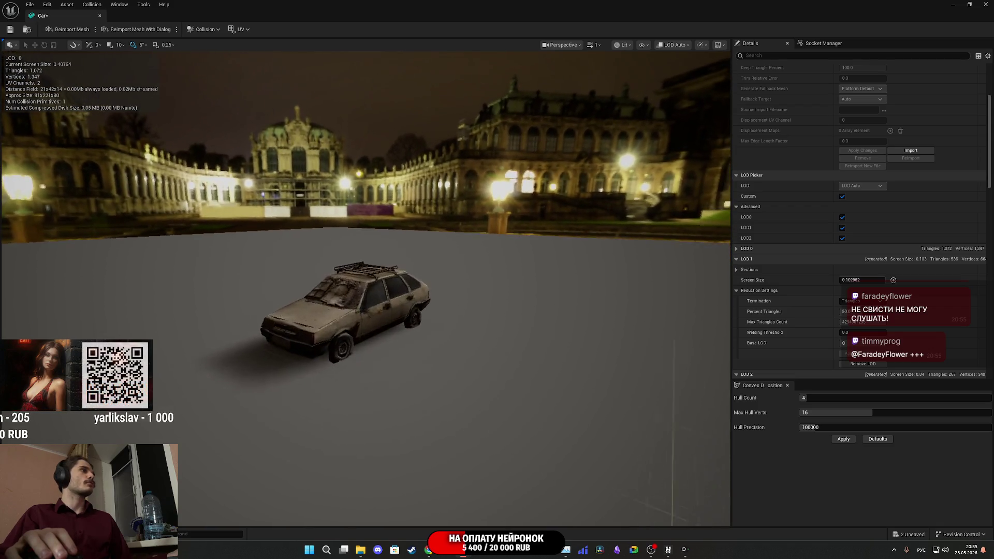
{"action": "scroll", "coordinate": [371, 290], "scroll_direction": "up", "scroll_amount": 5}
{"action": "left_click_drag", "start_coordinate": [370, 290], "coordinate": [331, 290]}
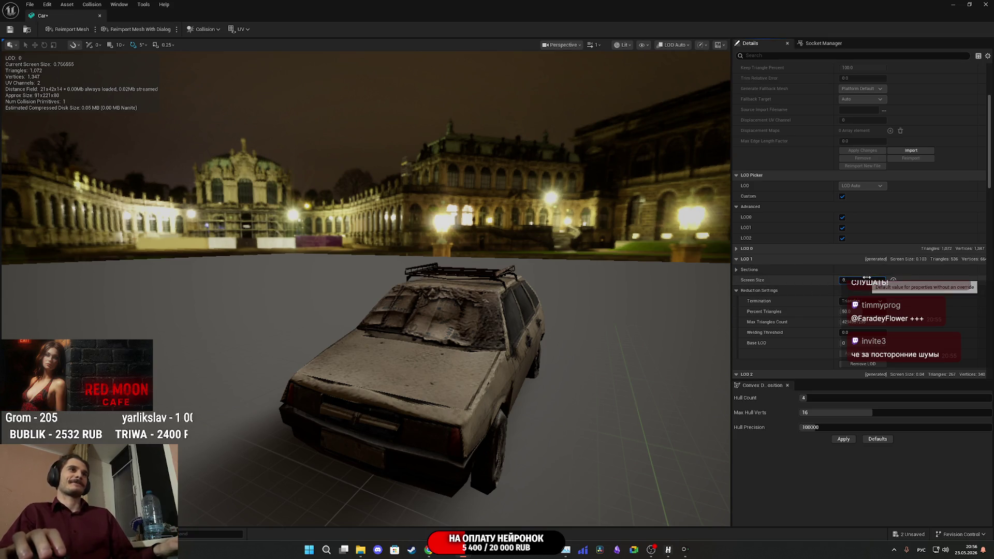
- Set the Car mesh's LOD 1 screen size to 0.35
{"action": "left_click", "coordinate": [867, 279]}
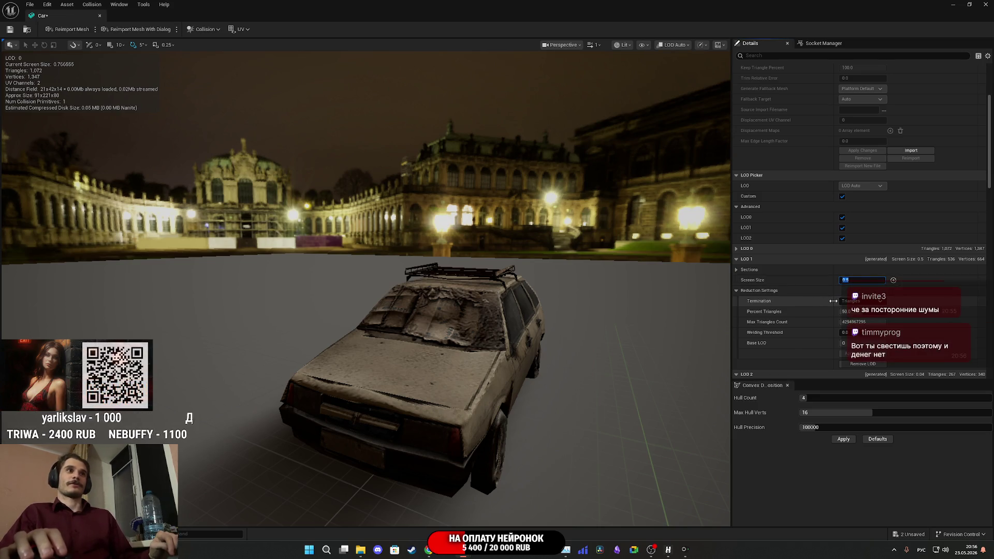
{"action": "scroll", "coordinate": [366, 290], "scroll_direction": "down", "scroll_amount": 5}
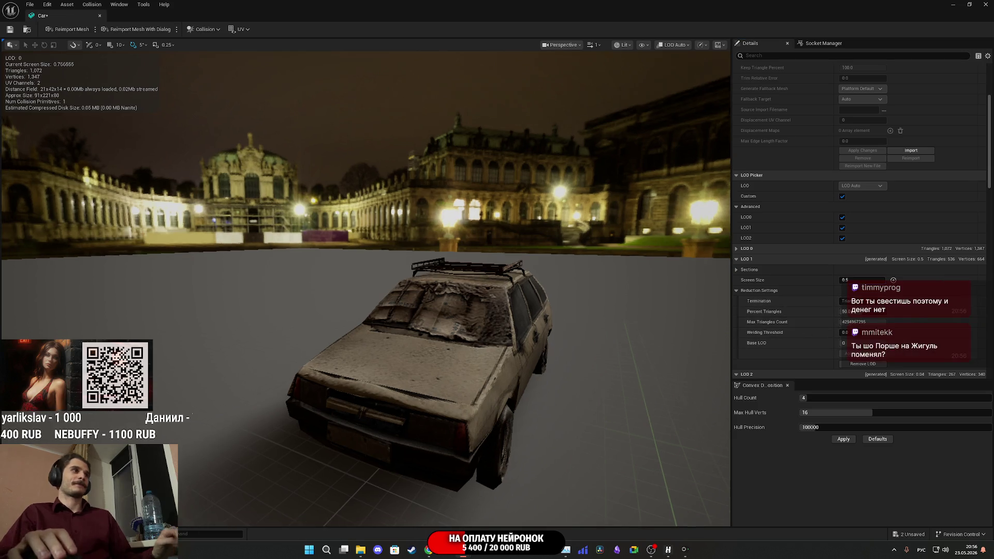
{"action": "mouse_move", "coordinate": [365, 290]}
{"action": "left_mouse_down"}
{"action": "mouse_move", "coordinate": [331, 293]}
{"action": "mouse_move", "coordinate": [331, 217]}
{"action": "left_mouse_up"}
{"action": "left_click", "coordinate": [853, 280]}
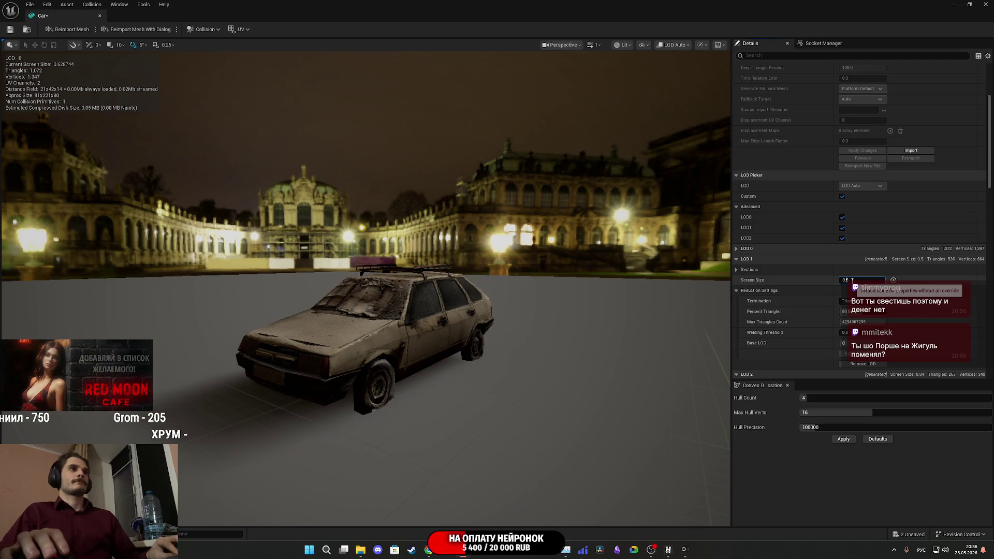
{"action": "type", "text": "0.35"}
{"action": "key", "text": "Return"}
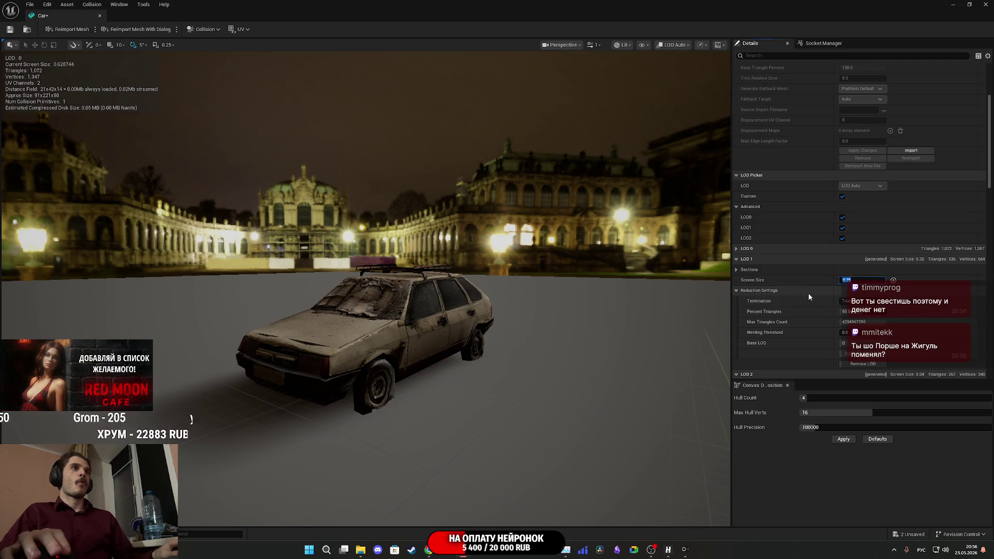
{"action": "scroll", "coordinate": [849, 280], "scroll_direction": "down", "scroll_amount": 3}
- Set LOD 2 screen size to 0.1, preview LOD 0 up close, and close the editor
{"action": "left_click", "coordinate": [863, 247]}
{"action": "key", "text": "BackSpace"}
{"action": "type", "text": "0.1"}
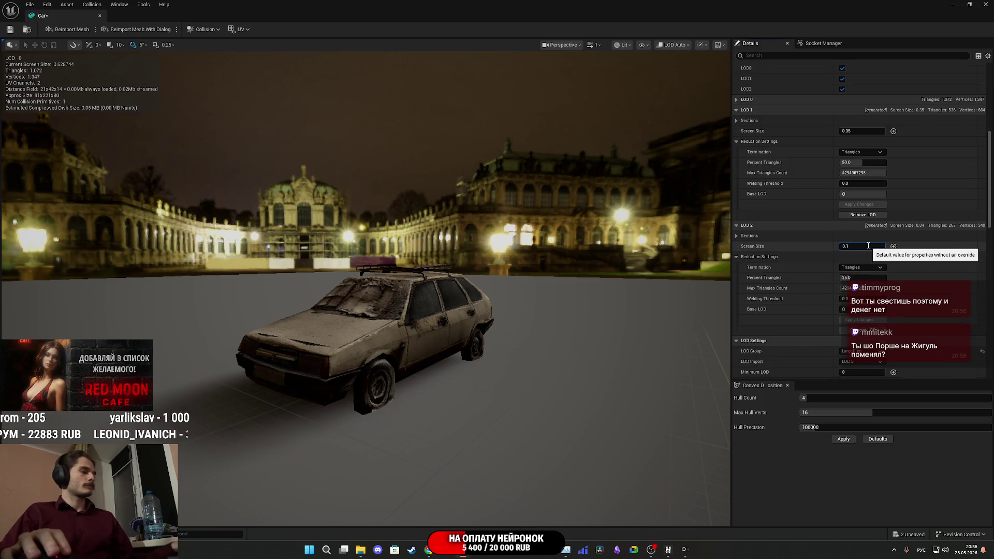
{"action": "key", "text": "Return"}
{"action": "scroll", "coordinate": [363, 290], "scroll_direction": "down", "scroll_amount": 10}
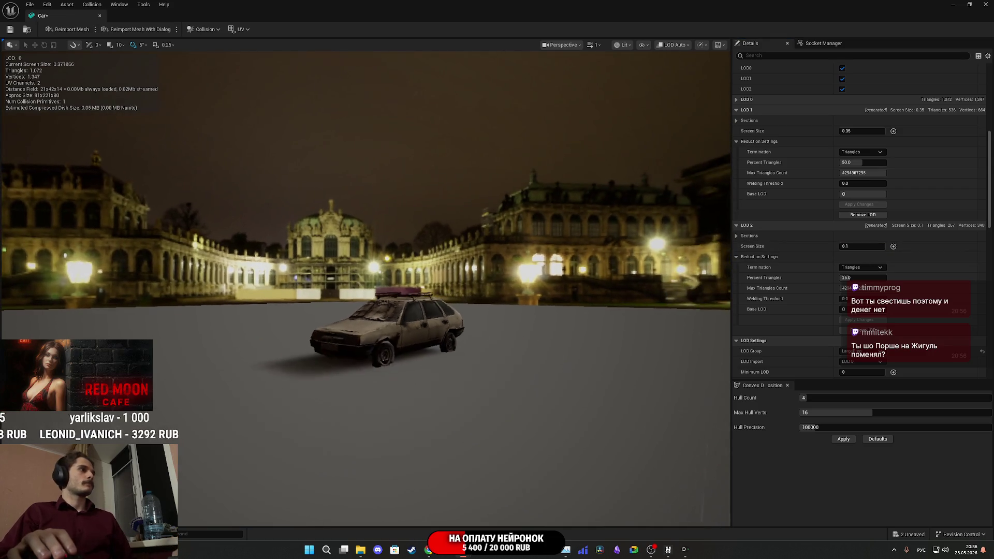
{"action": "scroll", "coordinate": [357, 295], "scroll_direction": "down", "scroll_amount": 5}
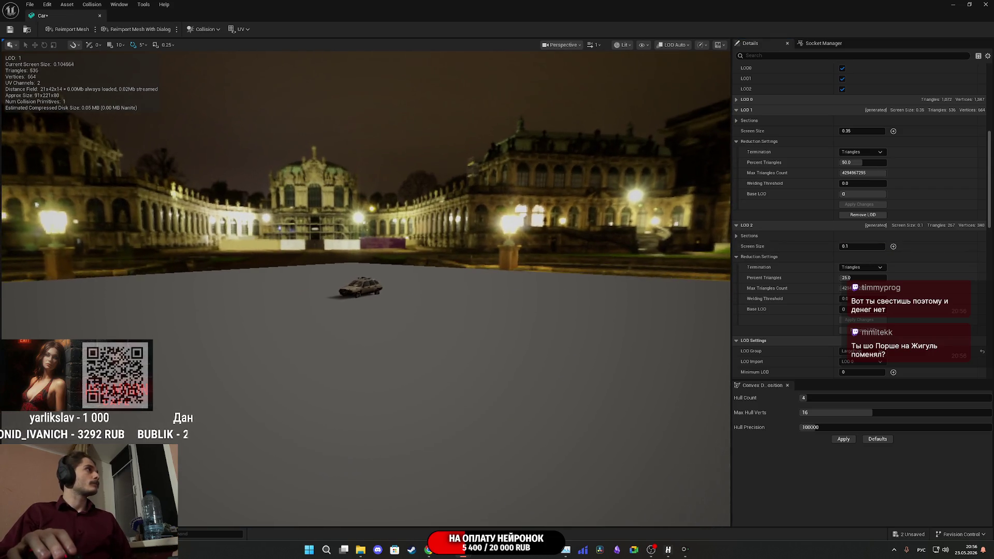
{"action": "scroll", "coordinate": [363, 295], "scroll_direction": "up", "scroll_amount": 3}
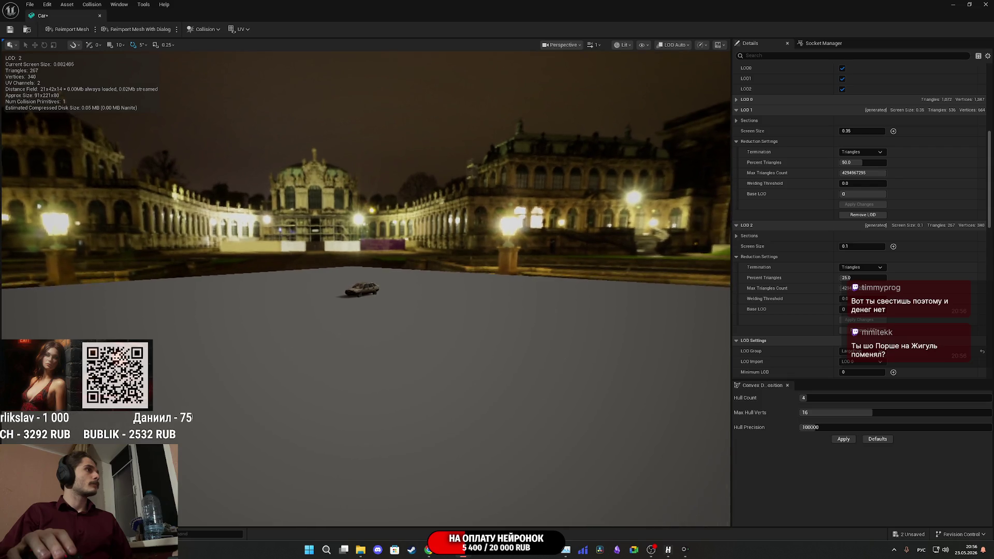
{"action": "left_click_drag", "start_coordinate": [225, 75], "coordinate": [224, 75]}
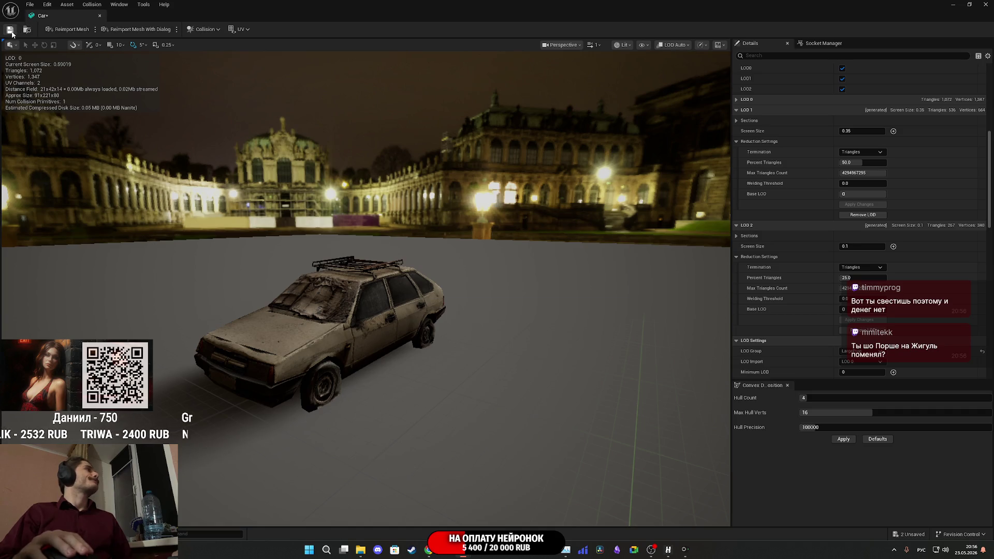
{"action": "left_click", "coordinate": [987, 4]}
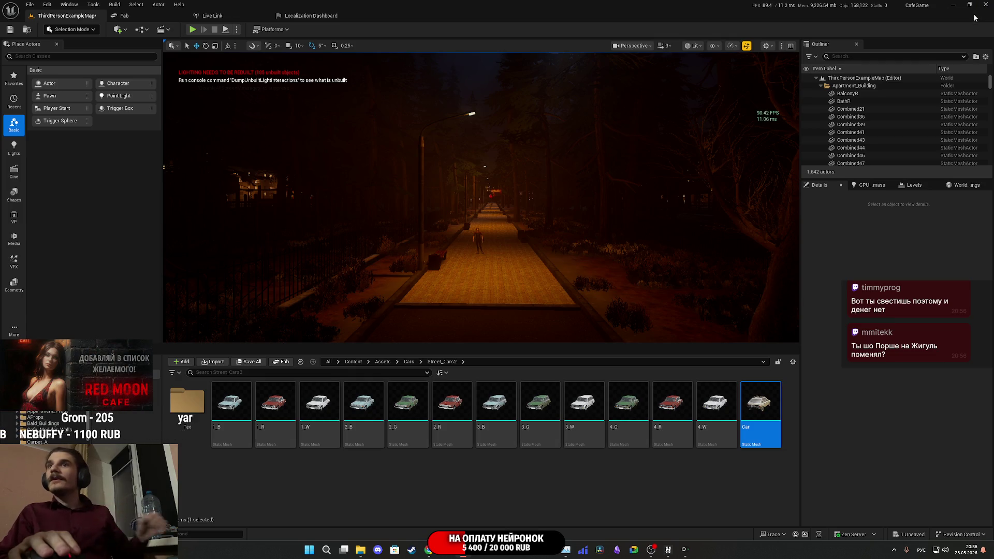
- Fly the level view over the parked cars and select the station wagon 1_W
{"action": "left_click_drag", "start_coordinate": [461, 244], "coordinate": [463, 239]}
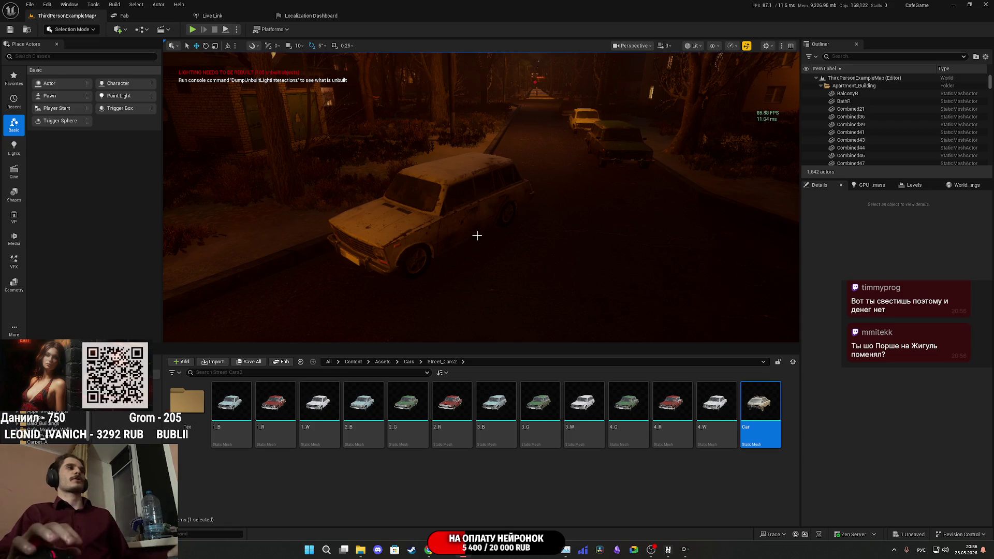
{"action": "left_click_drag", "start_coordinate": [477, 236], "coordinate": [503, 218]}
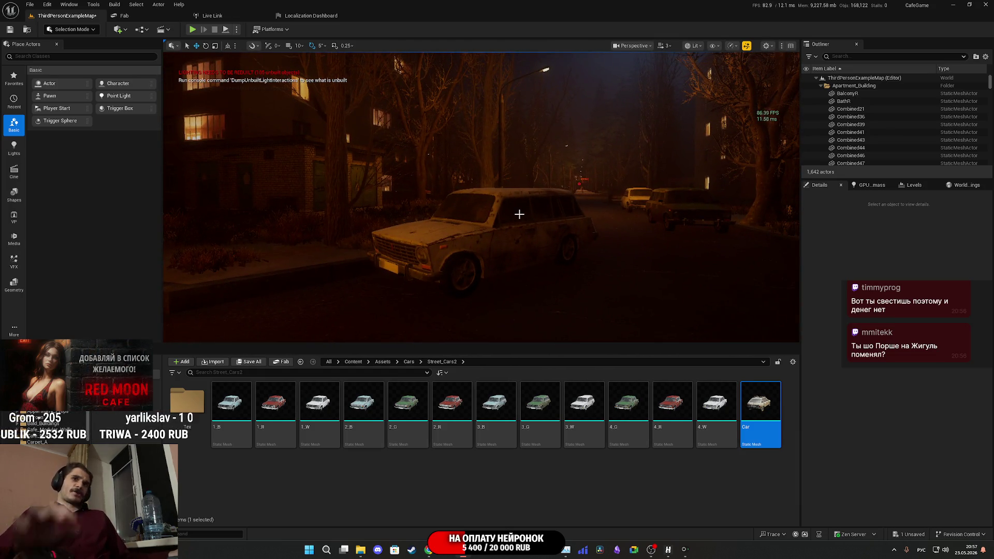
{"action": "left_click_drag", "start_coordinate": [552, 212], "coordinate": [554, 212]}
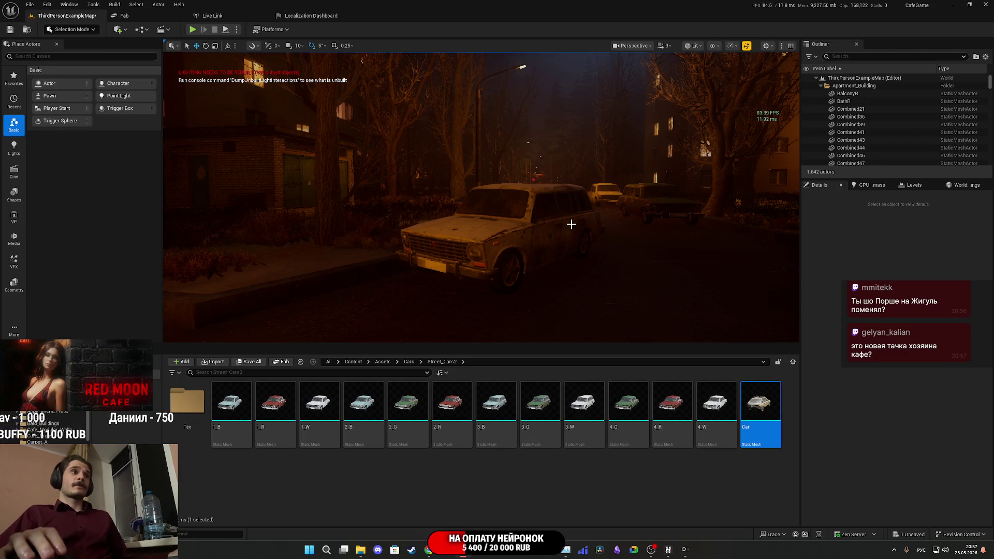
{"action": "left_click", "coordinate": [557, 221]}
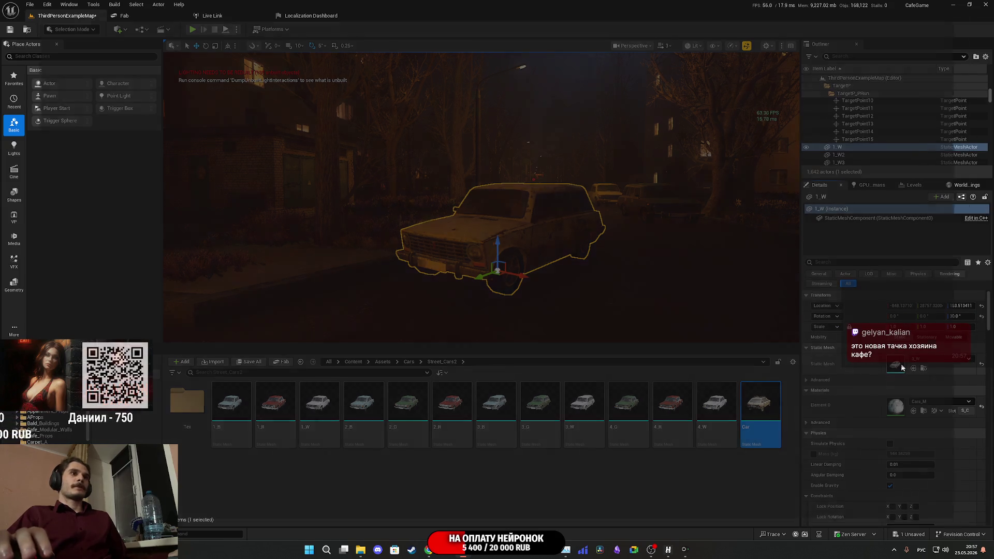
- Open the blue 1_B car mesh in the Static Mesh Editor
{"action": "double_click", "coordinate": [898, 366]}
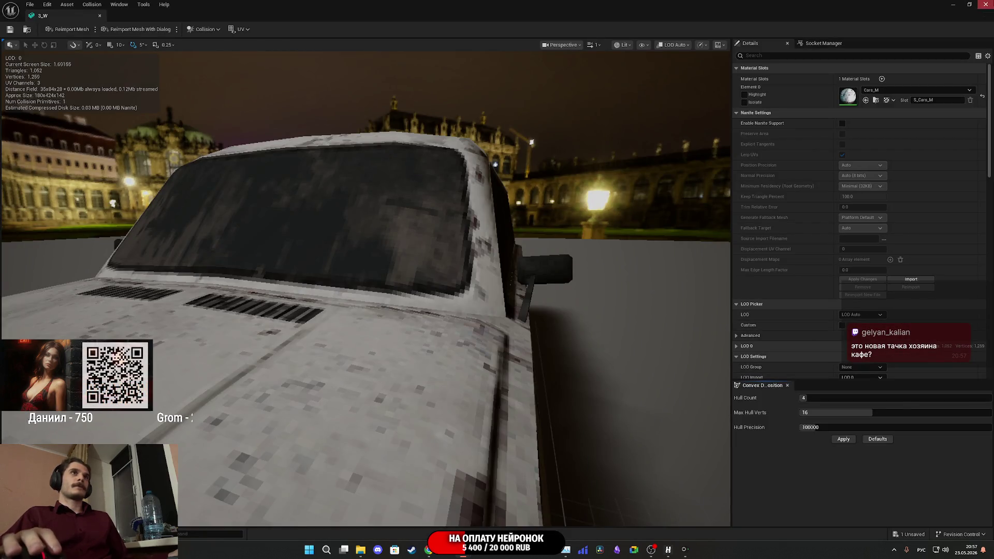
{"action": "left_click", "coordinate": [985, 4]}
{"action": "left_click", "coordinate": [231, 409]}
{"action": "double_click", "coordinate": [233, 412]}
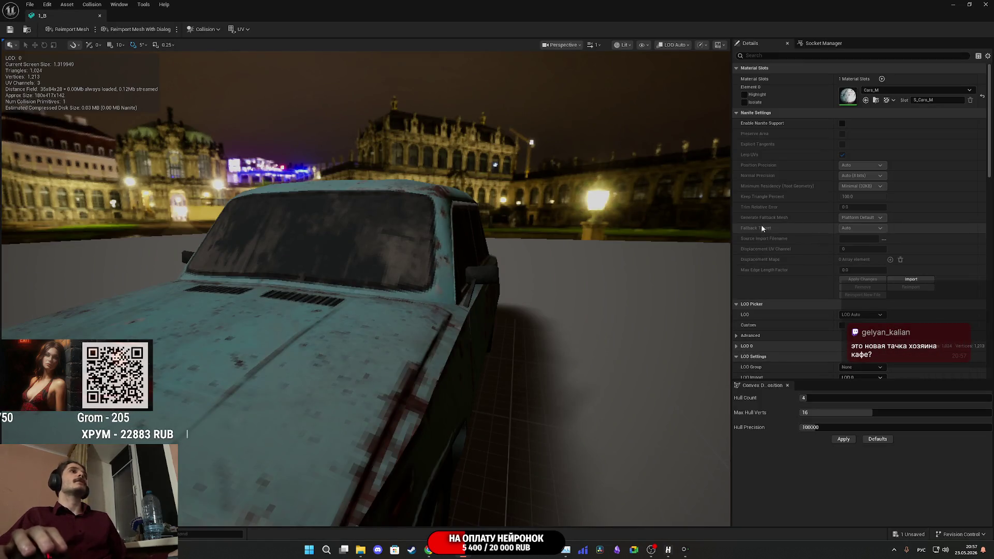
{"action": "scroll", "coordinate": [762, 228], "scroll_direction": "down", "scroll_amount": 5}
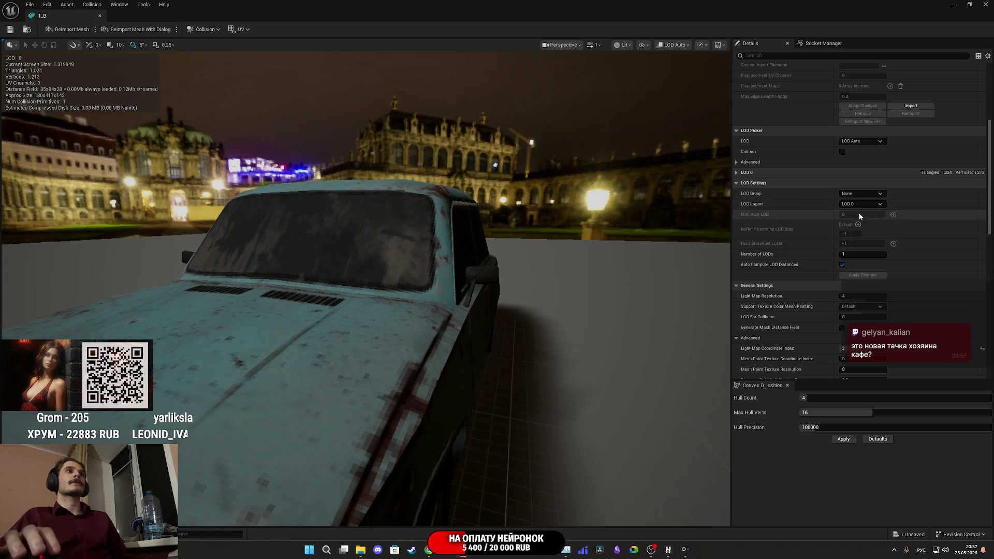
- Apply the LargeProp LOD group with three LODs and enable Custom LOD picking
{"action": "left_click", "coordinate": [859, 193]}
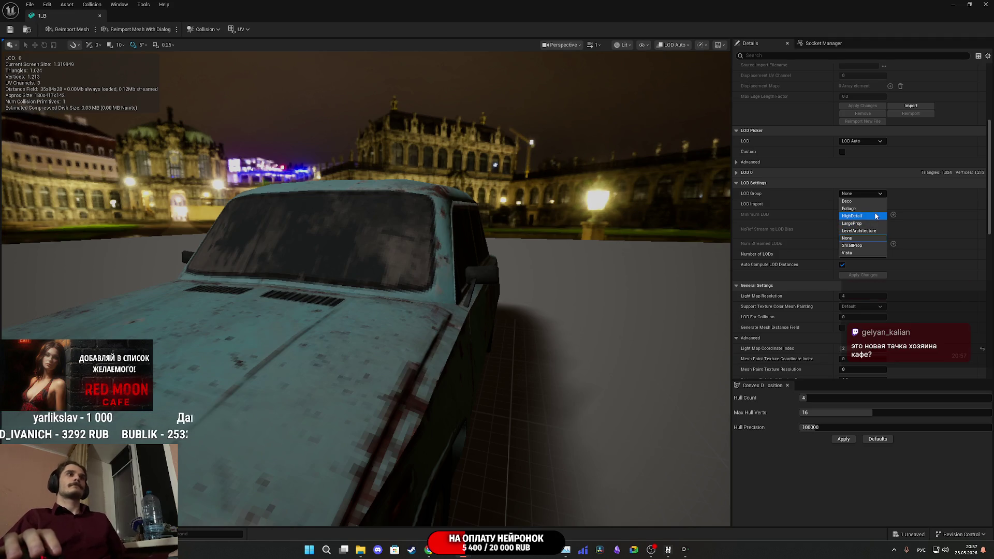
{"action": "left_click", "coordinate": [866, 225]}
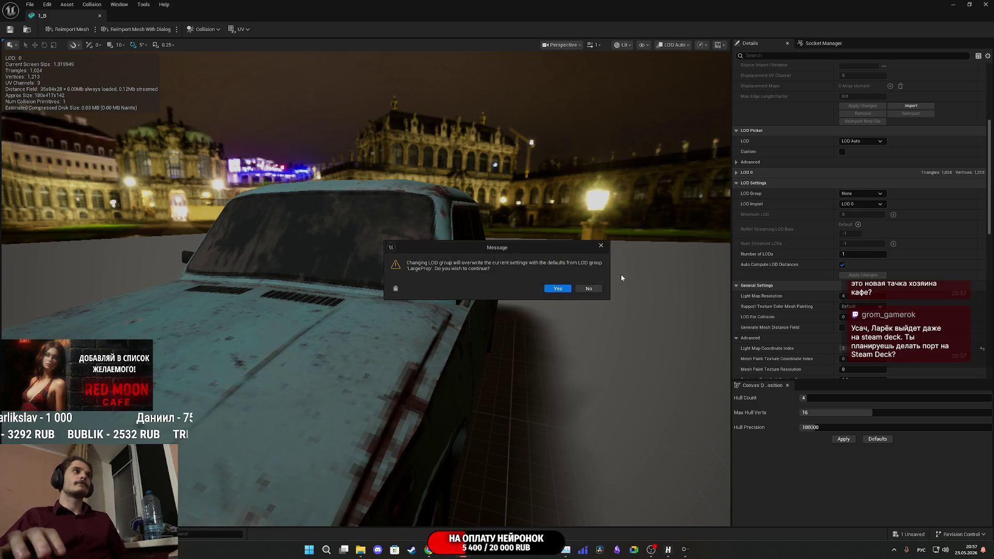
{"action": "left_click", "coordinate": [557, 292]}
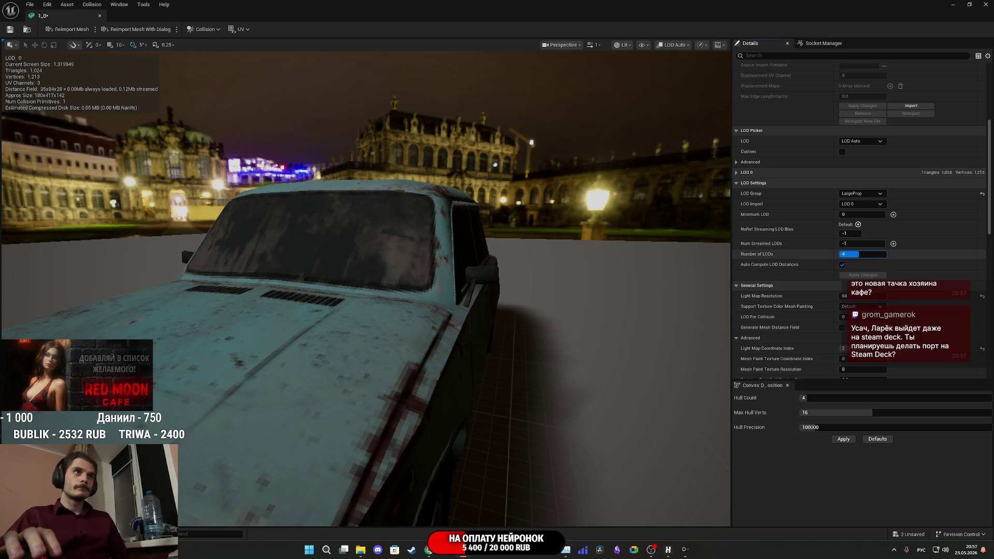
{"action": "type", "text": "3"}
{"action": "left_click", "coordinate": [852, 275]}
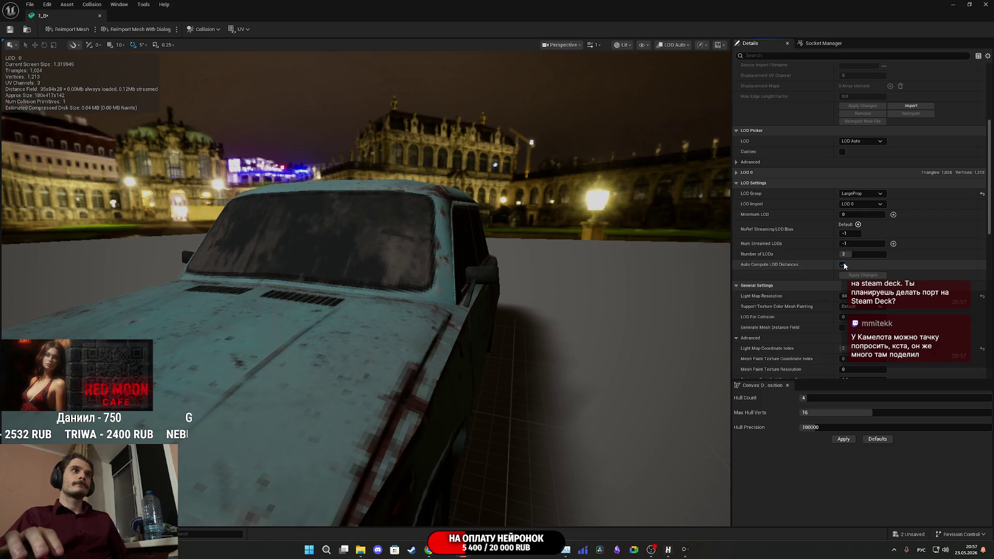
{"action": "left_click", "coordinate": [843, 152]}
{"action": "scroll", "coordinate": [827, 238], "scroll_direction": "down", "scroll_amount": 1}
{"action": "scroll", "coordinate": [827, 238], "scroll_direction": "down", "scroll_amount": 1}
{"action": "left_click", "coordinate": [864, 187]}
{"action": "type", "text": "0.3"}
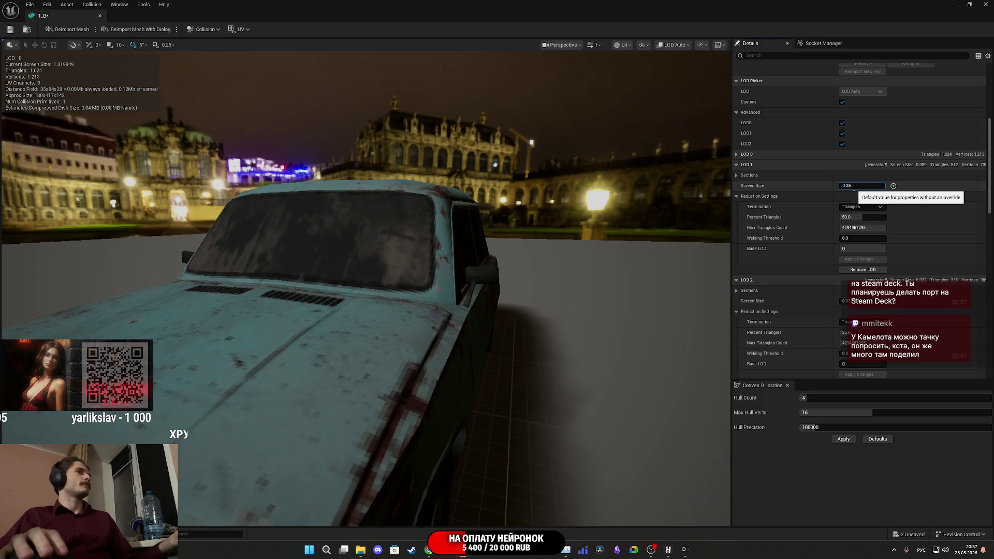
- Set the blue car's LOD 1 screen size to 0.35 and zoom out to watch the switch
{"action": "type", "text": "5"}
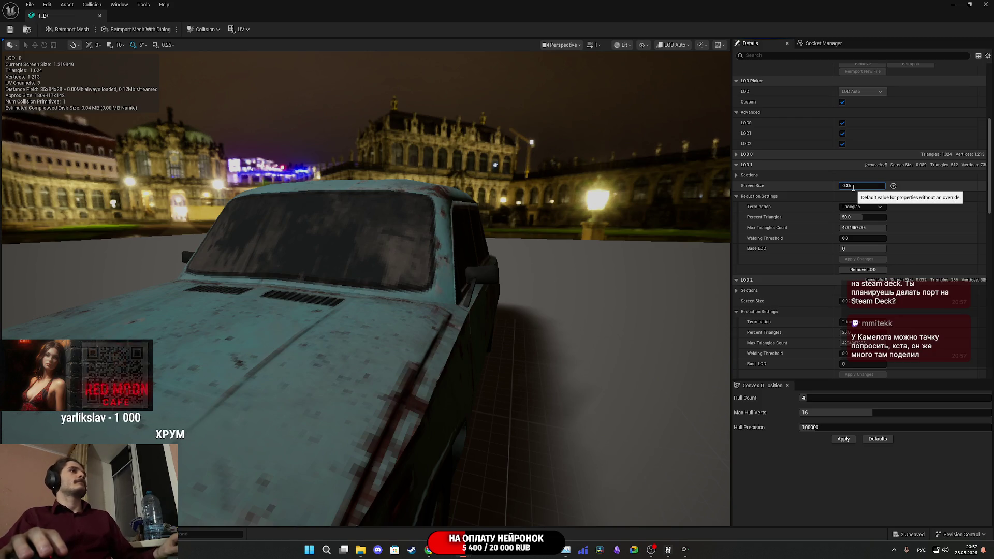
{"action": "key", "text": "Return"}
{"action": "left_click_drag", "start_coordinate": [575, 248], "coordinate": [565, 342]}
{"action": "scroll", "coordinate": [829, 278], "scroll_direction": "down", "scroll_amount": 5}
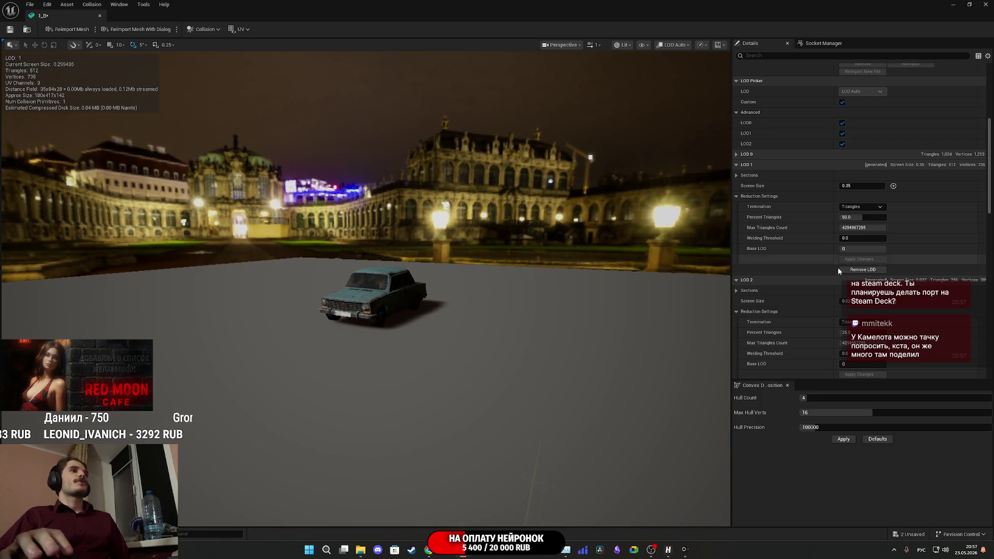
{"action": "scroll", "coordinate": [825, 280], "scroll_direction": "up", "scroll_amount": 2}
{"action": "scroll", "coordinate": [819, 275], "scroll_direction": "down", "scroll_amount": 2}
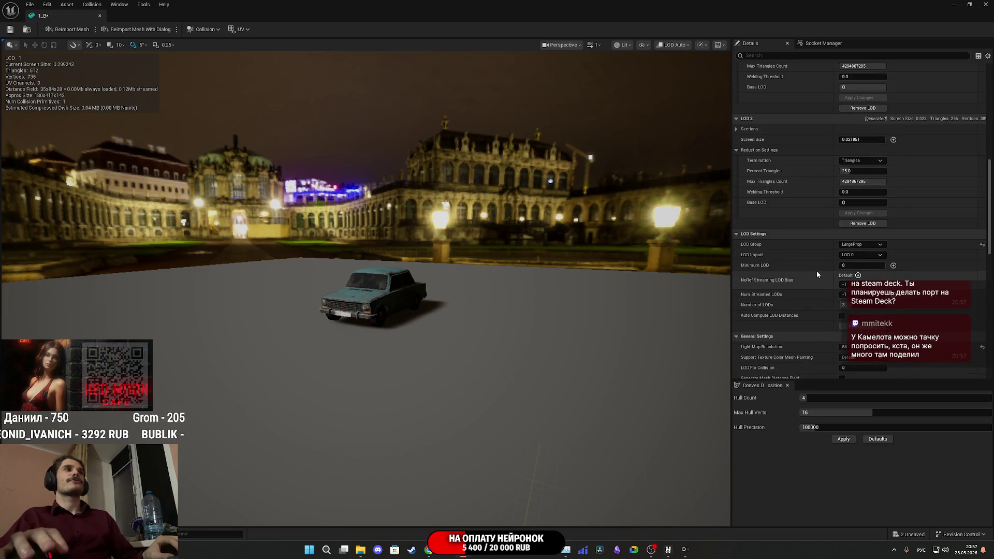
- Enter 0.1 as the blue car's LOD 2 screen size
{"action": "left_click", "coordinate": [865, 142]}
{"action": "key", "text": "BackSpace"}
{"action": "key", "text": "BackSpace"}
{"action": "key", "text": "BackSpace"}
{"action": "type", "text": "1"}
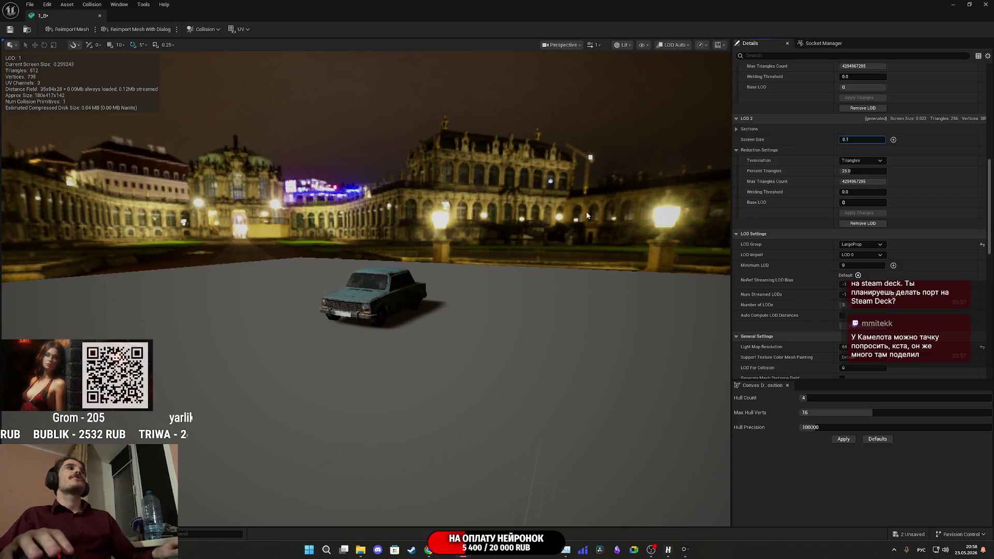
{"action": "key", "text": "Return"}
{"action": "scroll", "coordinate": [544, 219], "scroll_direction": "down", "scroll_amount": 5}
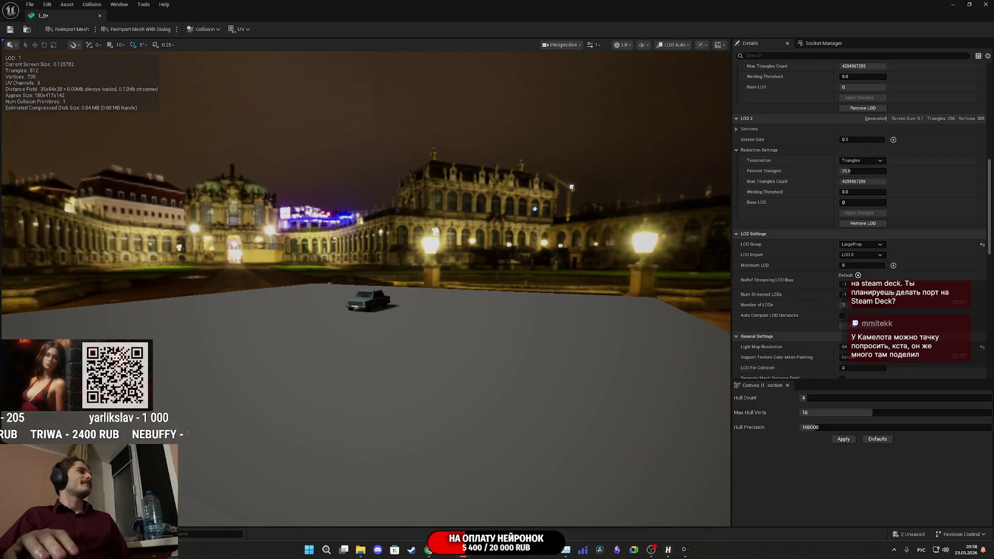
{"action": "scroll", "coordinate": [545, 219], "scroll_direction": "up", "scroll_amount": 2}
{"action": "scroll", "coordinate": [579, 176], "scroll_direction": "up", "scroll_amount": 4}
- Change LOD 2 screen size to 0.15, save the blue car mesh, and close it
{"action": "left_click", "coordinate": [866, 139]}
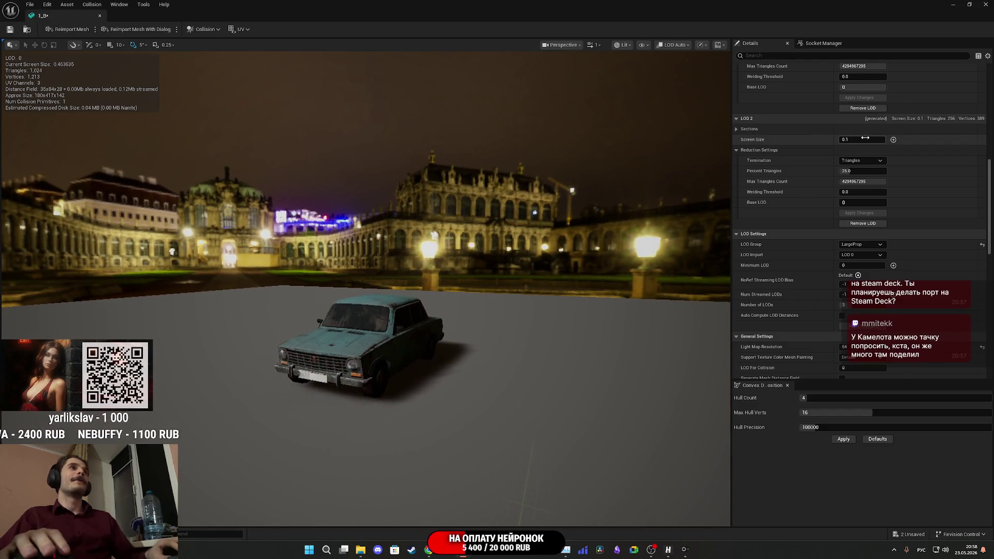
{"action": "type", "text": "5"}
{"action": "key", "text": "Return"}
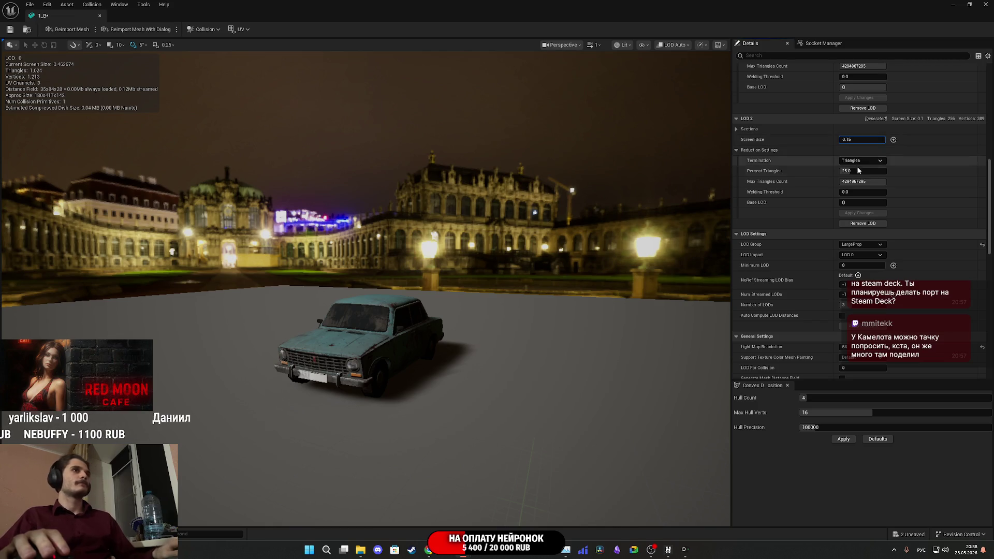
{"action": "scroll", "coordinate": [365, 282], "scroll_direction": "down", "scroll_amount": 5}
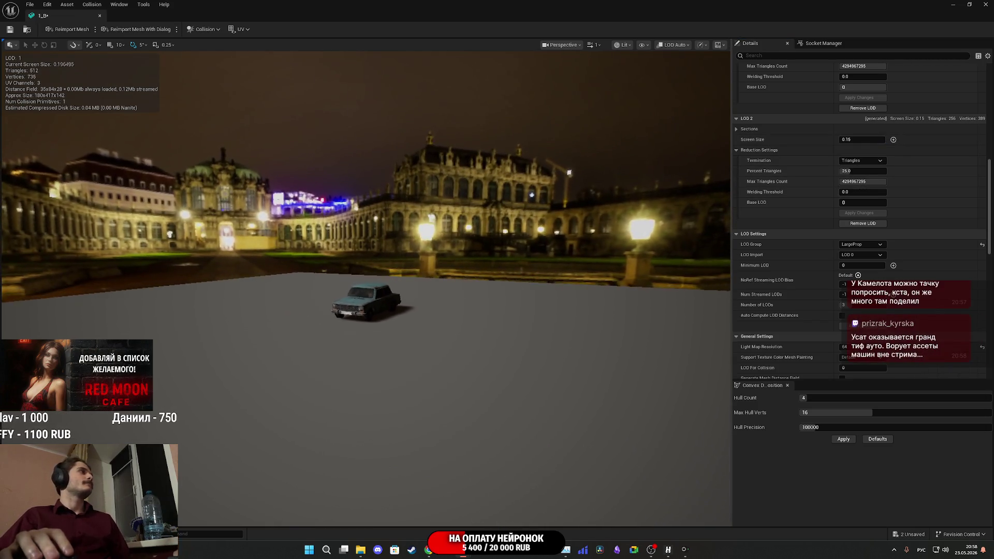
{"action": "scroll", "coordinate": [365, 300], "scroll_direction": "up", "scroll_amount": 5}
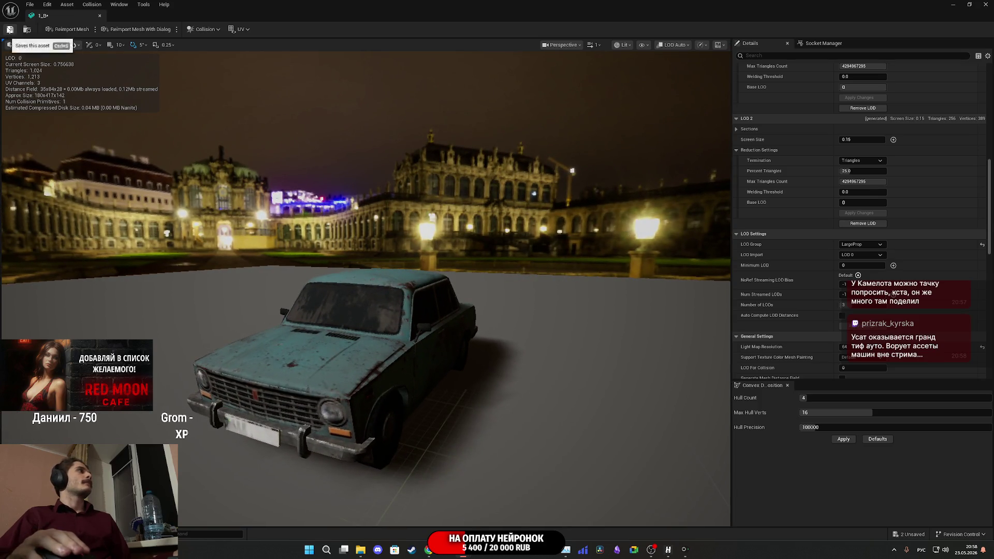
{"action": "left_click", "coordinate": [10, 30]}
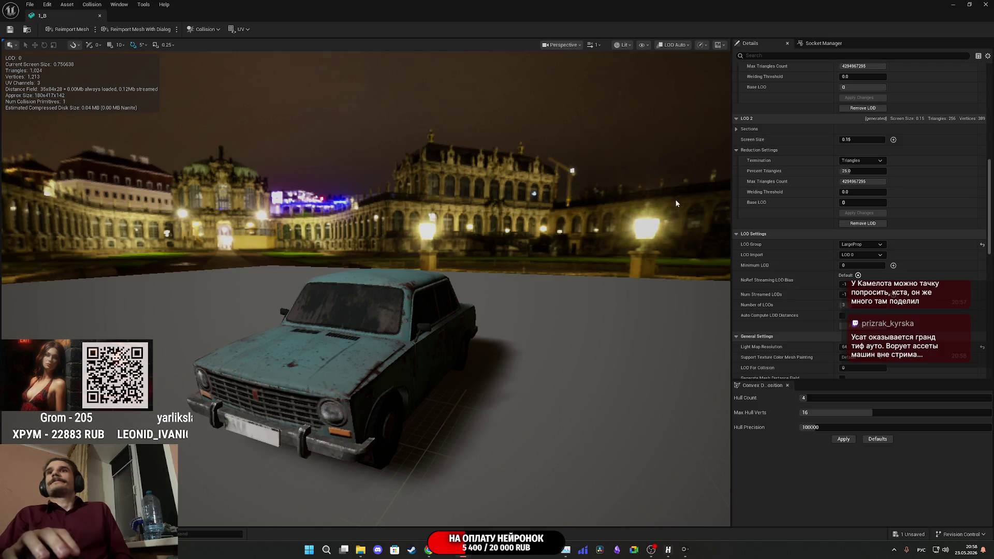
{"action": "left_click", "coordinate": [986, 5]}
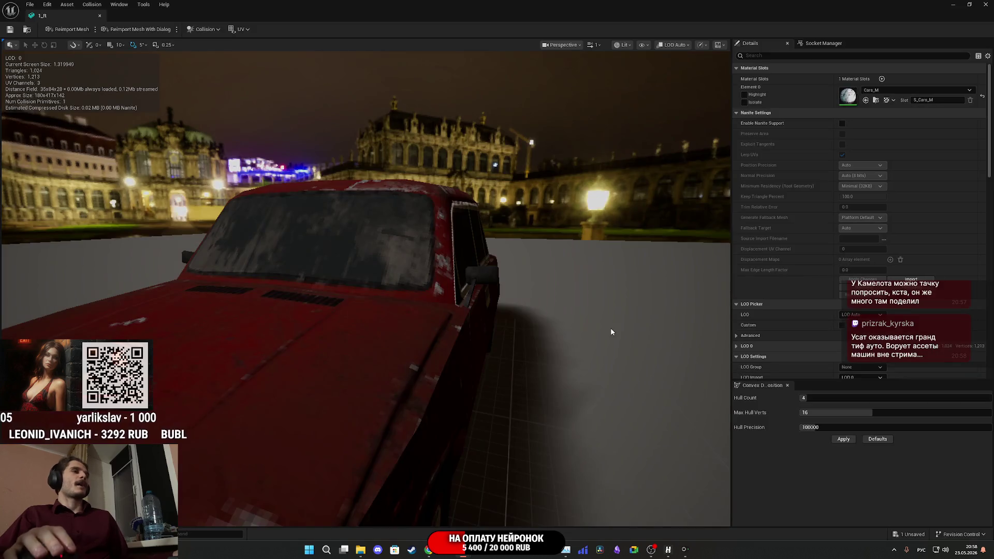
- Give the red 1_R mesh LargeProp with 3 LODs, manual LOD distances, and Custom picking
{"action": "scroll", "coordinate": [802, 155], "scroll_direction": "down", "scroll_amount": 5}
{"action": "scroll", "coordinate": [796, 180], "scroll_direction": "down", "scroll_amount": 2}
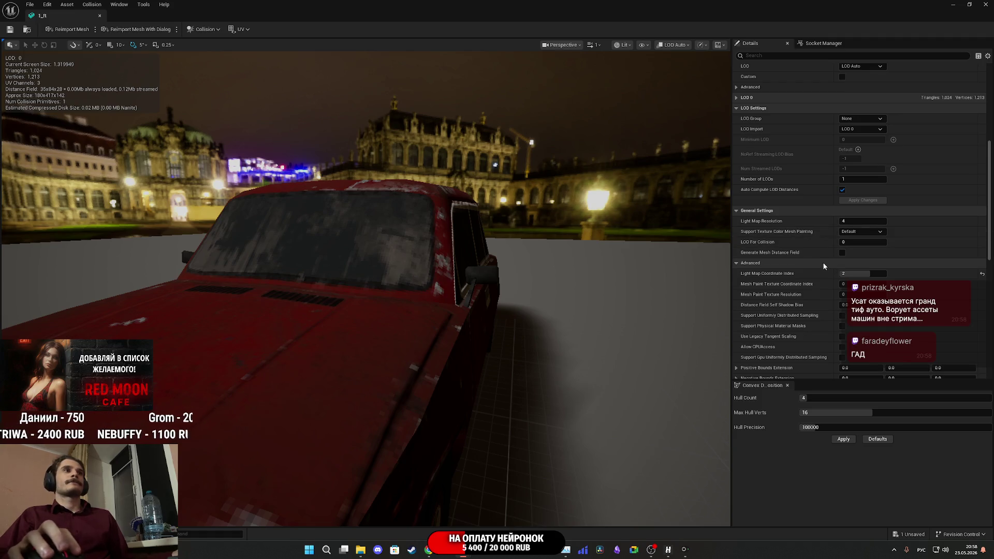
{"action": "scroll", "coordinate": [828, 240], "scroll_direction": "down", "scroll_amount": 3}
{"action": "scroll", "coordinate": [828, 239], "scroll_direction": "up", "scroll_amount": 3}
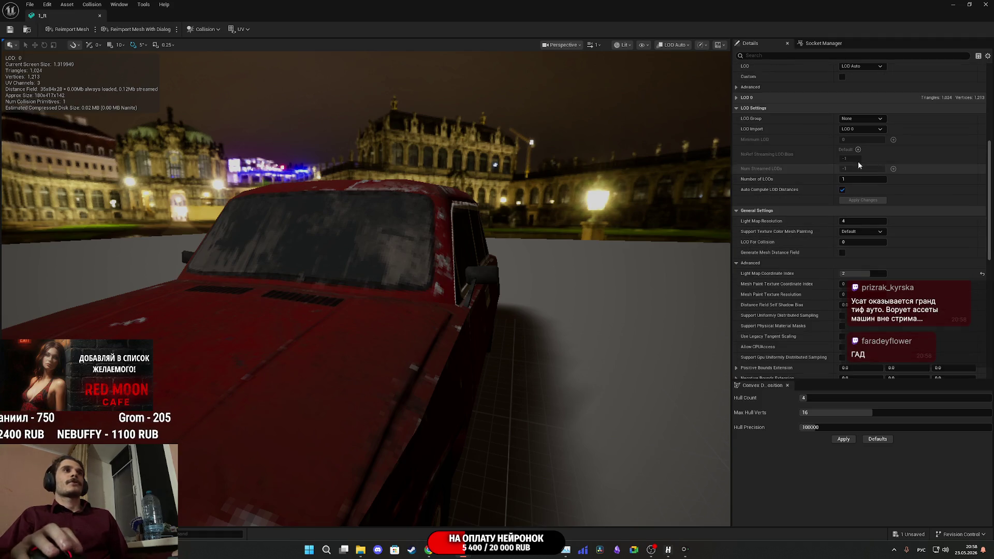
{"action": "left_click", "coordinate": [853, 119]}
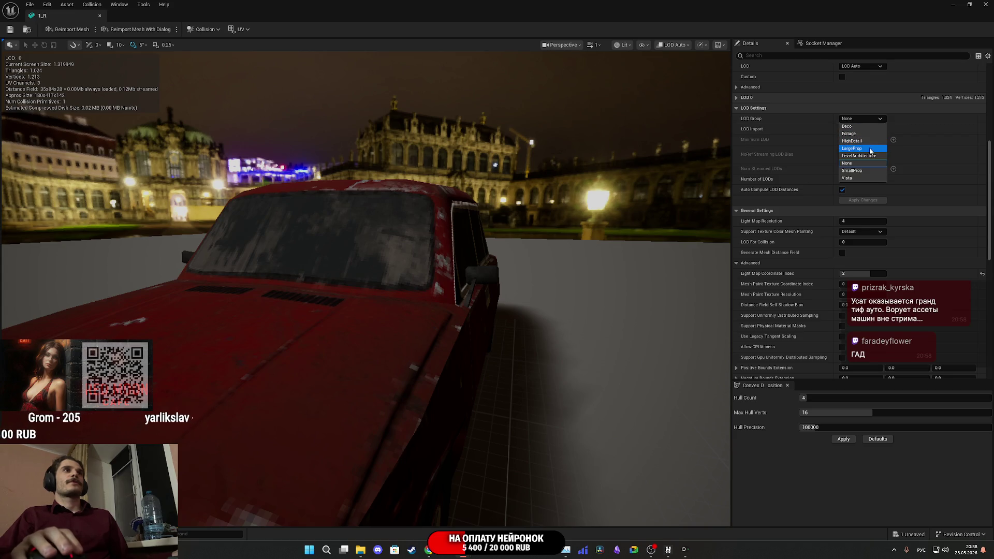
{"action": "left_click", "coordinate": [851, 149]}
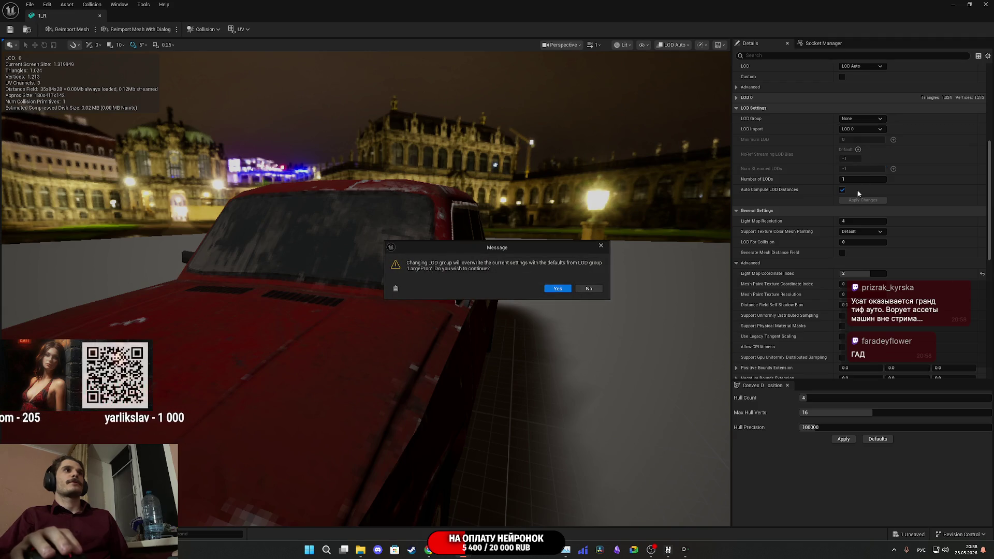
{"action": "left_click", "coordinate": [558, 289]}
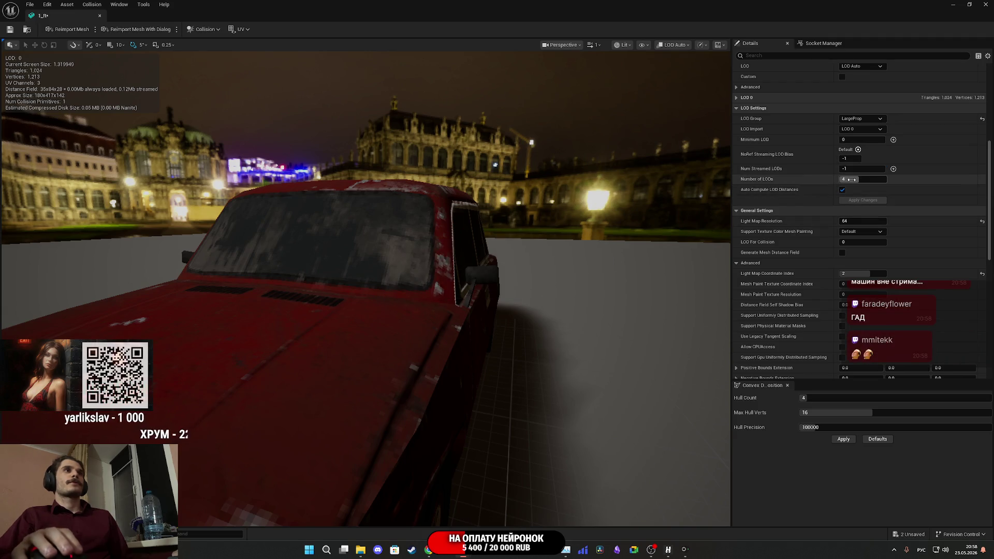
{"action": "left_click_drag", "start_coordinate": [855, 179], "coordinate": [848, 179]}
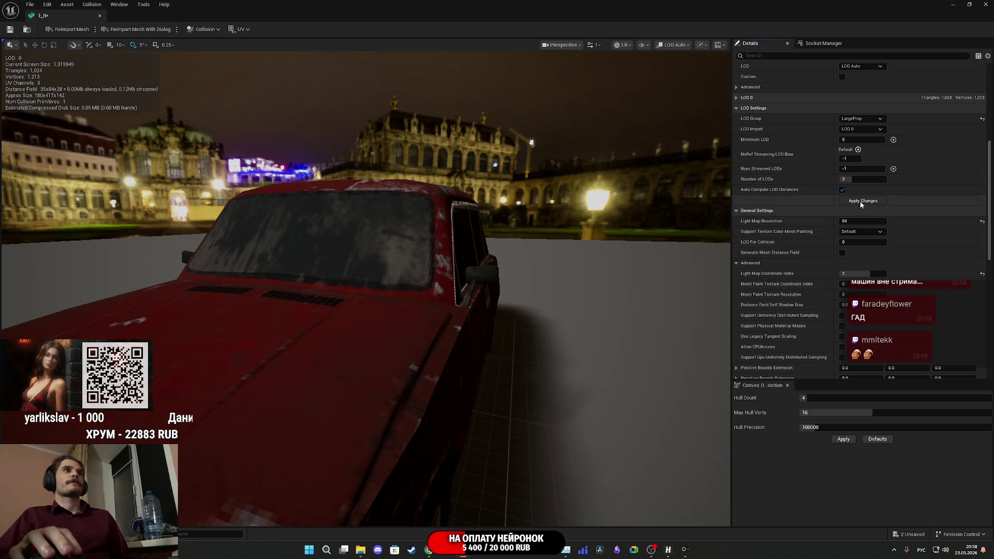
{"action": "left_click", "coordinate": [843, 190]}
{"action": "scroll", "coordinate": [823, 195], "scroll_direction": "up", "scroll_amount": 4}
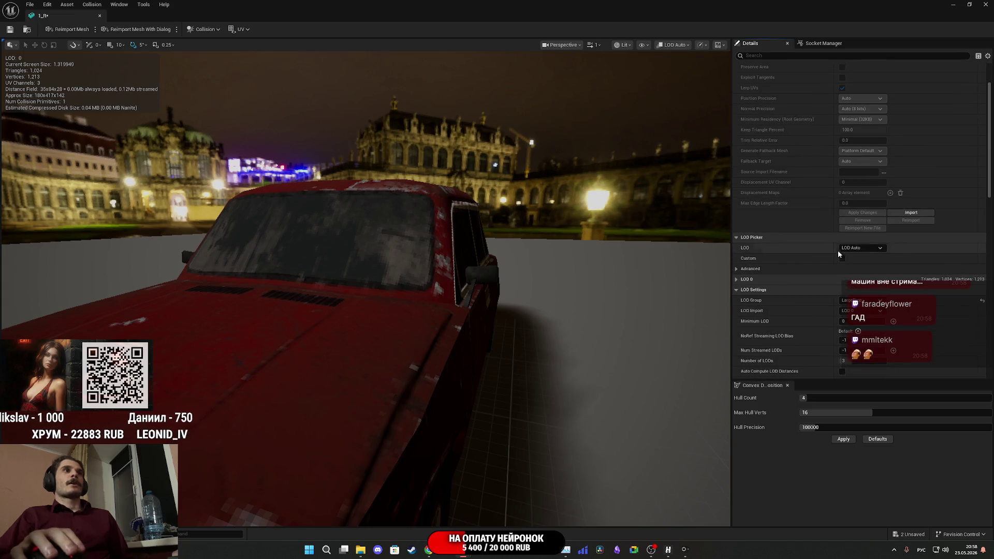
{"action": "left_click", "coordinate": [842, 258]}
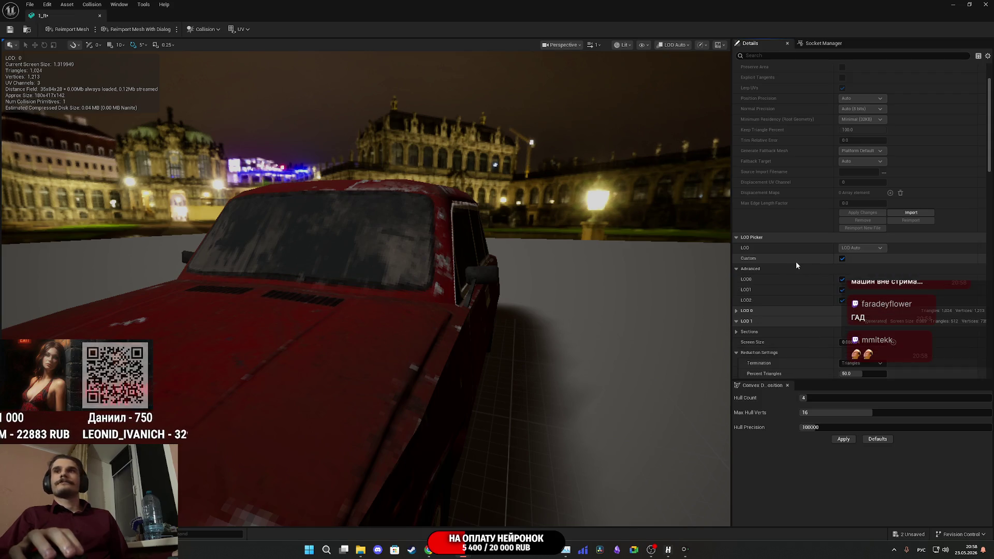
- Set the red car's LOD 1 screen size to 0.5 and zoom out to view the car
{"action": "scroll", "coordinate": [785, 265], "scroll_direction": "down", "scroll_amount": 4}
{"action": "left_click", "coordinate": [864, 256]}
{"action": "type", "text": "0.08"}
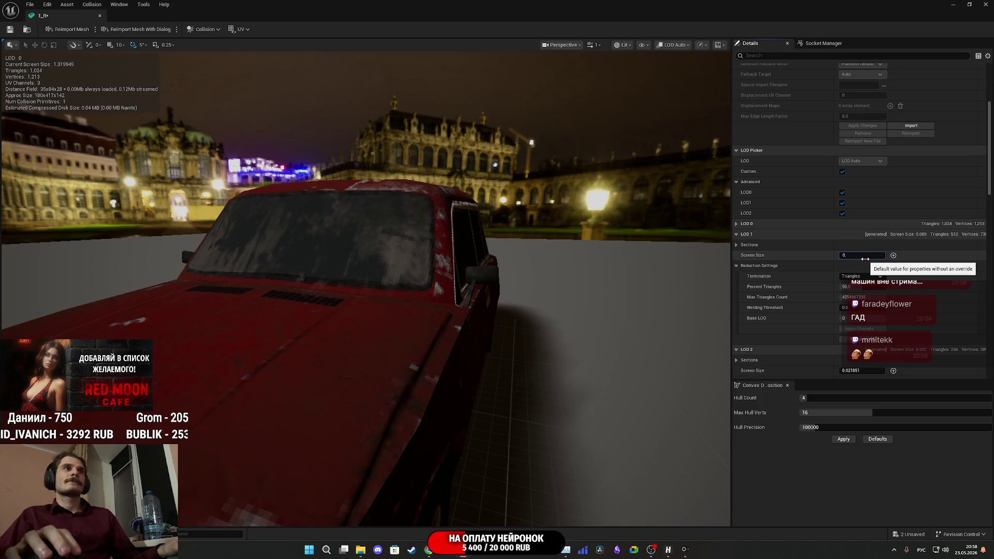
{"action": "key", "text": "BackSpace"}
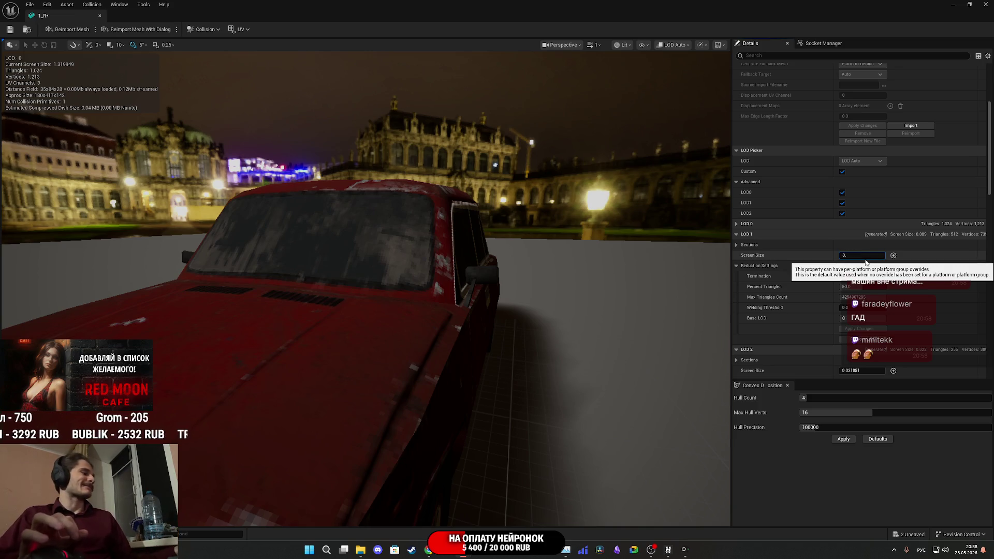
{"action": "type", "text": ".5"}
{"action": "key", "text": "Return"}
{"action": "mouse_move", "coordinate": [578, 275]}
{"action": "left_mouse_down"}
{"action": "mouse_move", "coordinate": [569, 369]}
{"action": "mouse_move", "coordinate": [577, 404]}
{"action": "left_mouse_up"}
- Set LOD 2 screen size to 0.15, check the switch, and save the red car mesh
{"action": "scroll", "coordinate": [822, 291], "scroll_direction": "down", "scroll_amount": 3}
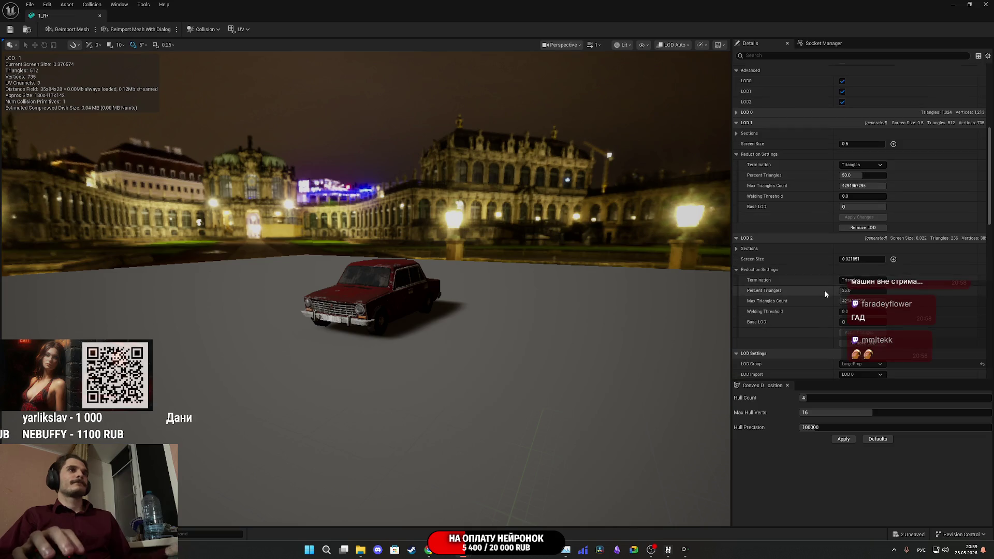
{"action": "left_click", "coordinate": [860, 260]}
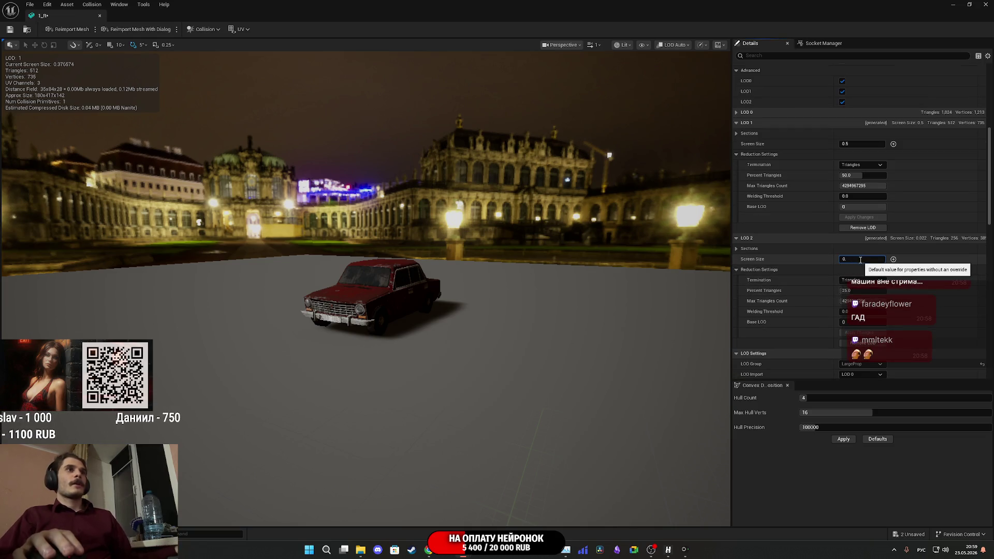
{"action": "type", "text": "15"}
{"action": "key", "text": "Return"}
{"action": "mouse_move", "coordinate": [578, 403]}
{"action": "left_mouse_down"}
{"action": "mouse_move", "coordinate": [579, 445]}
{"action": "mouse_move", "coordinate": [579, 406]}
{"action": "left_mouse_up"}
{"action": "left_click", "coordinate": [9, 30]}
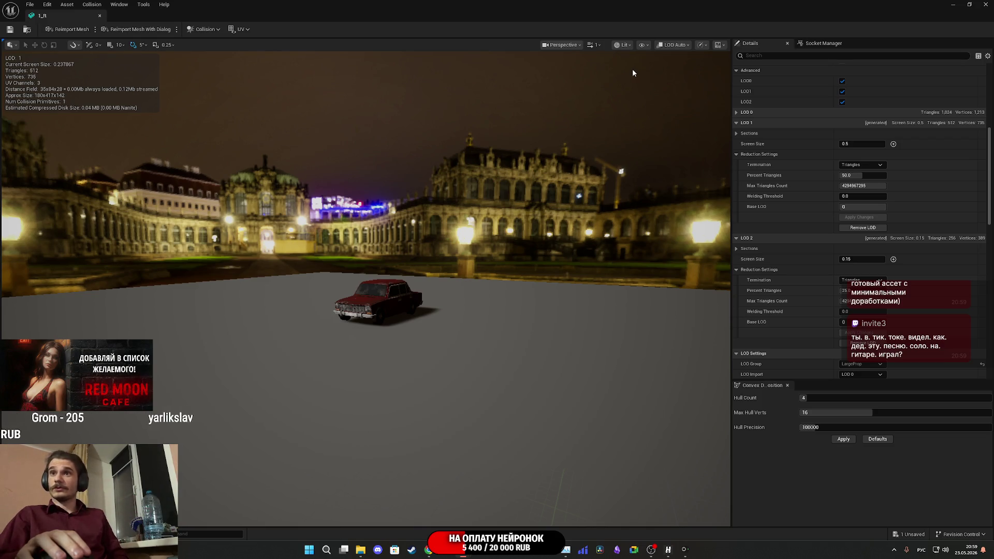
- Open the 1_W car mesh in the Static Mesh Editor
{"action": "left_click", "coordinate": [984, 4]}
{"action": "left_click", "coordinate": [321, 406]}
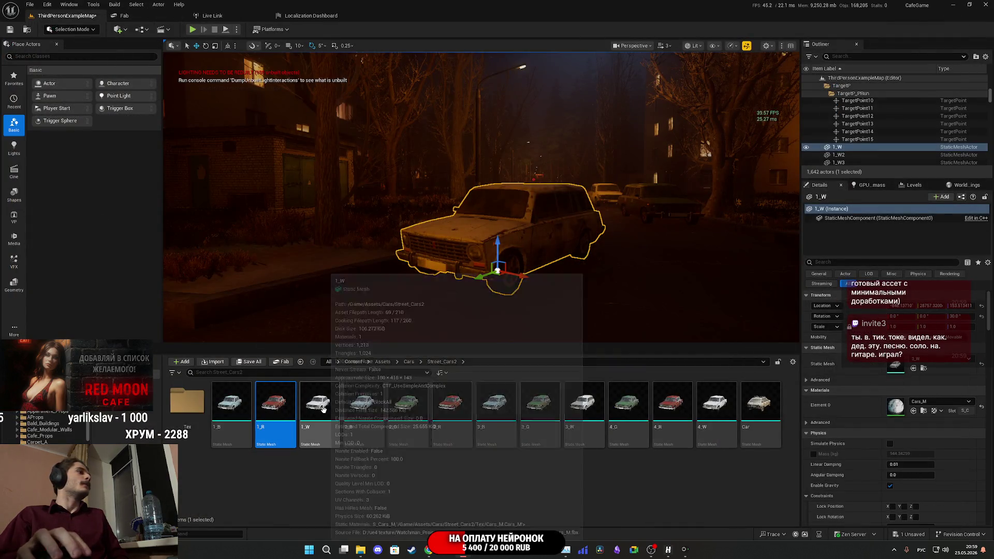
{"action": "double_click", "coordinate": [322, 408]}
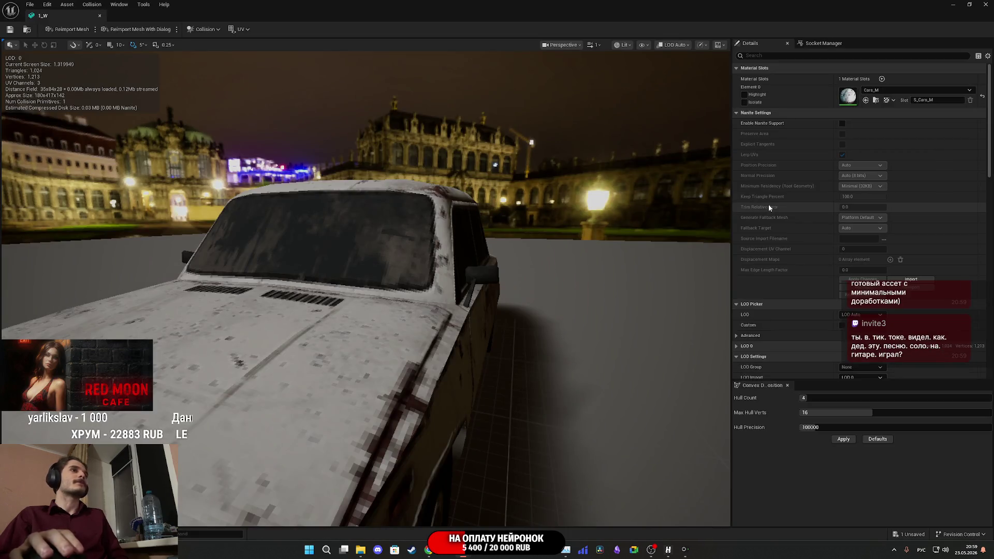
{"action": "scroll", "coordinate": [791, 185], "scroll_direction": "down", "scroll_amount": 3}
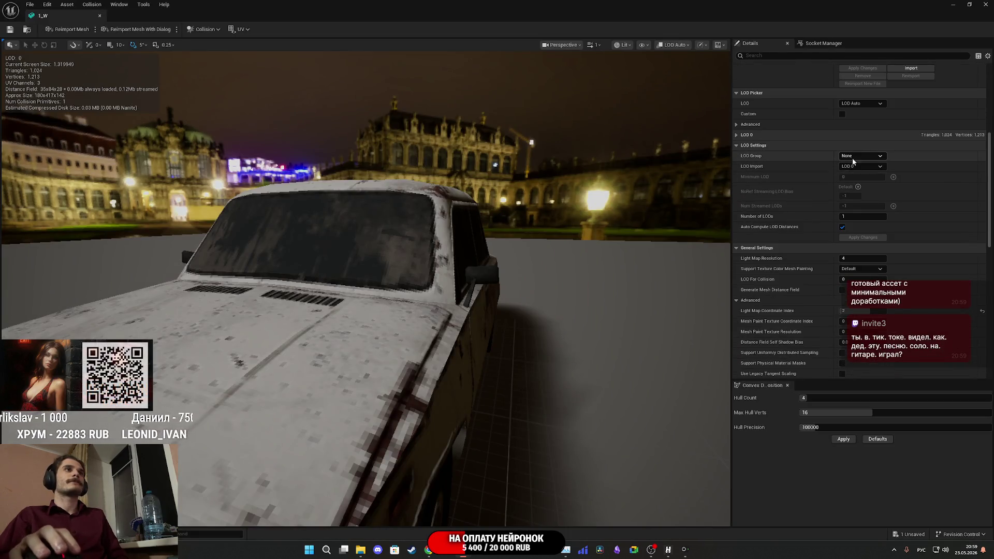
- Apply the LargeProp LOD group to 1_W and enable Custom per-LOD settings
{"action": "left_click", "coordinate": [853, 156]}
{"action": "left_click", "coordinate": [859, 186]}
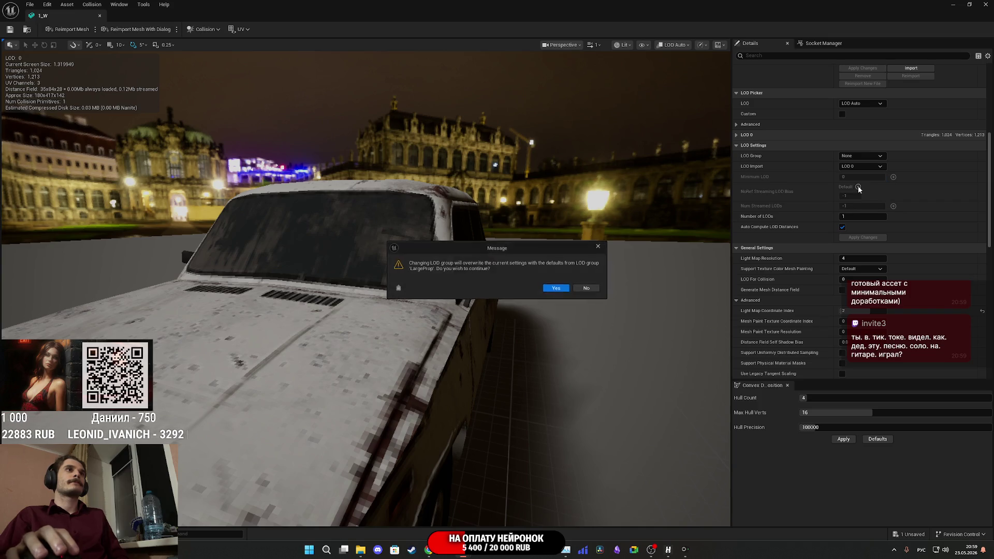
{"action": "left_click", "coordinate": [558, 289]}
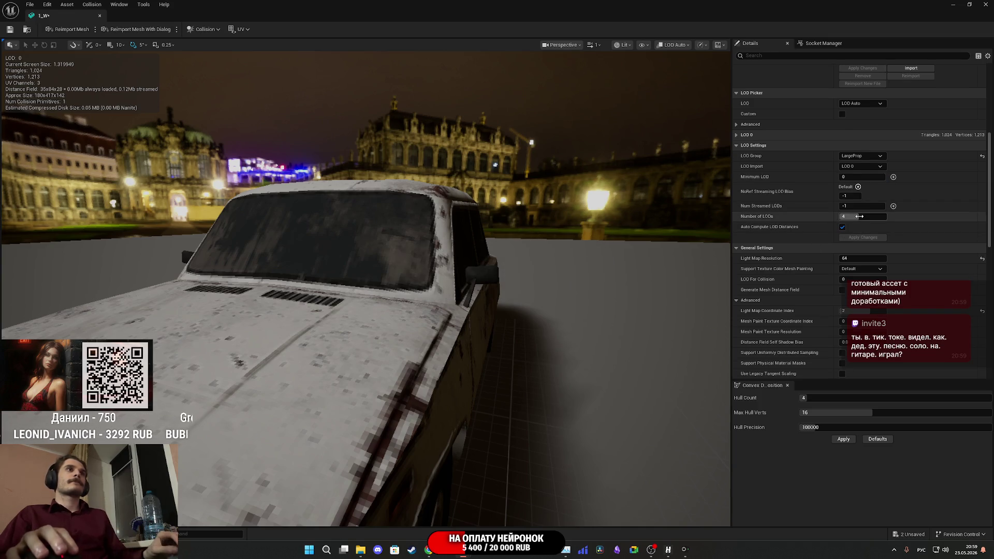
{"action": "left_click", "coordinate": [862, 238]}
{"action": "left_click", "coordinate": [860, 238]}
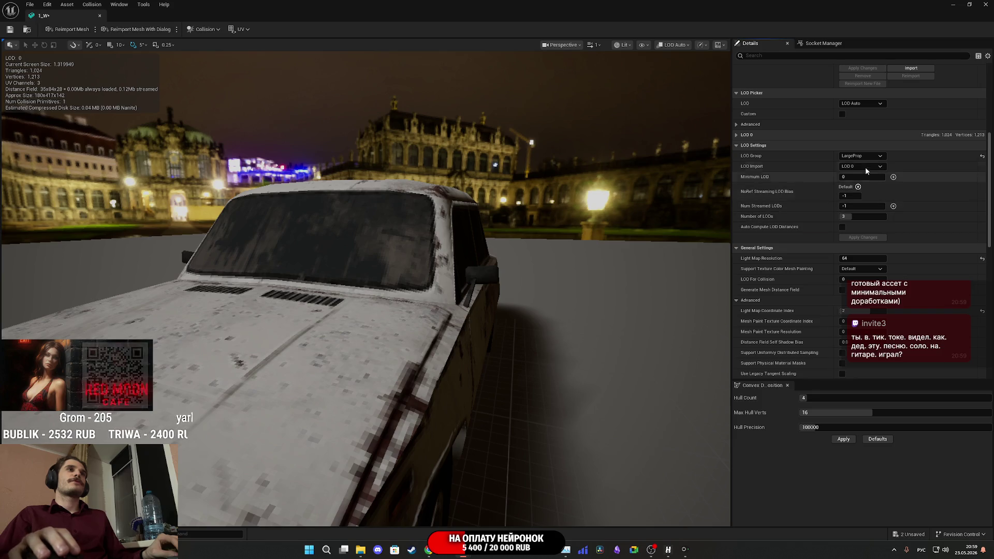
{"action": "left_click", "coordinate": [842, 114]}
{"action": "type", "text": "0.5"}
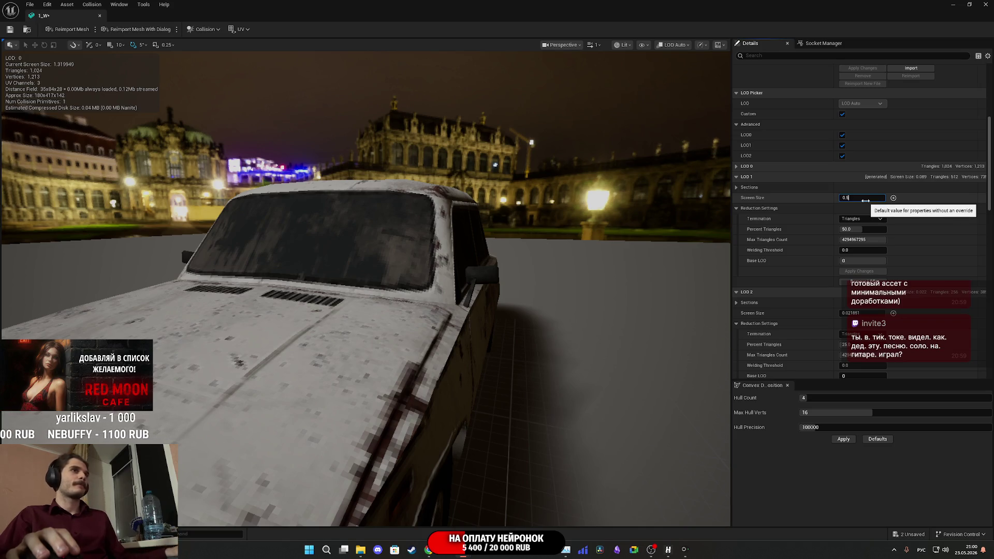
- Set LOD 1 screen size 0.5 and LOD 2 0.15, then save and close 1_W
{"action": "key", "text": "Return"}
{"action": "key", "text": "f"}
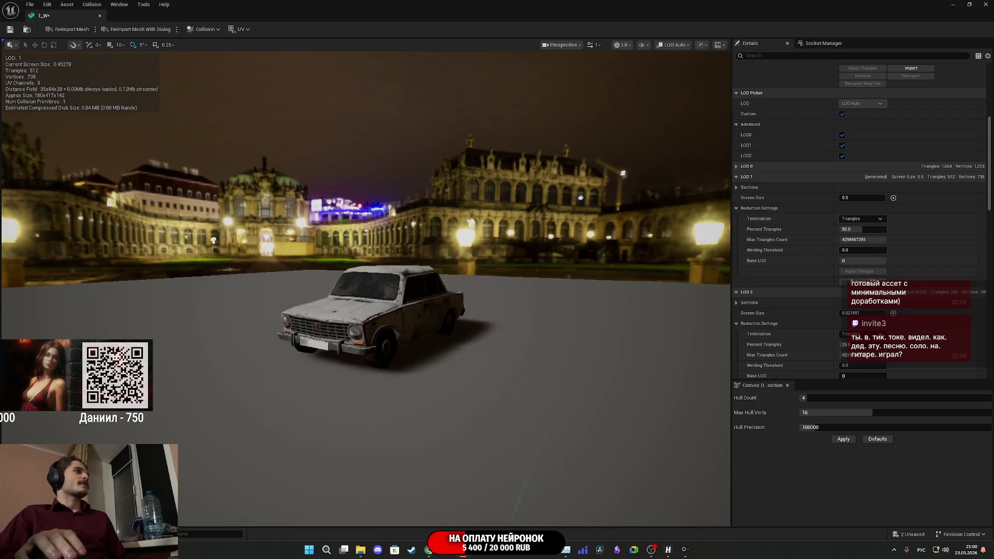
{"action": "scroll", "coordinate": [817, 247], "scroll_direction": "down", "scroll_amount": 1}
{"action": "scroll", "coordinate": [818, 248], "scroll_direction": "down", "scroll_amount": 5}
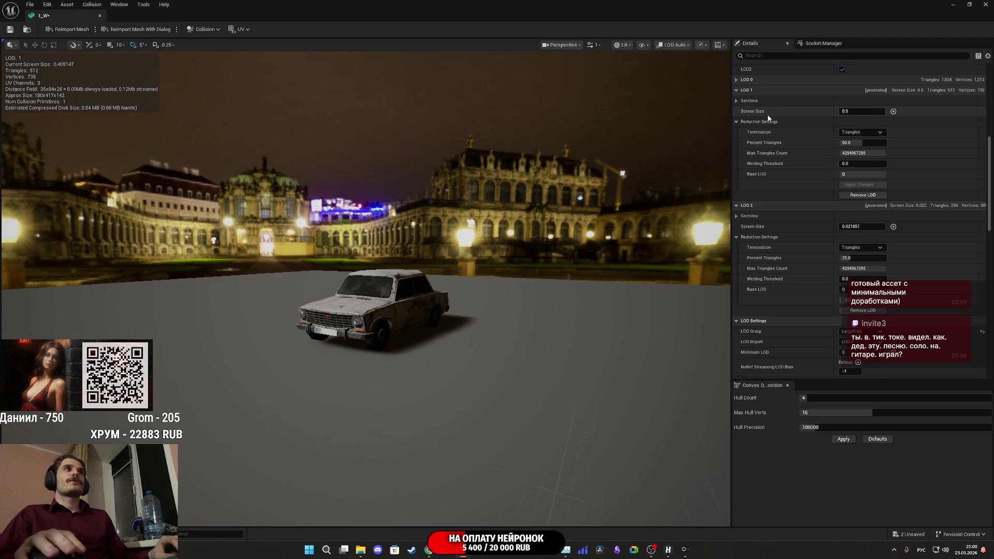
{"action": "left_click", "coordinate": [857, 227]}
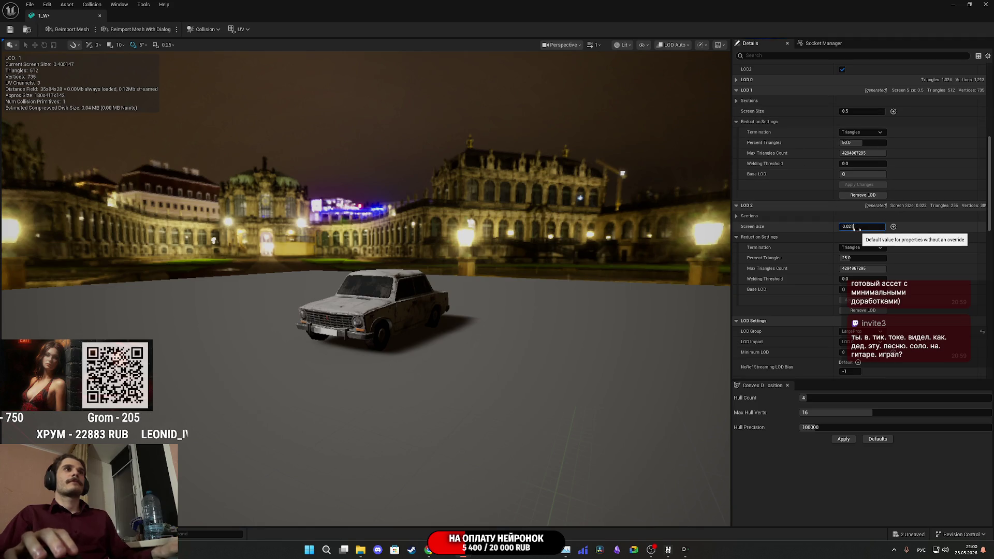
{"action": "type", "text": "0.1"}
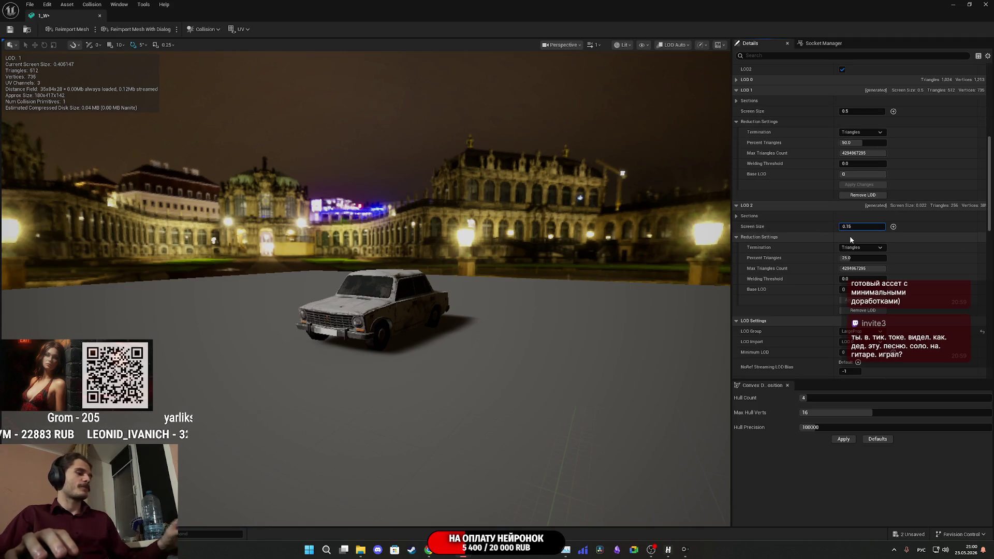
{"action": "type", "text": "5"}
{"action": "key", "text": "Return"}
{"action": "left_click", "coordinate": [11, 30]}
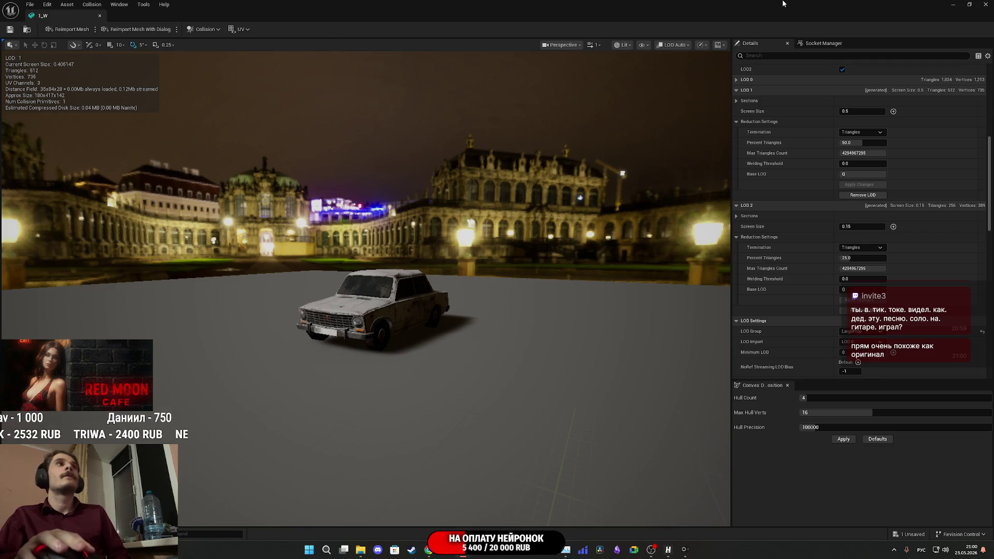
{"action": "left_click", "coordinate": [985, 4]}
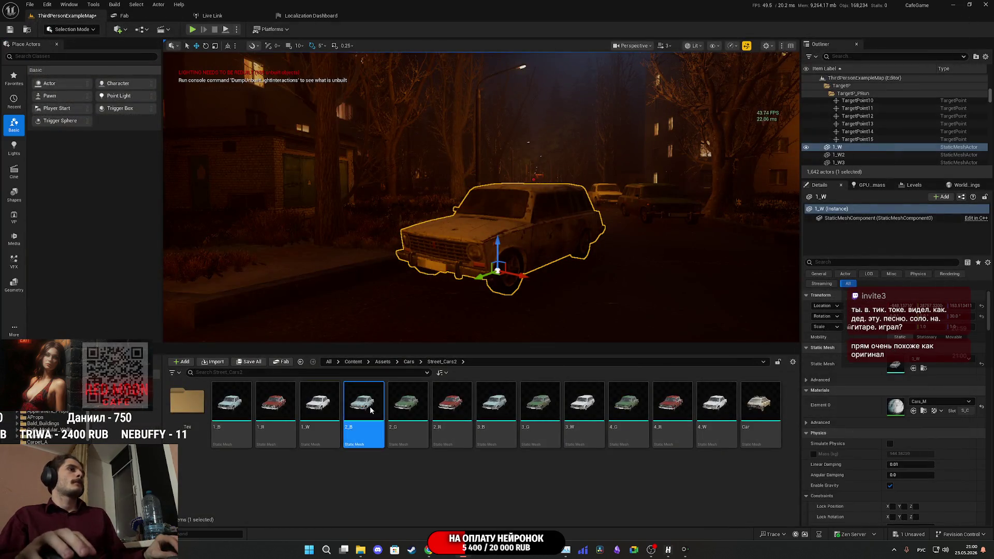
- Open 2_B, apply LargeProp, turn off Auto Compute LOD Distances, and enable Custom
{"action": "double_click", "coordinate": [370, 406]}
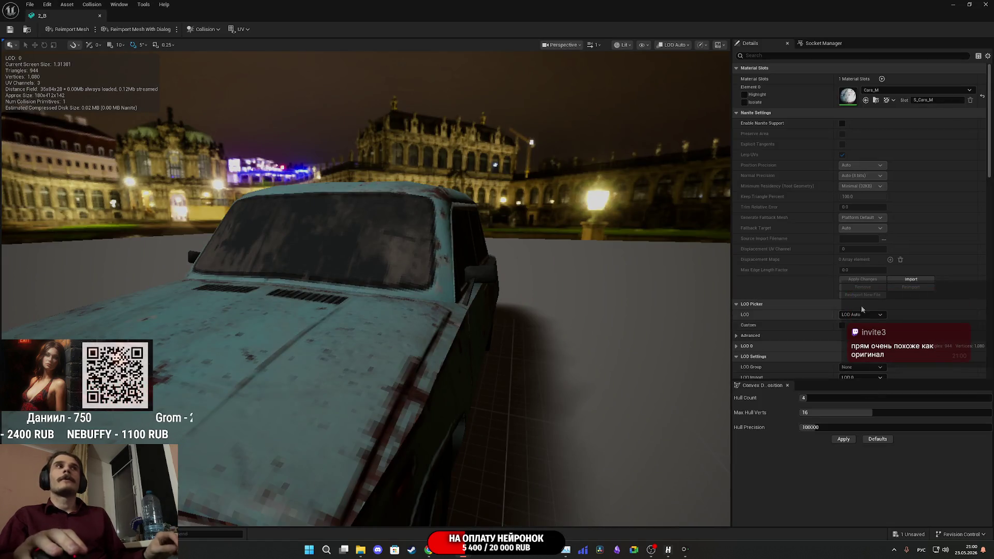
{"action": "scroll", "coordinate": [800, 253], "scroll_direction": "down", "scroll_amount": 3}
{"action": "left_click", "coordinate": [862, 231]}
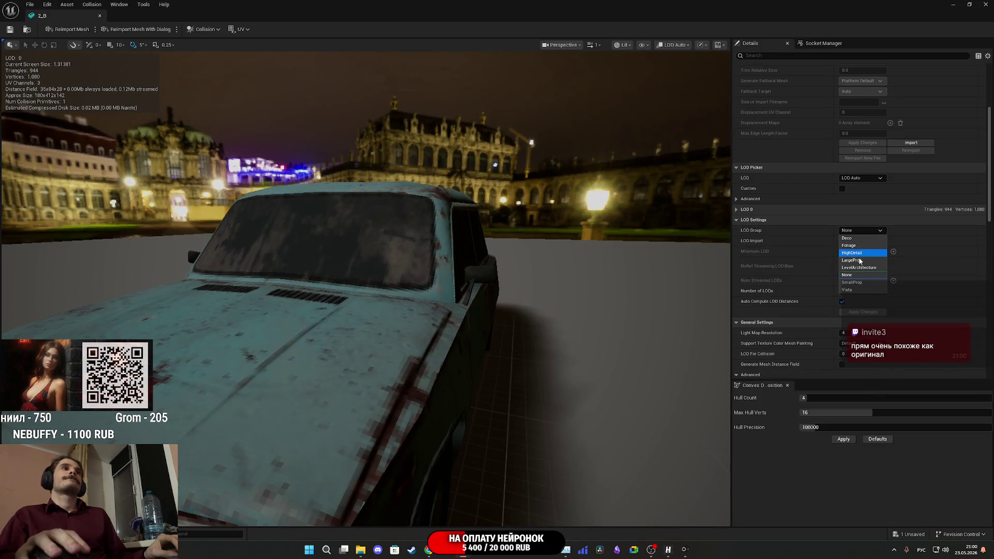
{"action": "left_click", "coordinate": [858, 260]}
{"action": "left_click", "coordinate": [555, 292]}
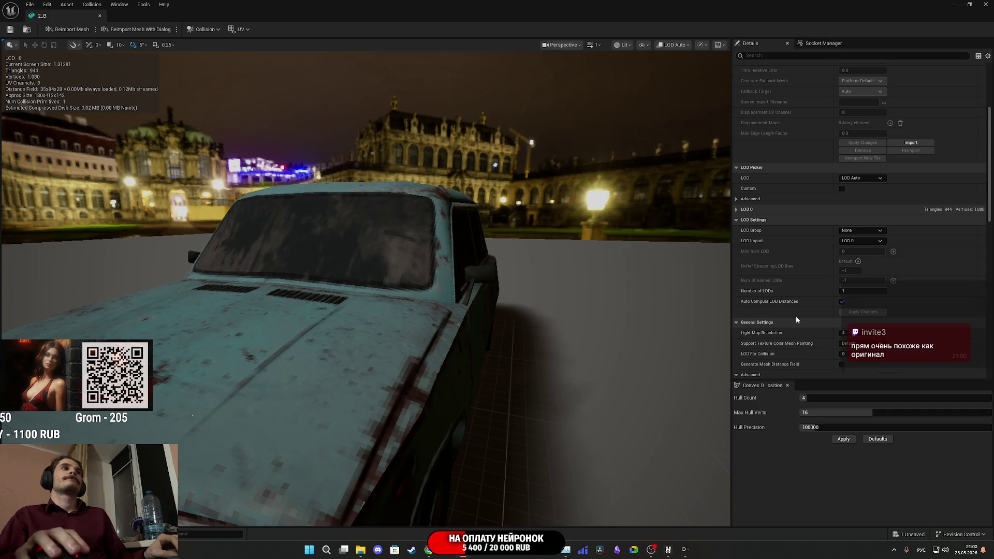
{"action": "left_click", "coordinate": [847, 291]}
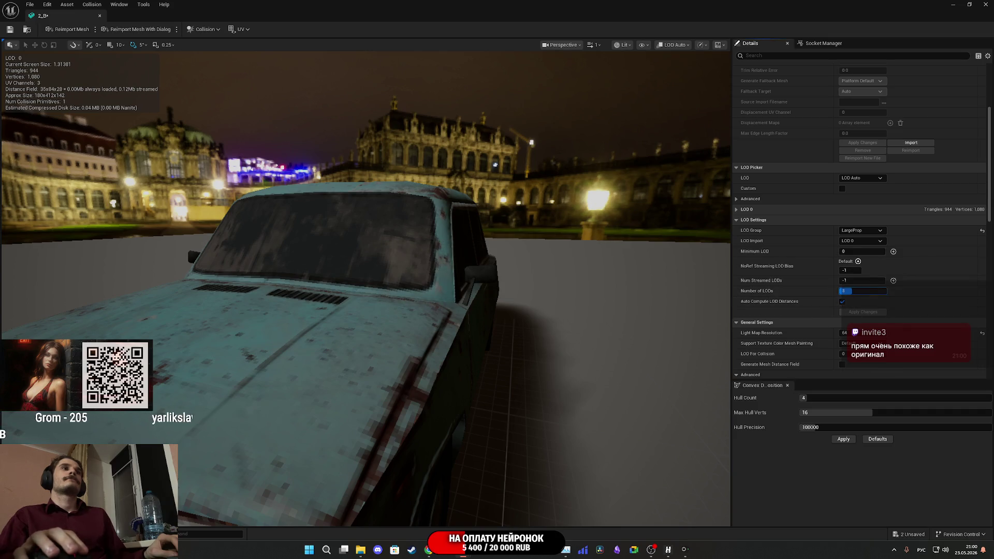
{"action": "left_click", "coordinate": [845, 300]}
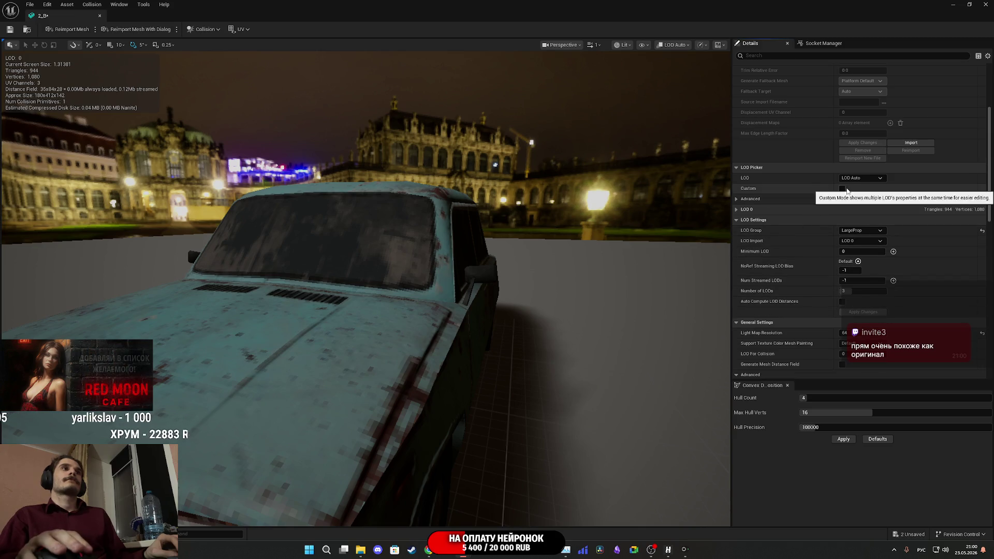
{"action": "left_click", "coordinate": [820, 200]}
{"action": "left_click", "coordinate": [842, 188]}
- Set the 2_B mesh's LOD 1 screen size to 0.5
{"action": "left_click", "coordinate": [863, 272]}
{"action": "left_click", "coordinate": [863, 273]}
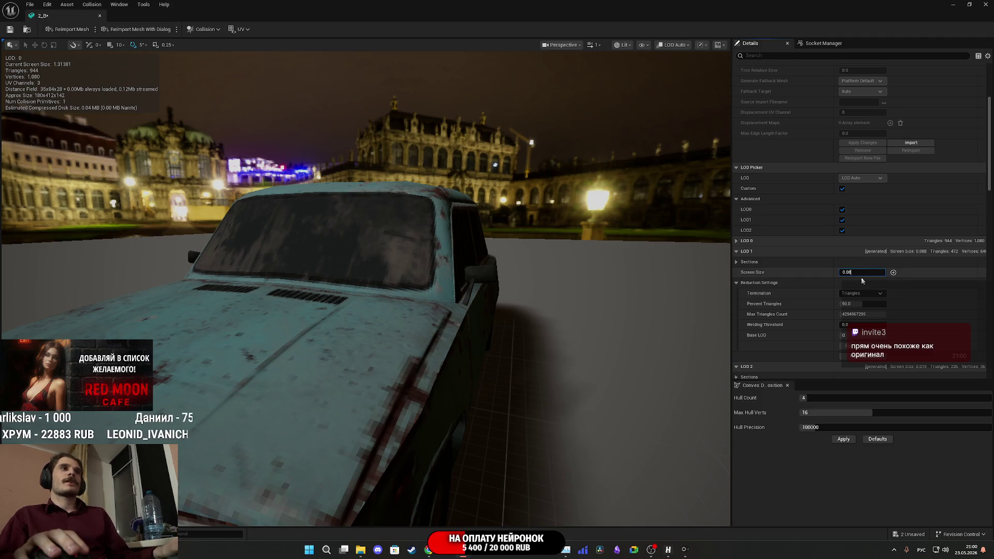
{"action": "type", "text": "0.5"}
{"action": "key", "text": "Return"}
{"action": "scroll", "coordinate": [366, 289], "scroll_direction": "down", "scroll_amount": 6}
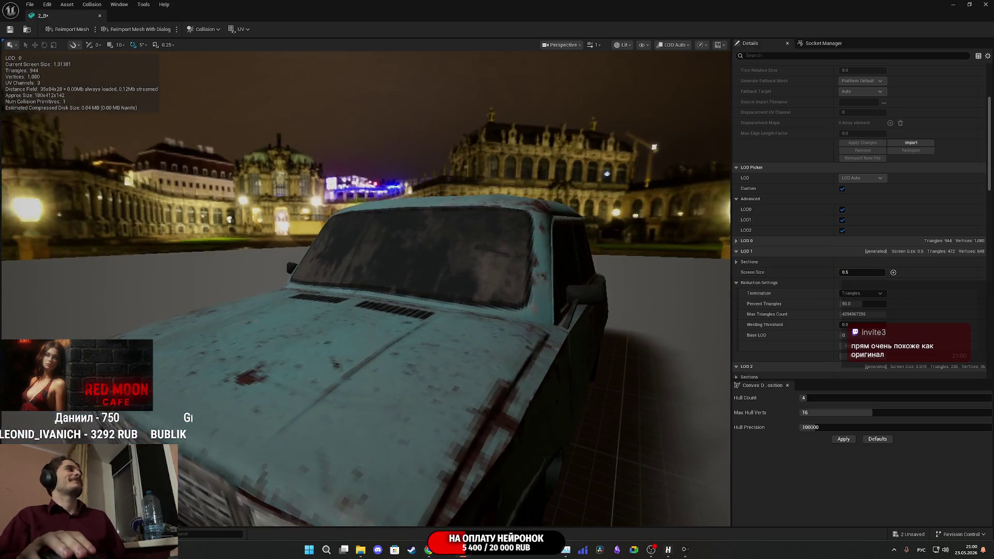
{"action": "scroll", "coordinate": [366, 310], "scroll_direction": "down", "scroll_amount": 4}
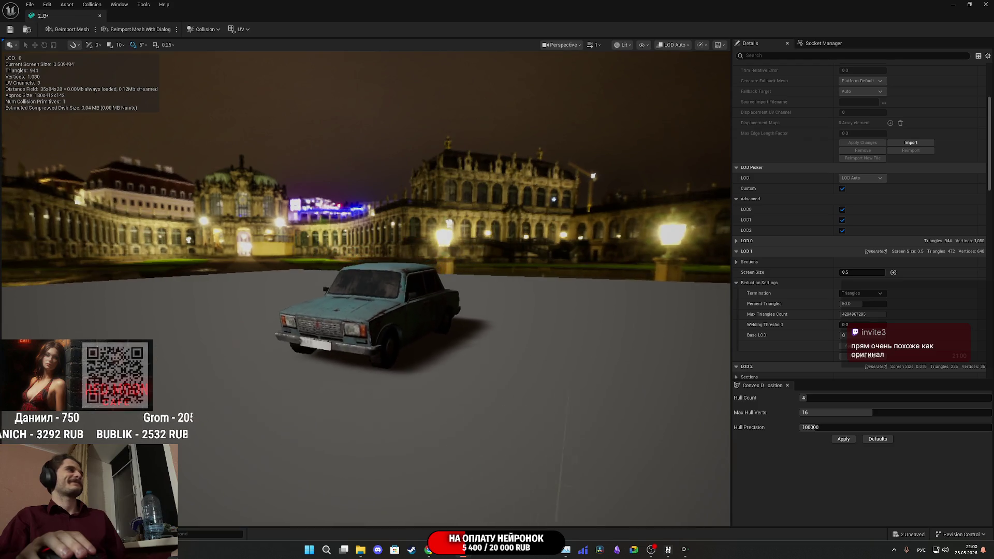
{"action": "scroll", "coordinate": [366, 311], "scroll_direction": "up", "scroll_amount": 2}
{"action": "scroll", "coordinate": [365, 311], "scroll_direction": "down", "scroll_amount": 2}
{"action": "scroll", "coordinate": [366, 311], "scroll_direction": "down", "scroll_amount": 2}
{"action": "scroll", "coordinate": [366, 311], "scroll_direction": "up", "scroll_amount": 4}
{"action": "scroll", "coordinate": [366, 311], "scroll_direction": "down", "scroll_amount": 5}
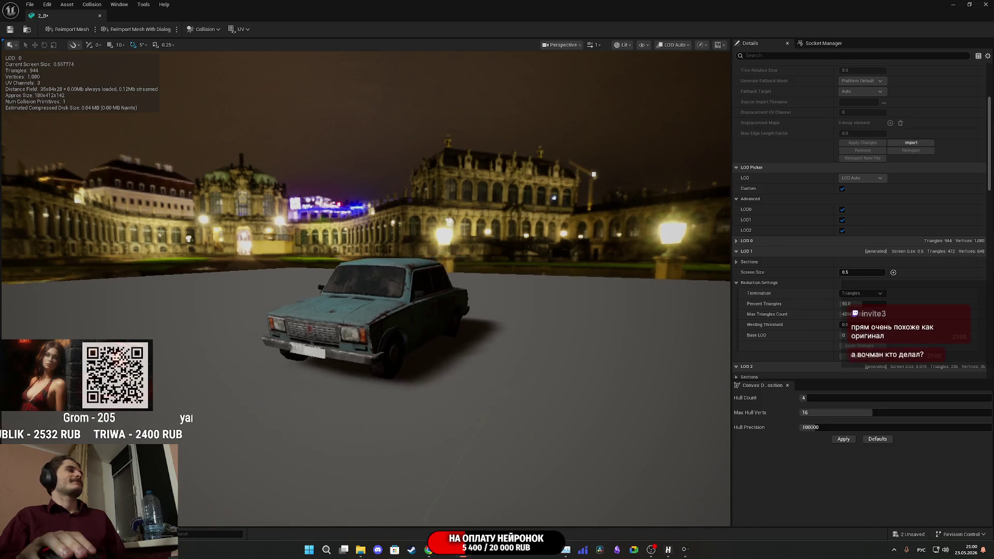
{"action": "scroll", "coordinate": [811, 300], "scroll_direction": "down", "scroll_amount": 2}
{"action": "scroll", "coordinate": [811, 300], "scroll_direction": "down", "scroll_amount": 3}
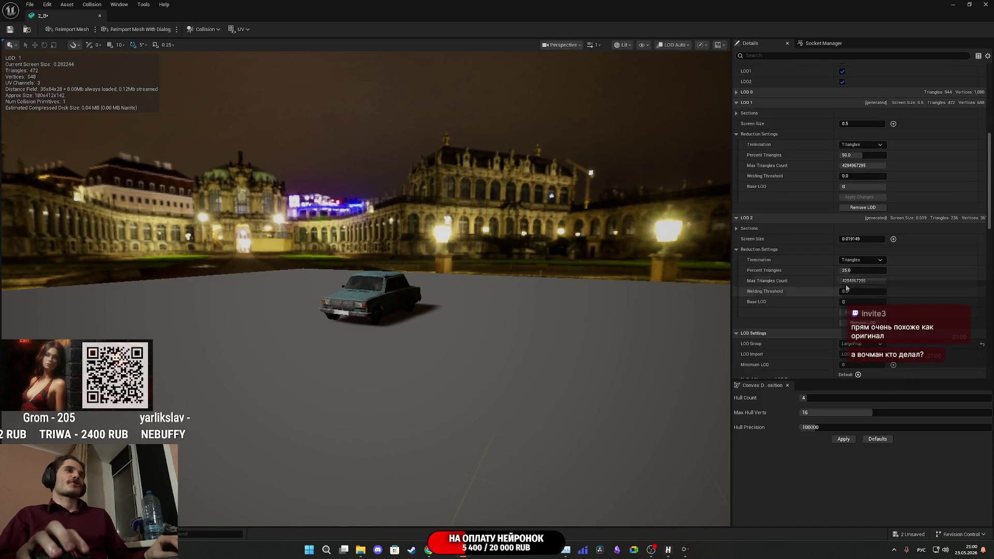
- Set LOD 2 screen size to 0.15 and close the 2_B mesh editor
{"action": "left_click", "coordinate": [859, 239]}
{"action": "key", "text": "BackSpace"}
{"action": "key", "text": "BackSpace"}
{"action": "key", "text": "BackSpace"}
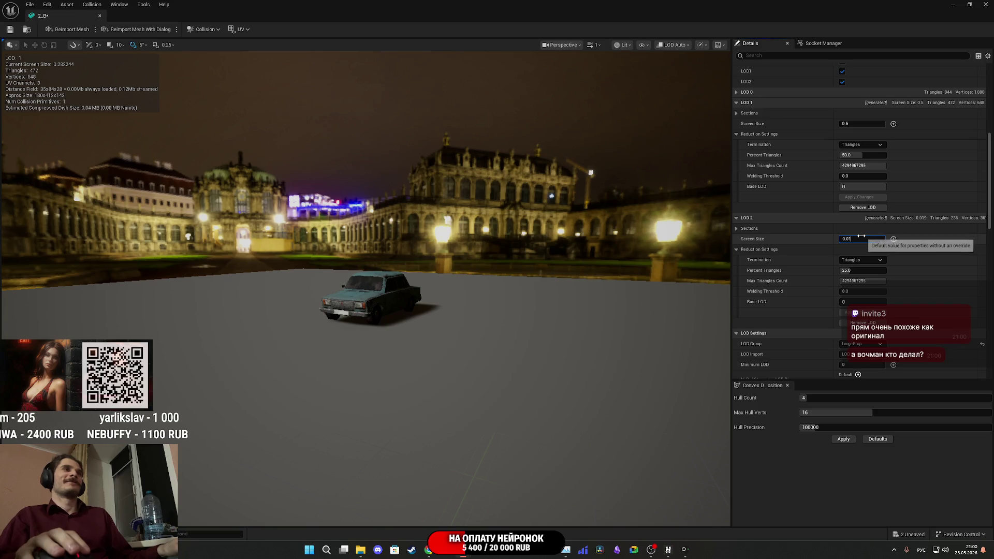
{"action": "type", "text": "5"}
{"action": "key", "text": "Return"}
{"action": "scroll", "coordinate": [378, 297], "scroll_direction": "down", "scroll_amount": 5}
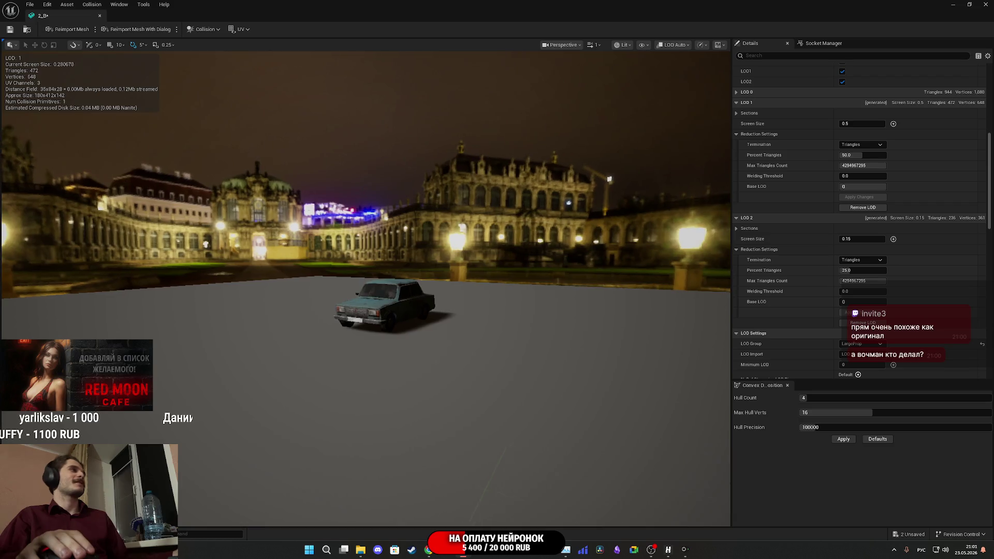
{"action": "scroll", "coordinate": [167, 108], "scroll_direction": "up", "scroll_amount": 8}
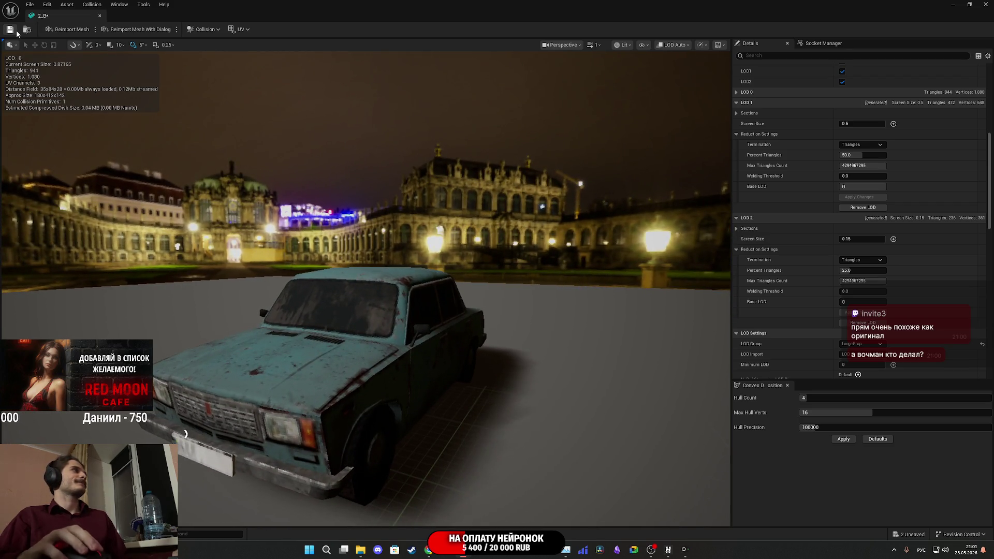
{"action": "left_click", "coordinate": [985, 4]}
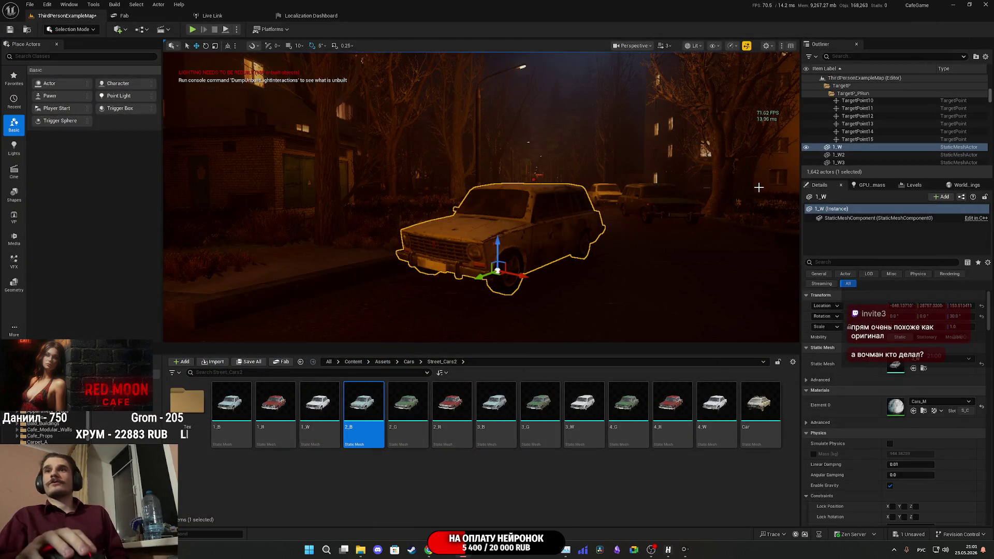
- Open the 2_G car mesh, assign the LargeProp LOD group and apply 3 LODs
{"action": "double_click", "coordinate": [406, 401]}
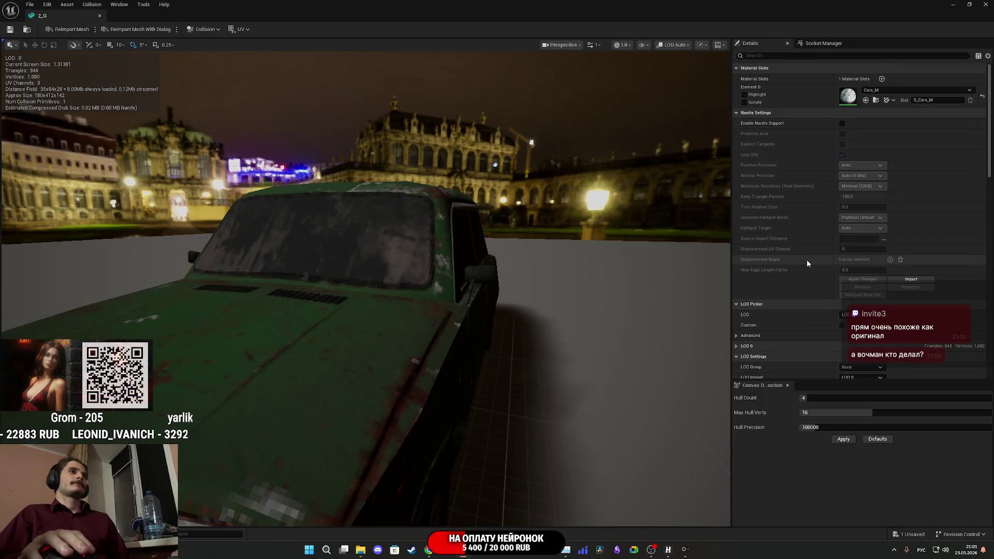
{"action": "scroll", "coordinate": [806, 263], "scroll_direction": "down", "scroll_amount": 5}
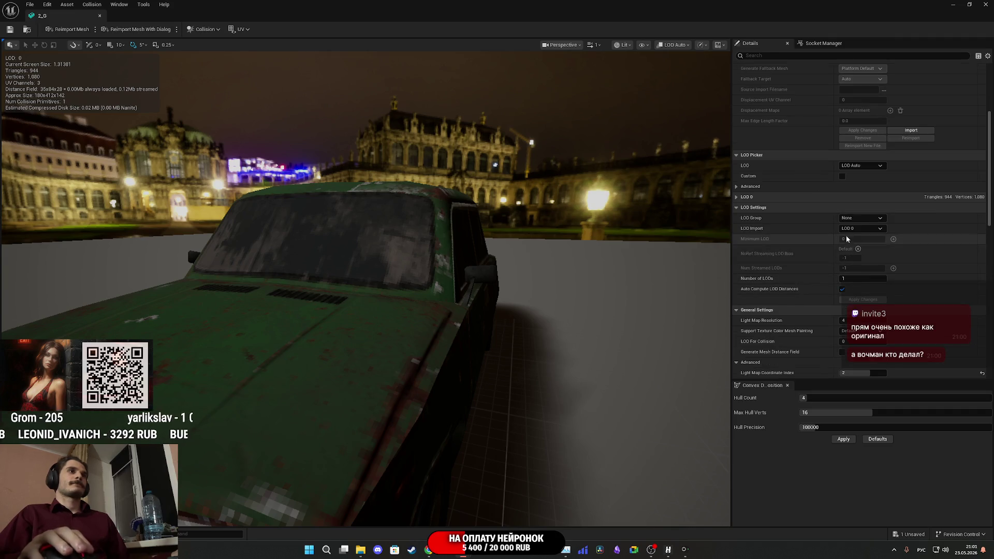
{"action": "left_click", "coordinate": [860, 218]}
{"action": "left_click", "coordinate": [860, 249]}
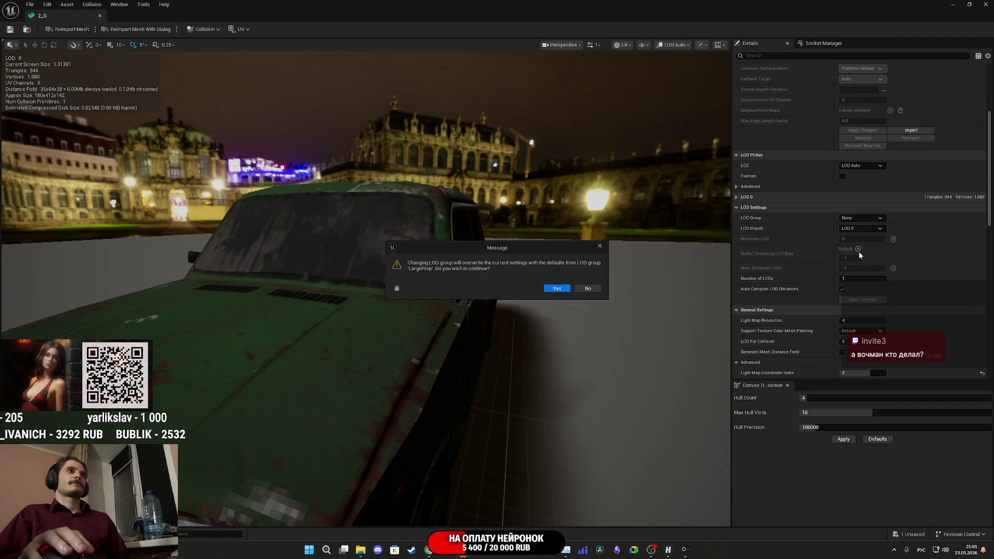
{"action": "key", "text": "Return"}
{"action": "left_click", "coordinate": [857, 279]}
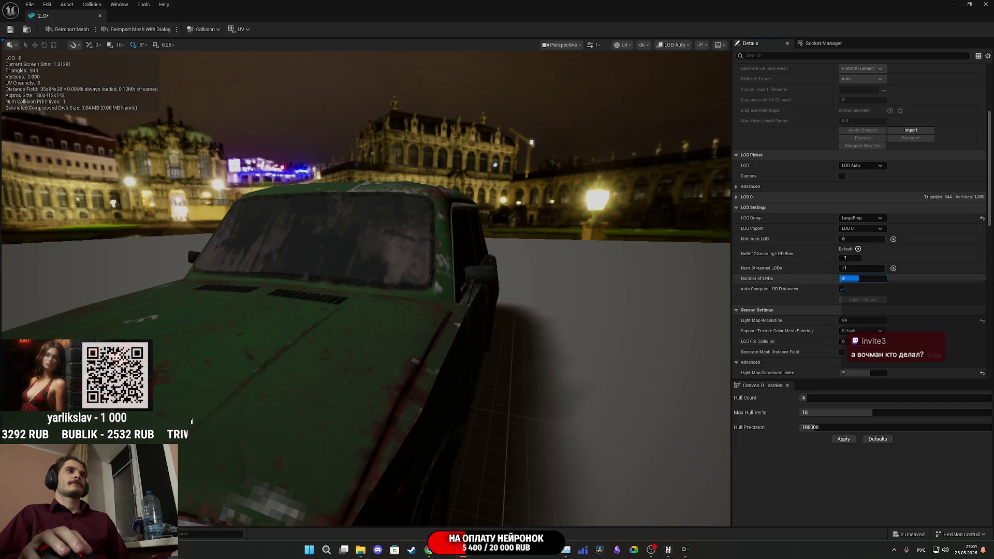
{"action": "left_click", "coordinate": [862, 299]}
{"action": "left_click", "coordinate": [842, 289]}
- Enable custom LOD settings, set LOD 1 screen size 0.5 and LOD 2 0.15, then close 2_G
{"action": "left_click", "coordinate": [842, 177]}
{"action": "left_click", "coordinate": [862, 260]}
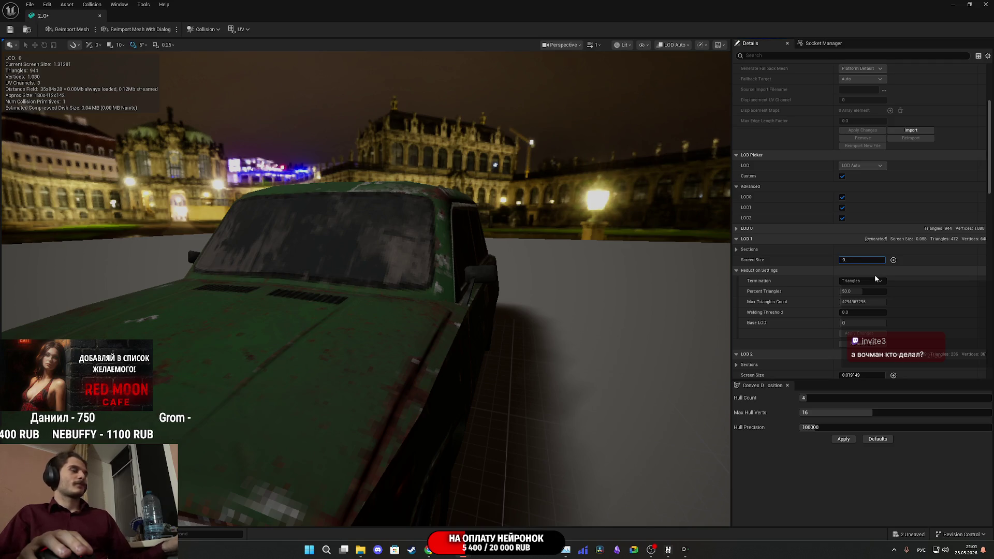
{"action": "type", "text": "5"}
{"action": "key", "text": "Return"}
{"action": "scroll", "coordinate": [815, 299], "scroll_direction": "down", "scroll_amount": 3}
{"action": "left_click", "coordinate": [861, 289]}
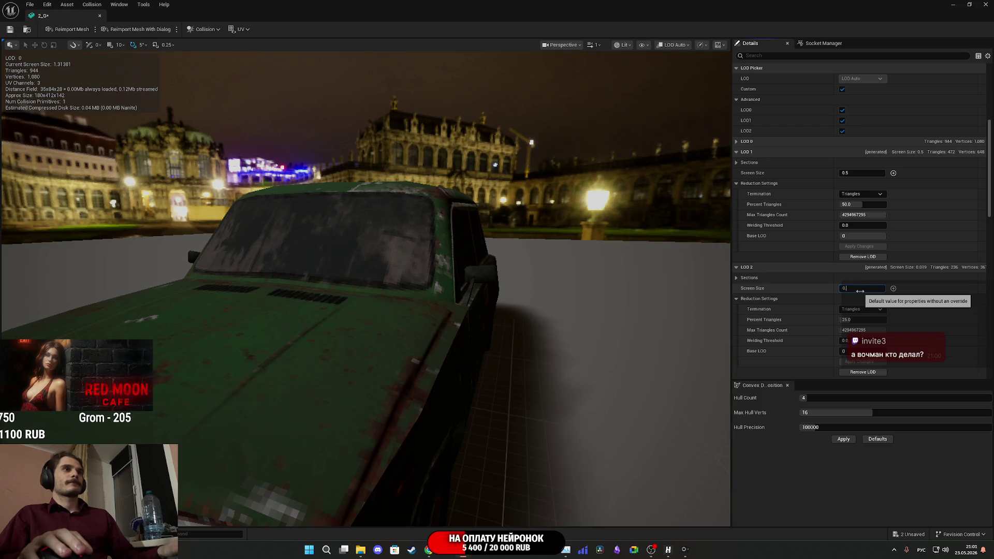
{"action": "type", "text": "35"}
{"action": "key", "text": "Return"}
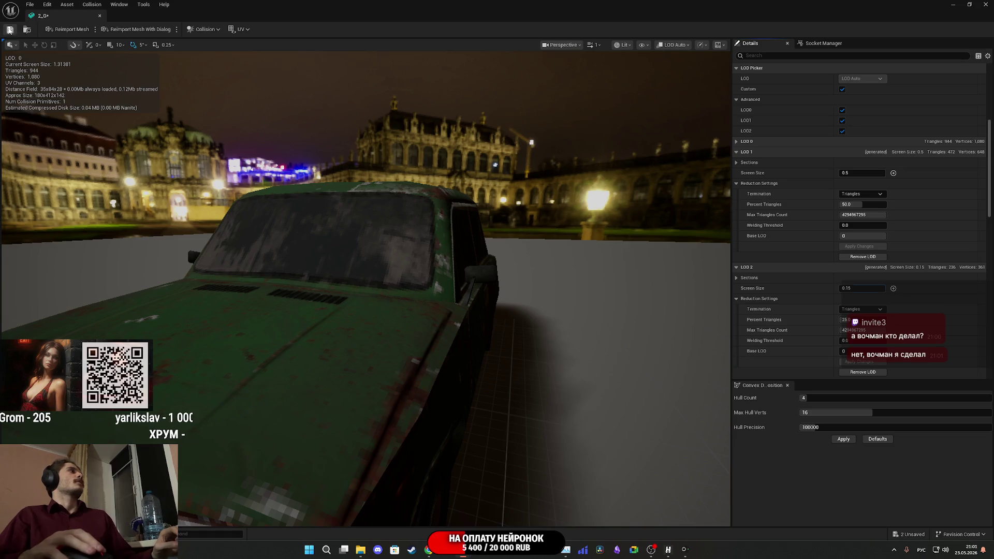
{"action": "left_click", "coordinate": [985, 3]}
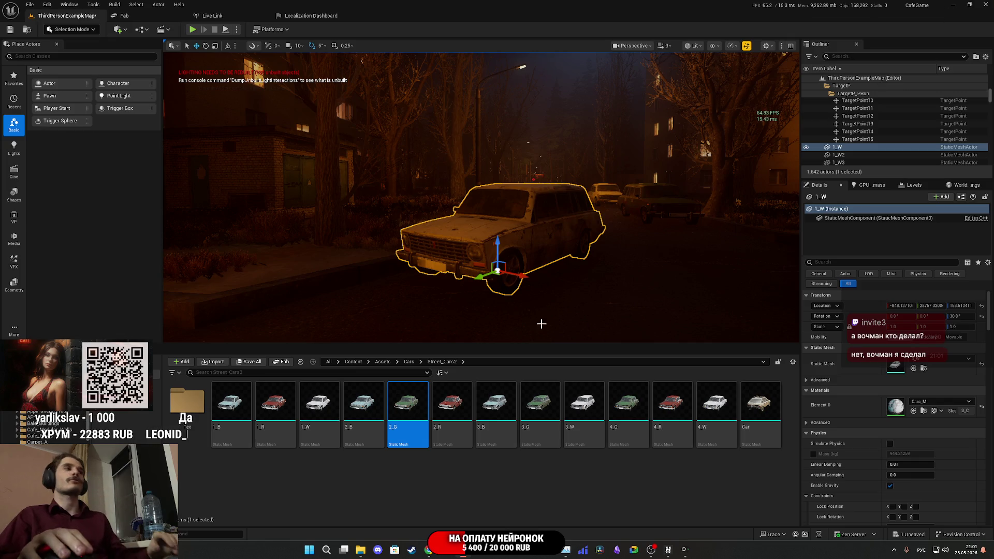
- Open the red 2_R mesh, confirm the LargeProp LOD group and apply 3 LODs
{"action": "double_click", "coordinate": [450, 421]}
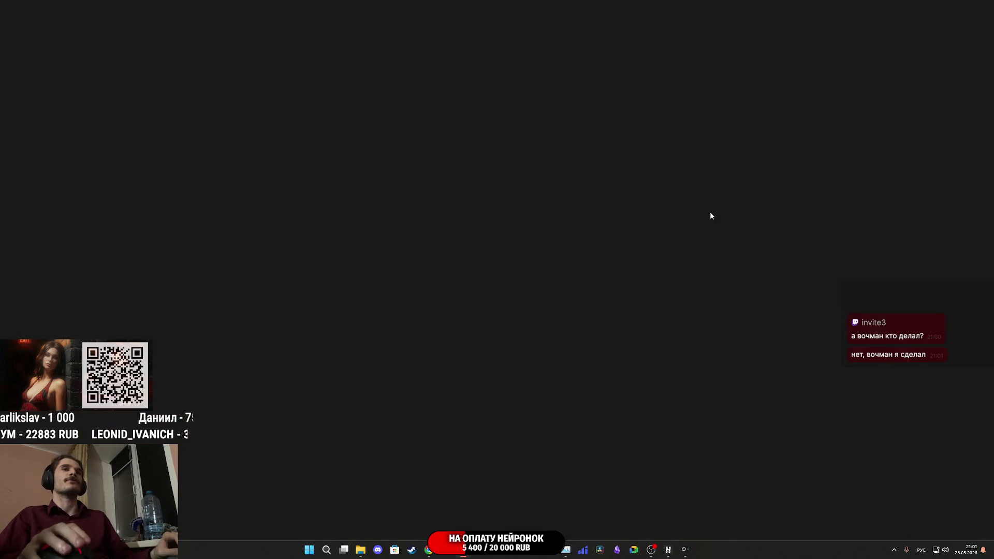
{"action": "scroll", "coordinate": [775, 152], "scroll_direction": "down", "scroll_amount": 5}
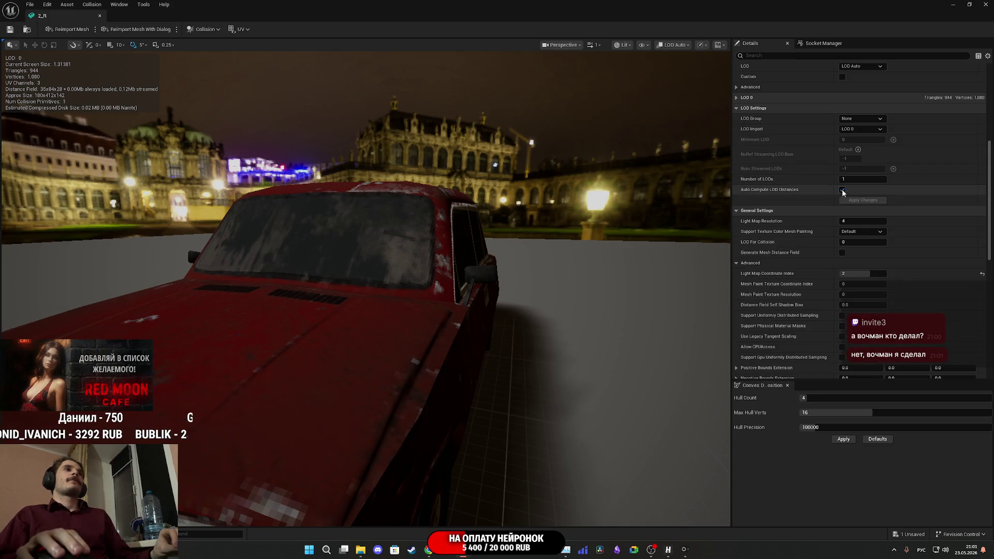
{"action": "left_click", "coordinate": [857, 119]}
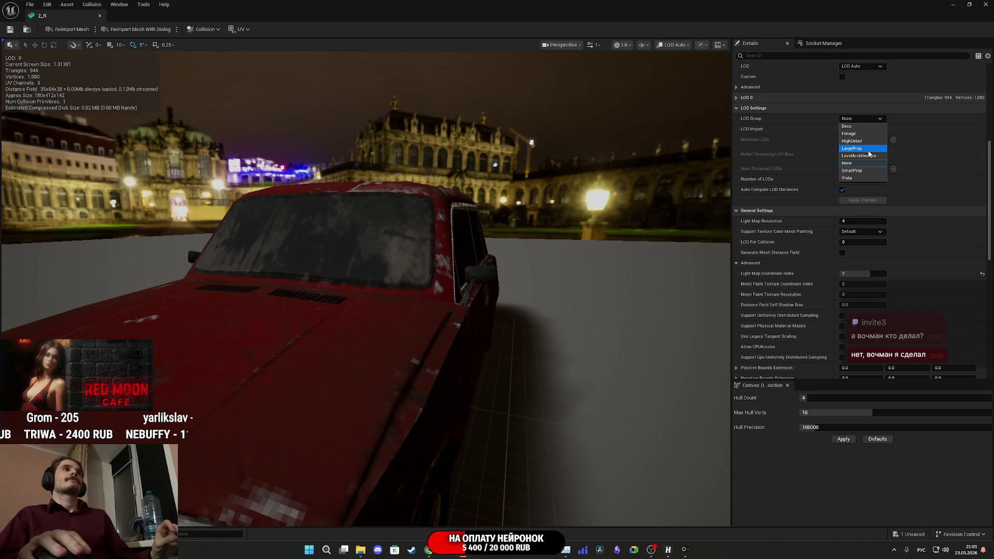
{"action": "left_click", "coordinate": [868, 149]}
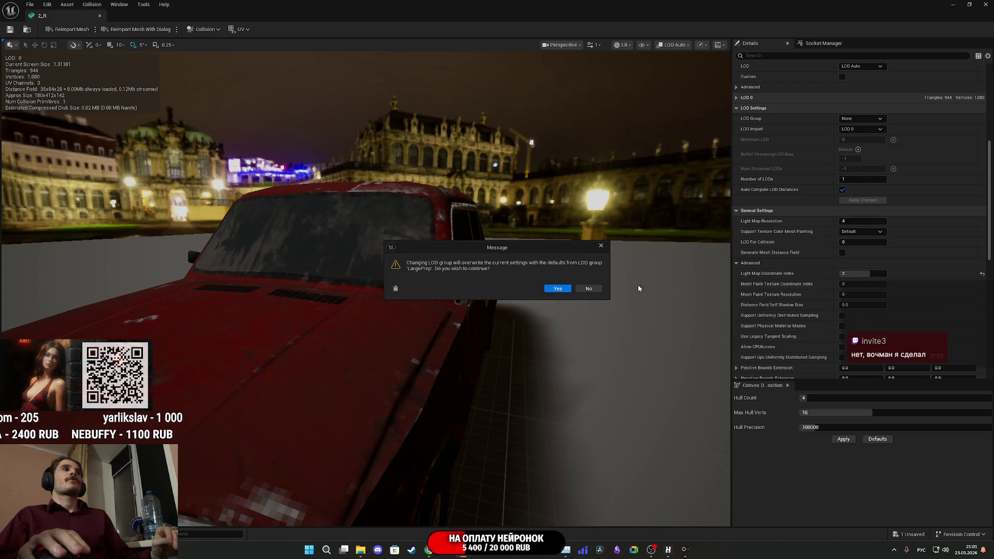
{"action": "left_click", "coordinate": [556, 289]}
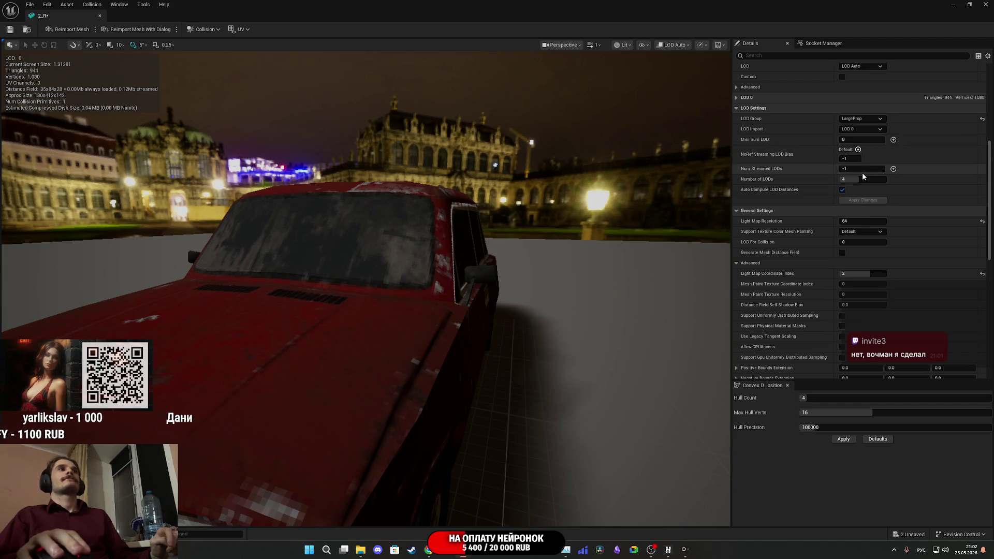
{"action": "left_click_drag", "start_coordinate": [852, 183], "coordinate": [844, 182]}
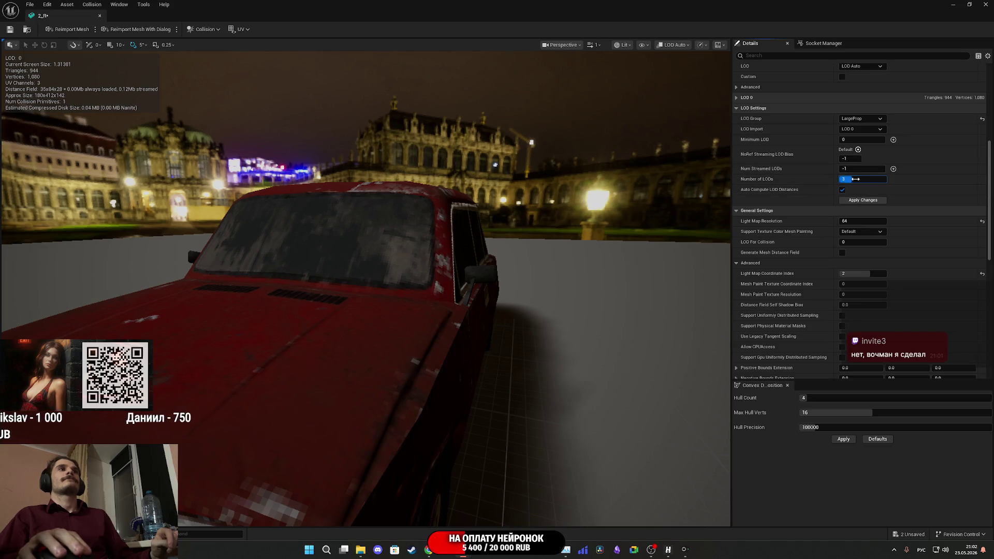
{"action": "left_click", "coordinate": [859, 203]}
- Enable custom LOD settings and set LOD 1 screen size 0.5 and LOD 2 0.15
{"action": "scroll", "coordinate": [844, 190], "scroll_direction": "up", "scroll_amount": 5}
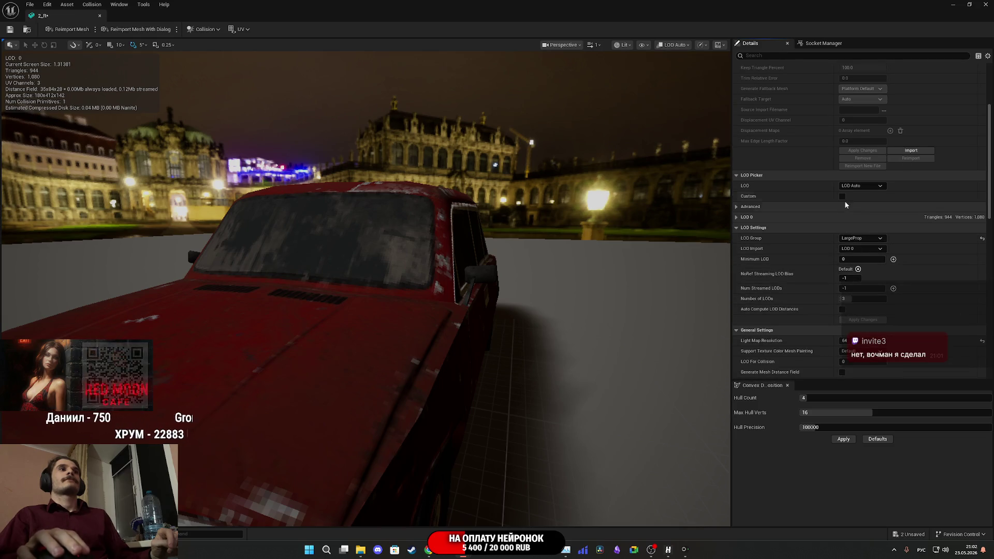
{"action": "left_click", "coordinate": [843, 196]}
{"action": "scroll", "coordinate": [815, 232], "scroll_direction": "down", "scroll_amount": 2}
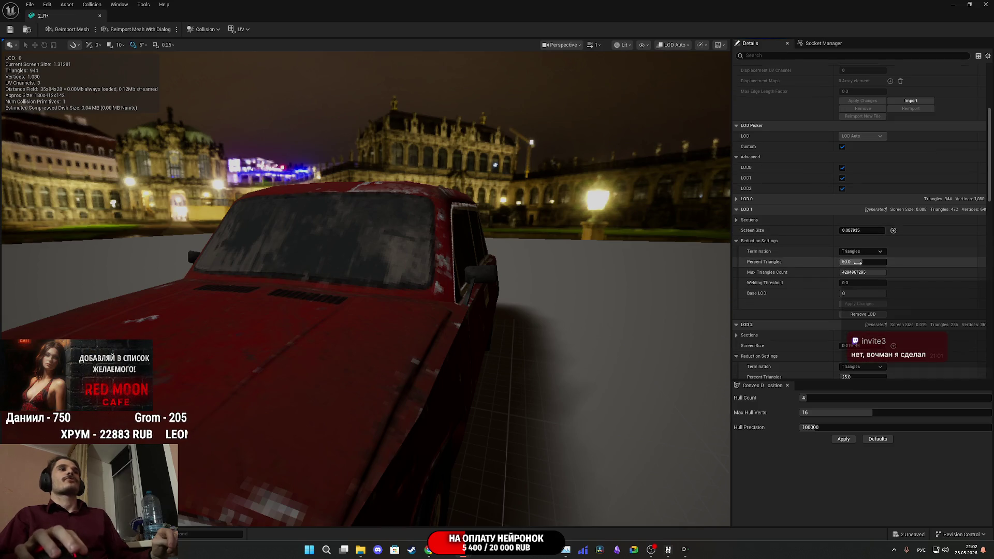
{"action": "left_click", "coordinate": [858, 228]}
{"action": "key", "text": "BackSpace"}
{"action": "key", "text": "BackSpace"}
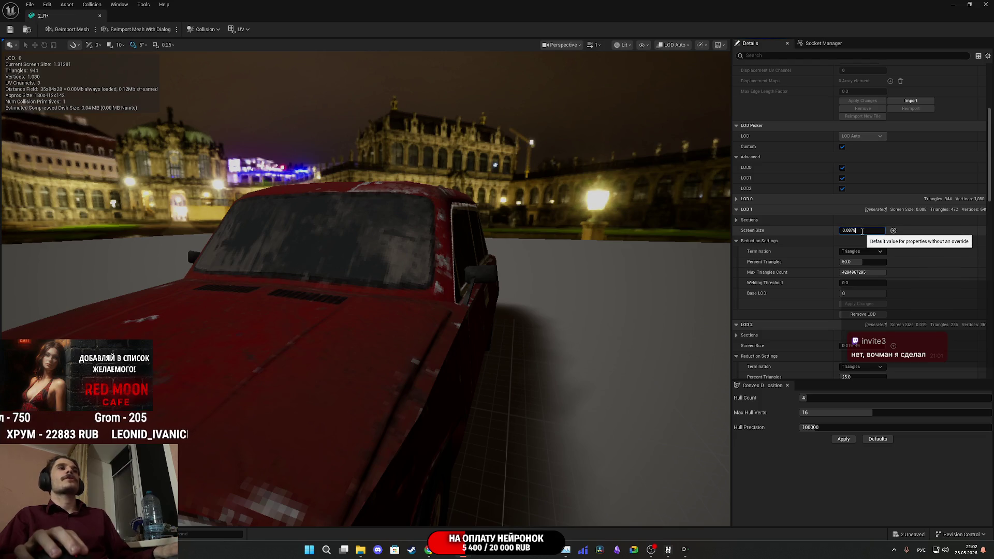
{"action": "type", "text": ".5"}
{"action": "key", "text": "Return"}
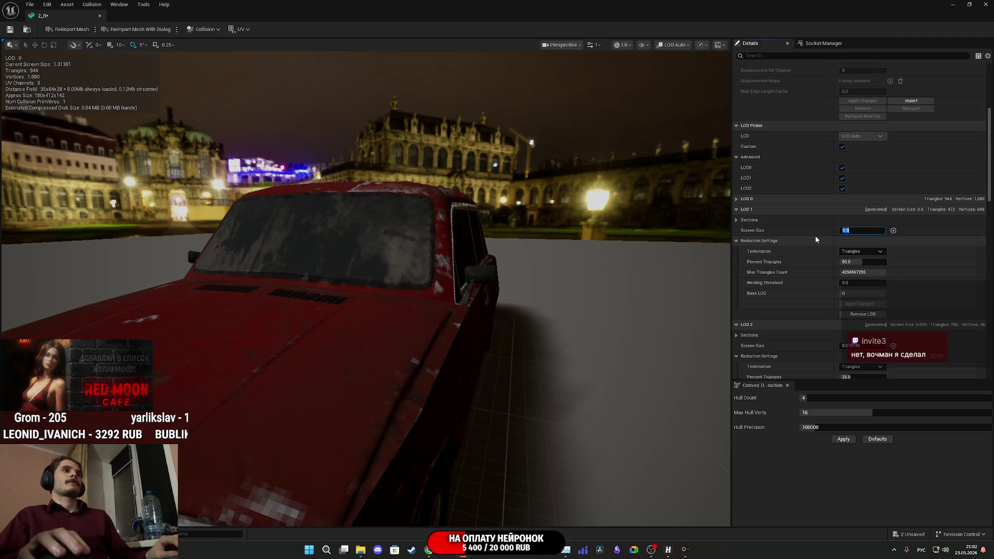
{"action": "scroll", "coordinate": [854, 236], "scroll_direction": "down", "scroll_amount": 4}
{"action": "left_click", "coordinate": [861, 243]}
{"action": "type", "text": "0.15"}
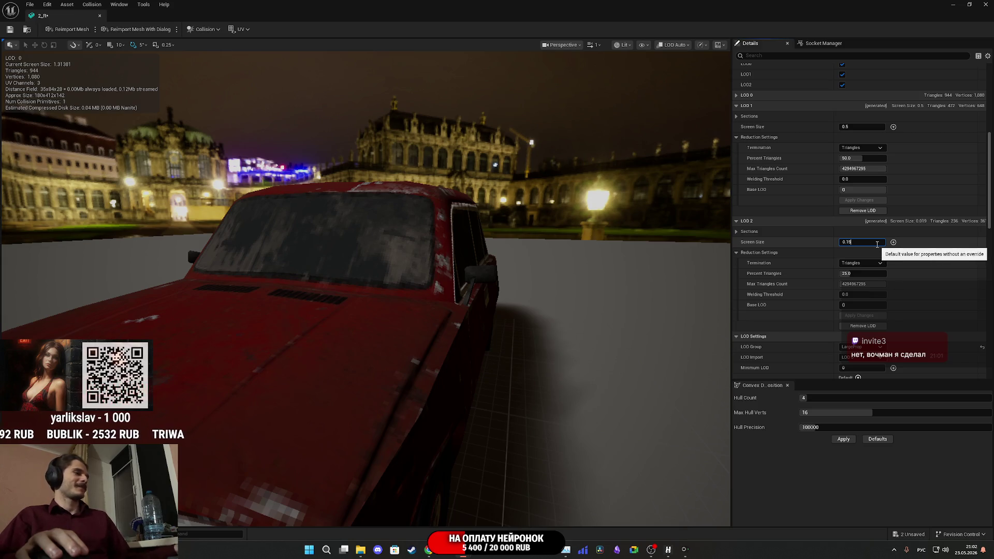
{"action": "key", "text": "Return"}
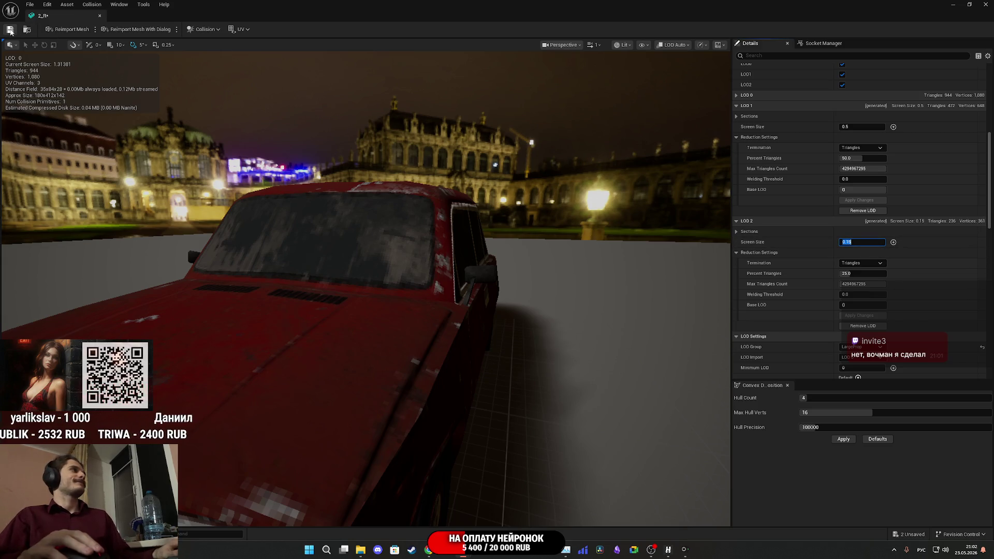
{"action": "scroll", "coordinate": [454, 272], "scroll_direction": "down", "scroll_amount": 10}
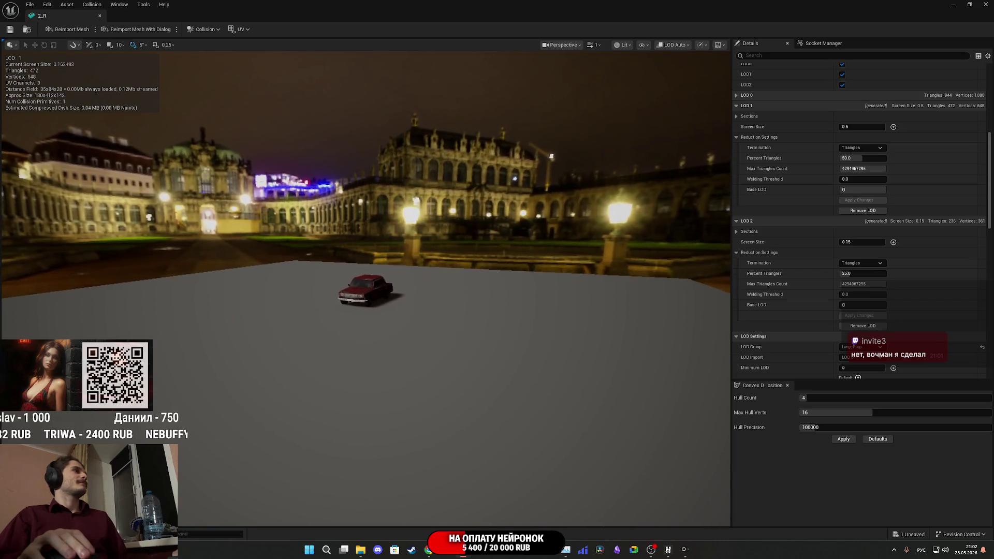
- Dolly the preview camera away from the 2_R car to check its LOD 1 switch, then close it
{"action": "scroll", "coordinate": [459, 274], "scroll_direction": "up", "scroll_amount": 4}
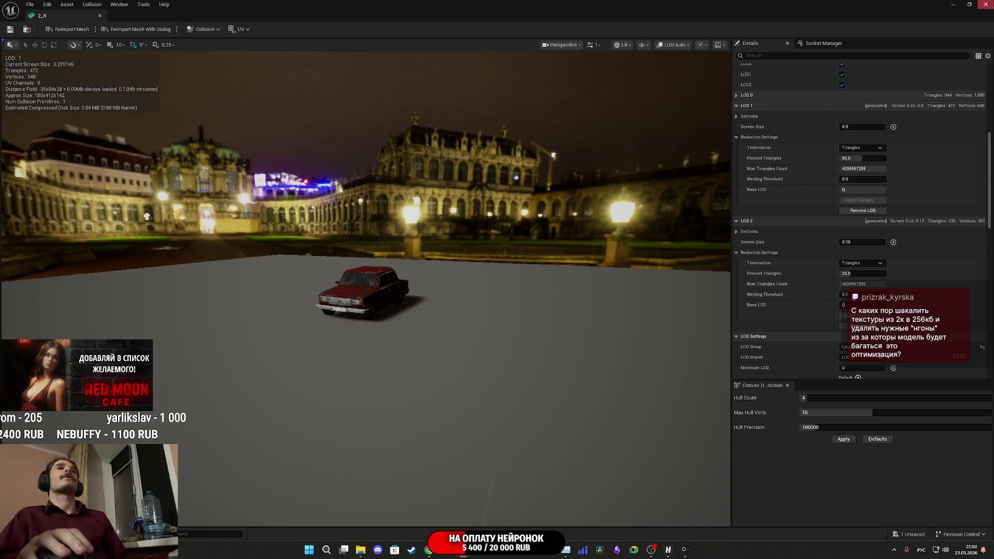
{"action": "left_click", "coordinate": [986, 4]}
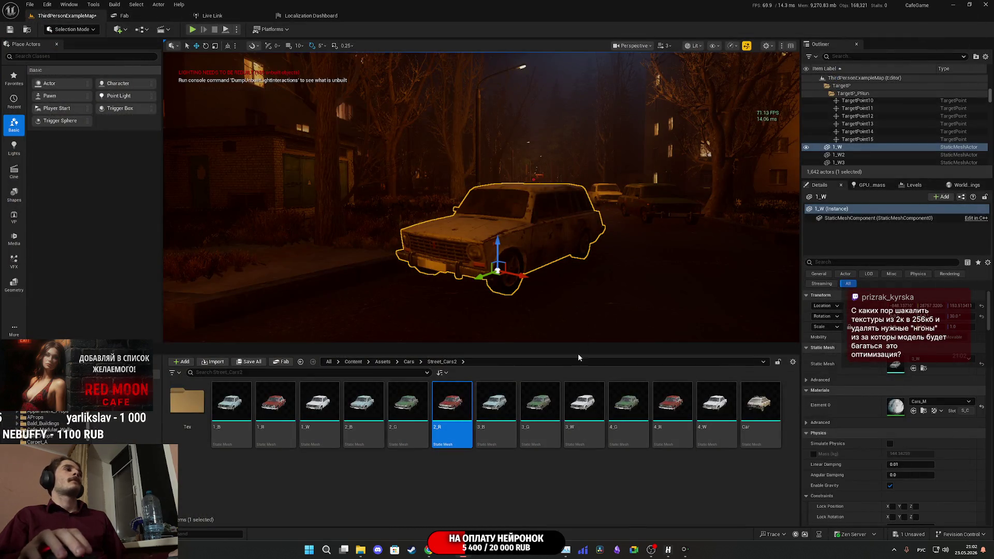
- Open the blue 3_B mesh, confirm the LargeProp LOD group and apply the LOD change
{"action": "double_click", "coordinate": [498, 405]}
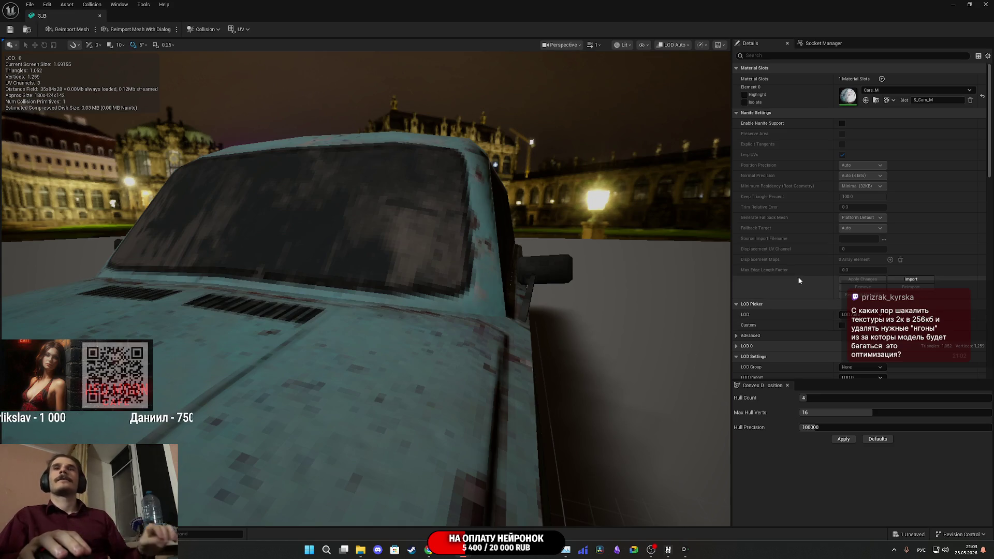
{"action": "scroll", "coordinate": [796, 275], "scroll_direction": "down", "scroll_amount": 5}
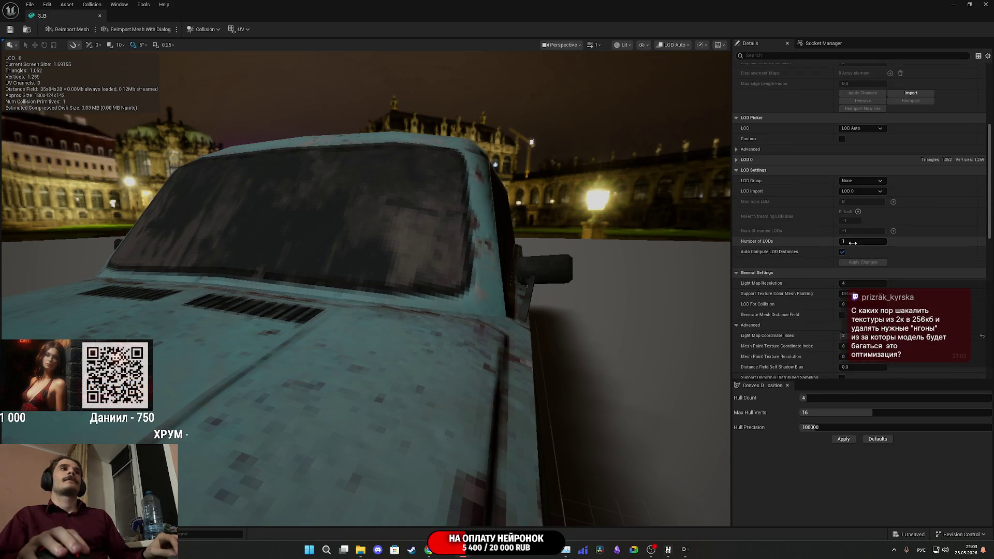
{"action": "left_click", "coordinate": [861, 181]}
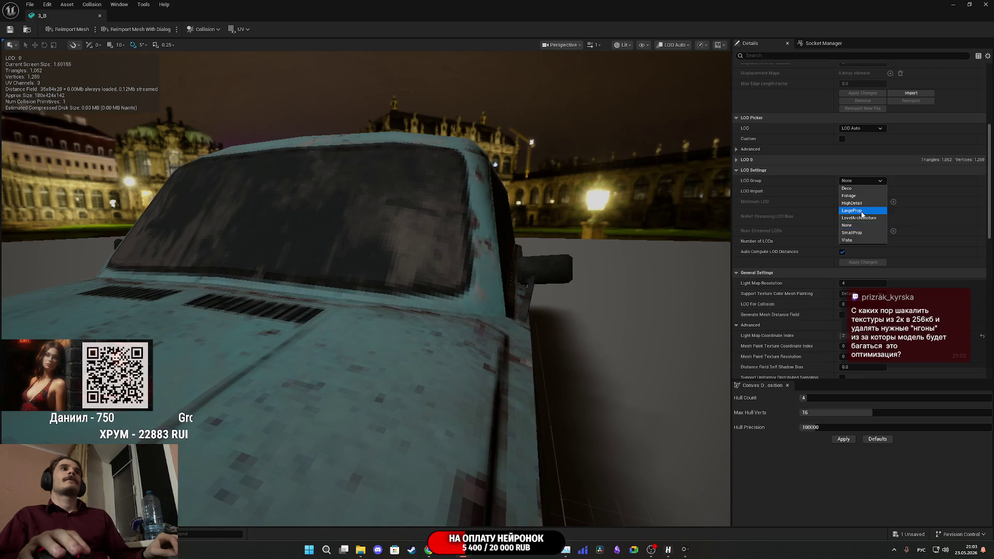
{"action": "left_click", "coordinate": [862, 211]}
{"action": "left_click", "coordinate": [557, 289]}
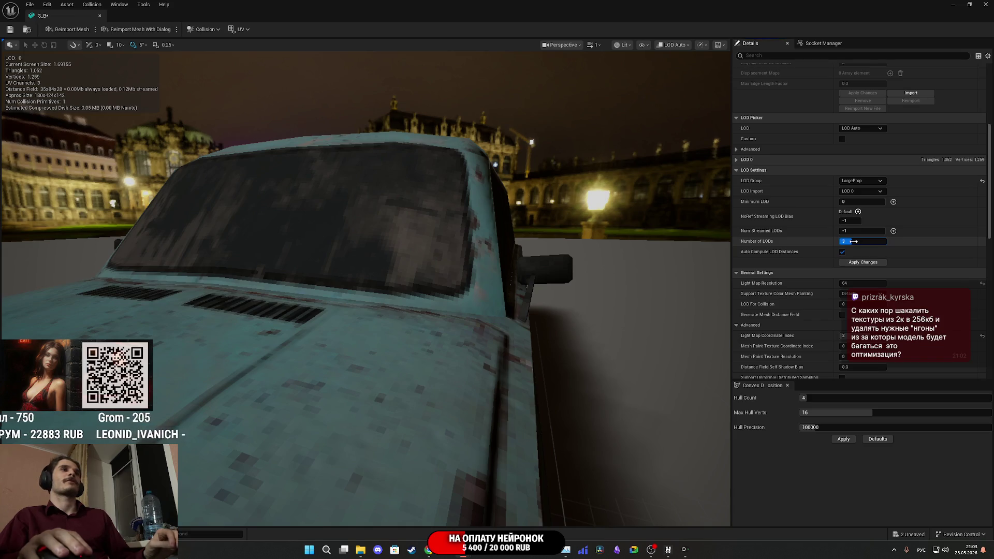
{"action": "left_click", "coordinate": [860, 263]}
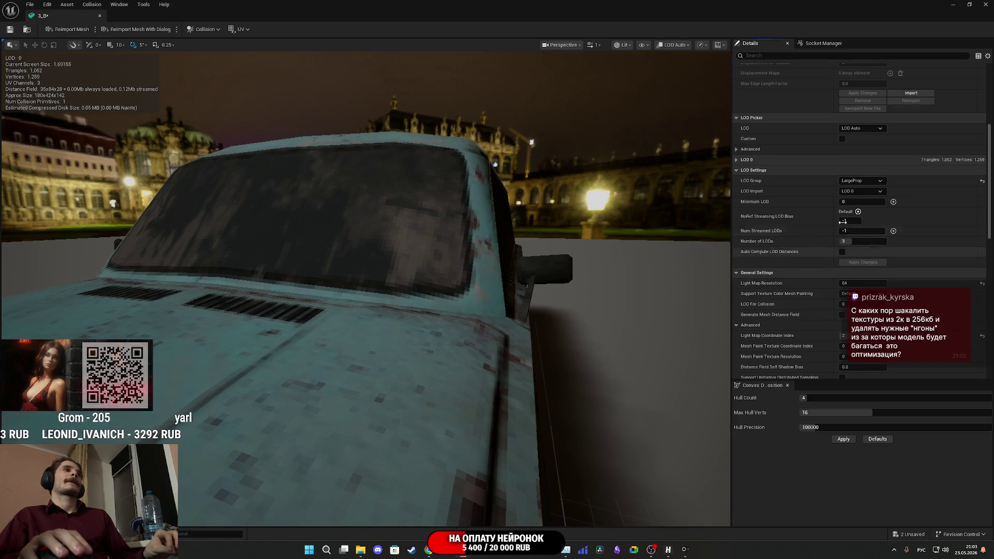
- Enable custom LOD settings, set LOD 1 screen size 0.5 and LOD 2 0.15, then close 3_B
{"action": "left_click", "coordinate": [842, 139]}
{"action": "key", "text": "BackSpace"}
{"action": "type", "text": ".5"}
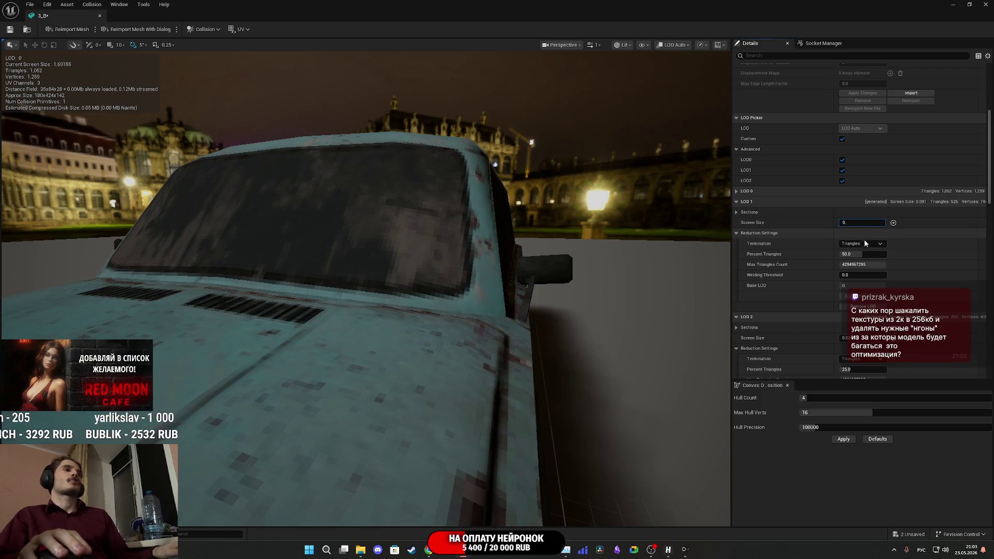
{"action": "key", "text": "Return"}
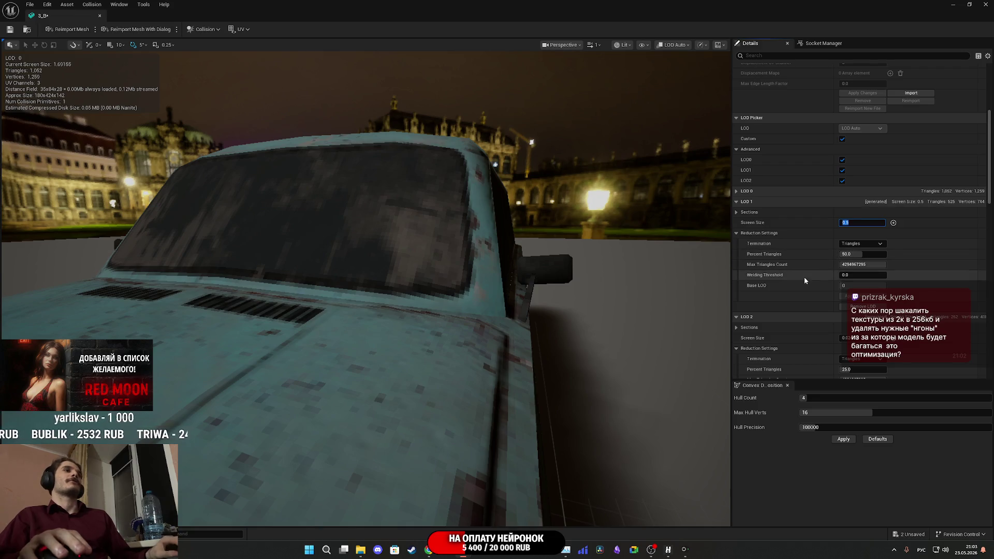
{"action": "scroll", "coordinate": [858, 250], "scroll_direction": "down", "scroll_amount": 3}
{"action": "left_click", "coordinate": [859, 251]}
{"action": "key", "text": "BackSpace"}
{"action": "key", "text": "BackSpace"}
{"action": "key", "text": "BackSpace"}
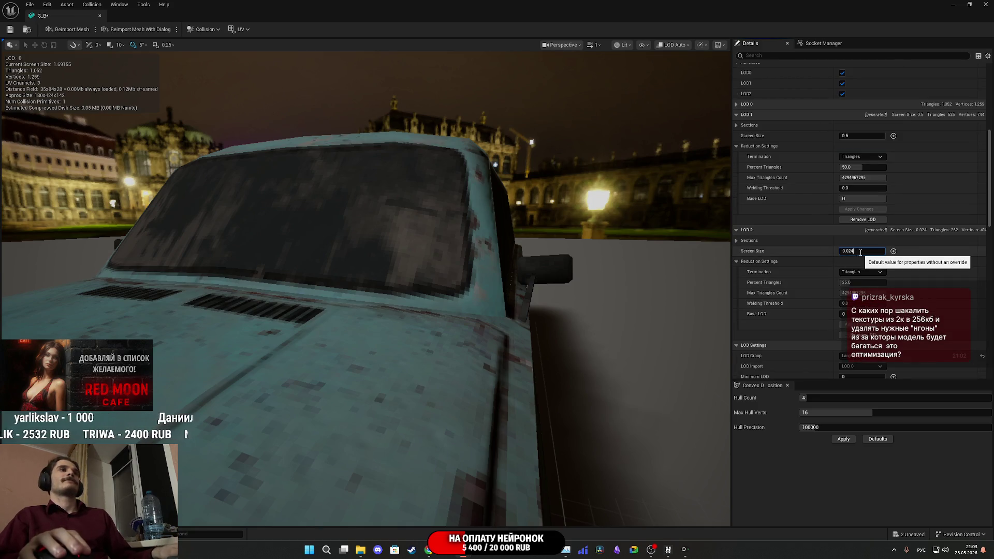
{"action": "key", "text": "BackSpace"}
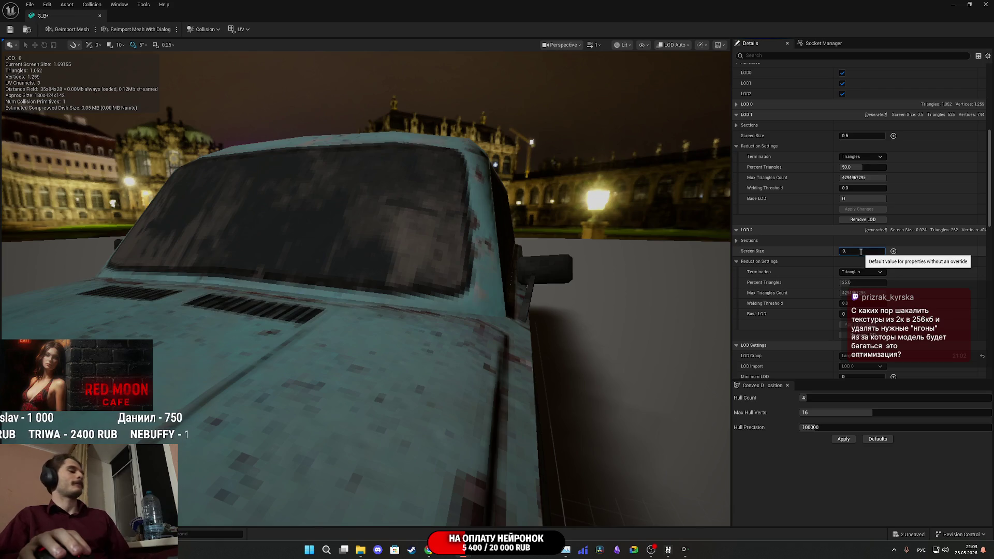
{"action": "type", "text": "15"}
{"action": "key", "text": "Return"}
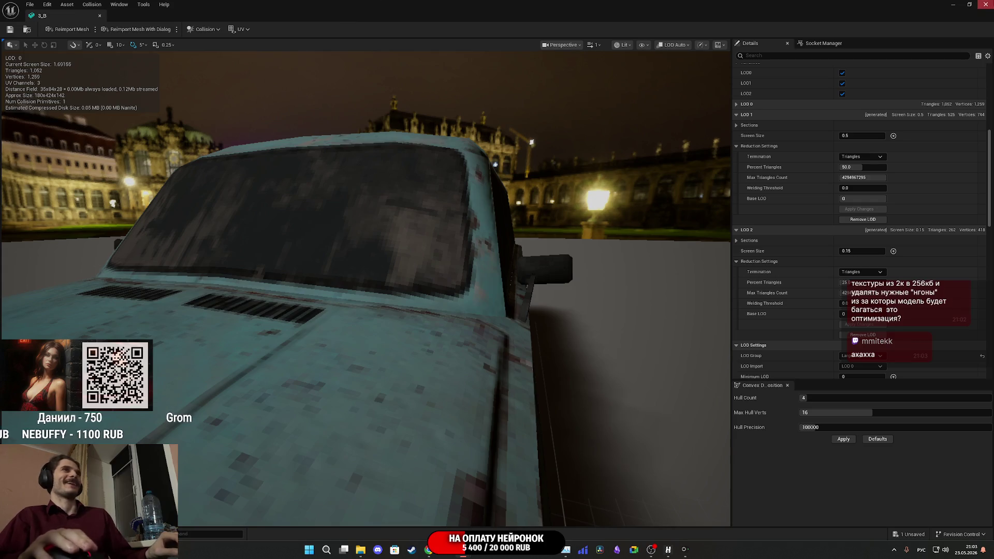
{"action": "left_click", "coordinate": [986, 4]}
- Open the 3_G mesh, apply LargeProp with 3 LODs and turn off Auto Compute LOD Distances
{"action": "double_click", "coordinate": [542, 412]}
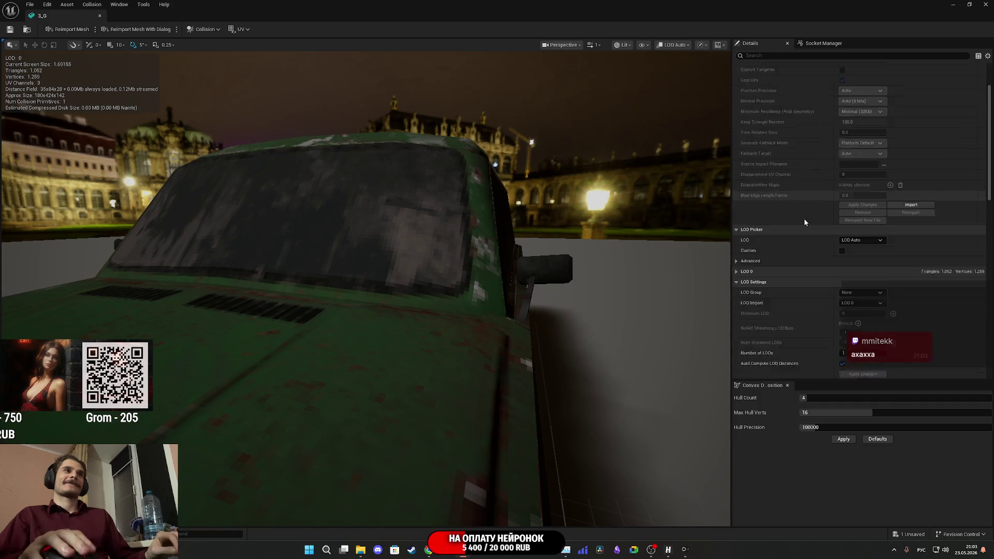
{"action": "scroll", "coordinate": [805, 220], "scroll_direction": "down", "scroll_amount": 3}
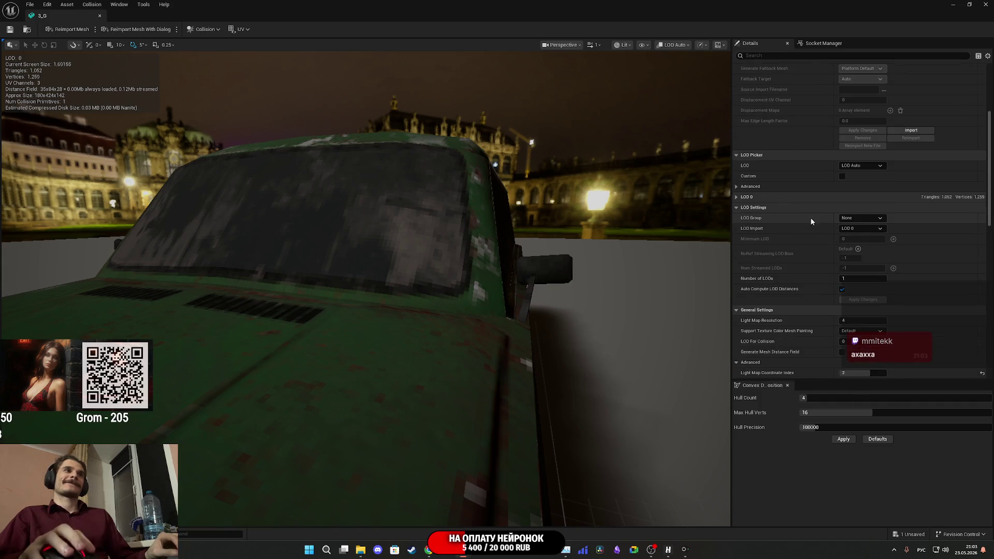
{"action": "left_click", "coordinate": [856, 219]}
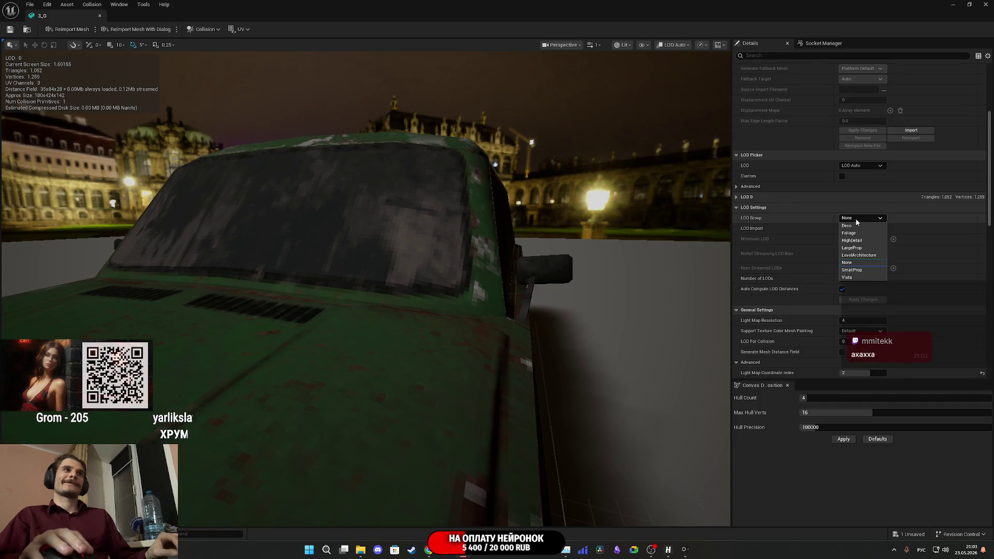
{"action": "left_click", "coordinate": [852, 248]}
{"action": "left_click", "coordinate": [567, 288]}
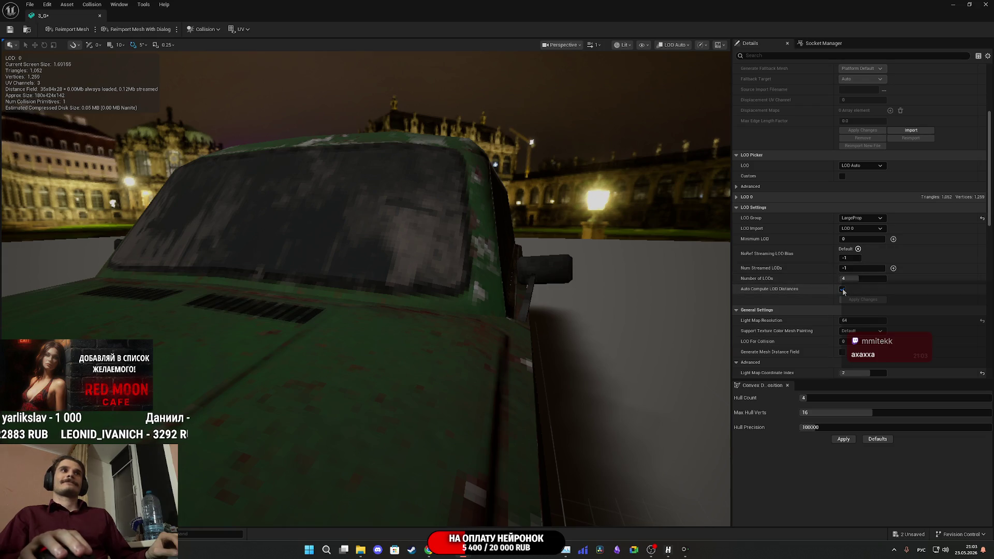
{"action": "left_click", "coordinate": [866, 279]}
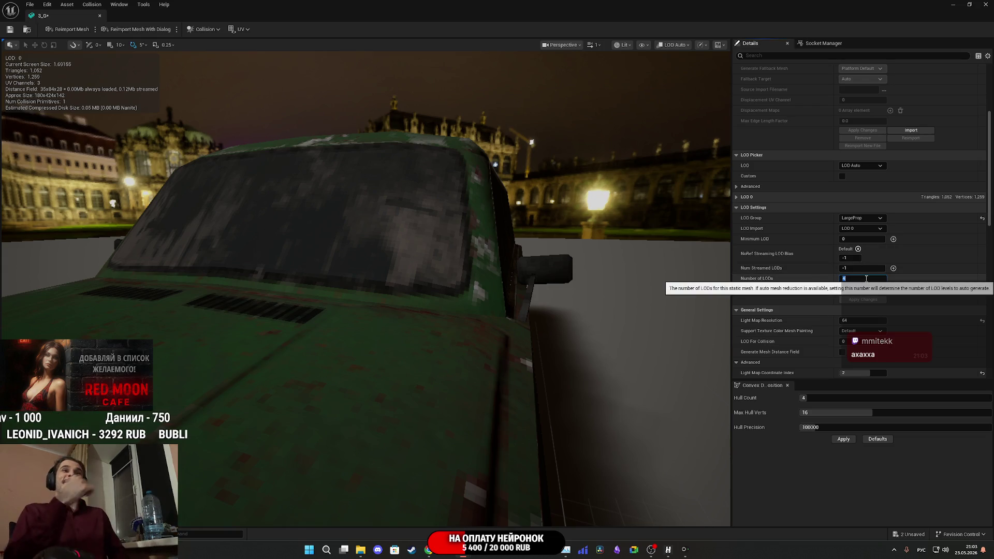
{"action": "key", "text": "Return"}
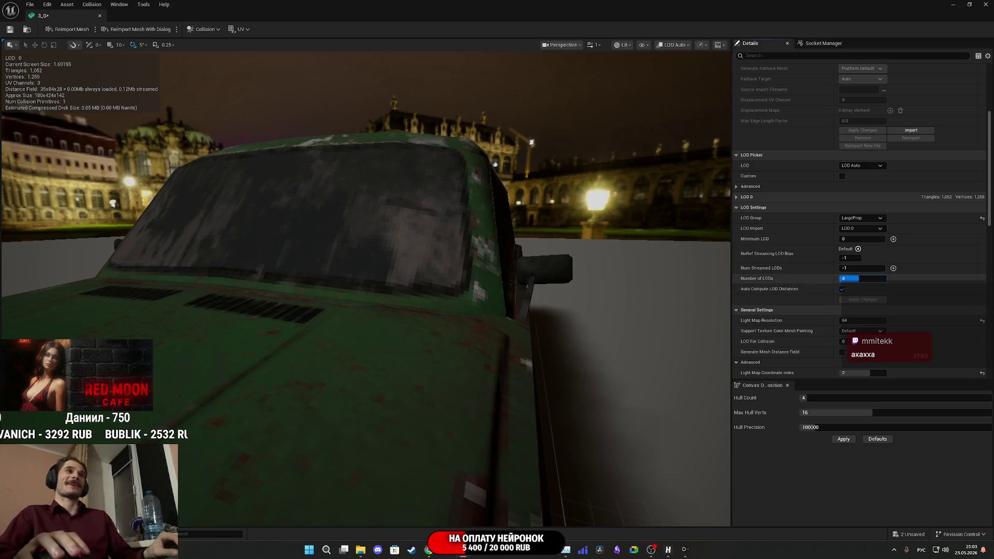
{"action": "left_click_drag", "start_coordinate": [859, 278], "coordinate": [852, 278]}
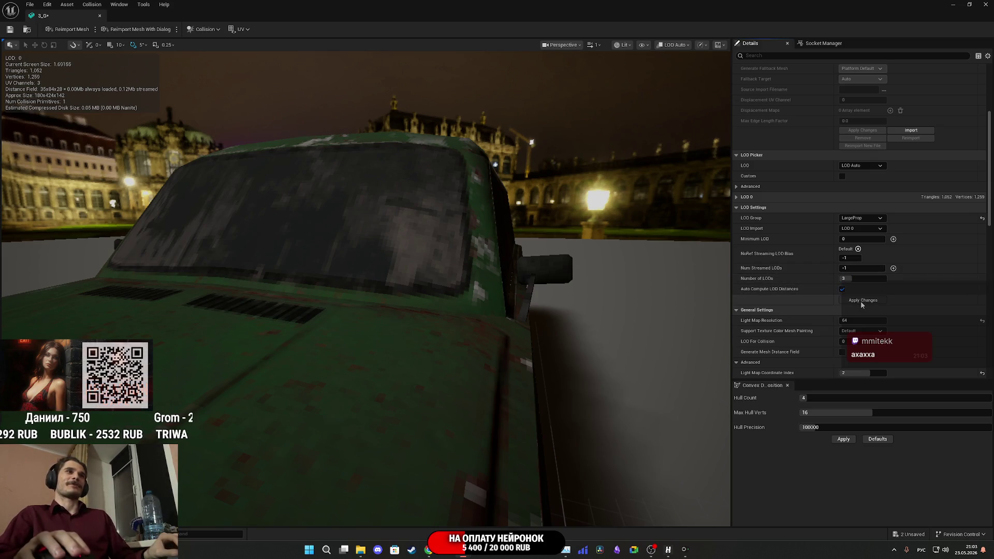
{"action": "left_click", "coordinate": [842, 290]}
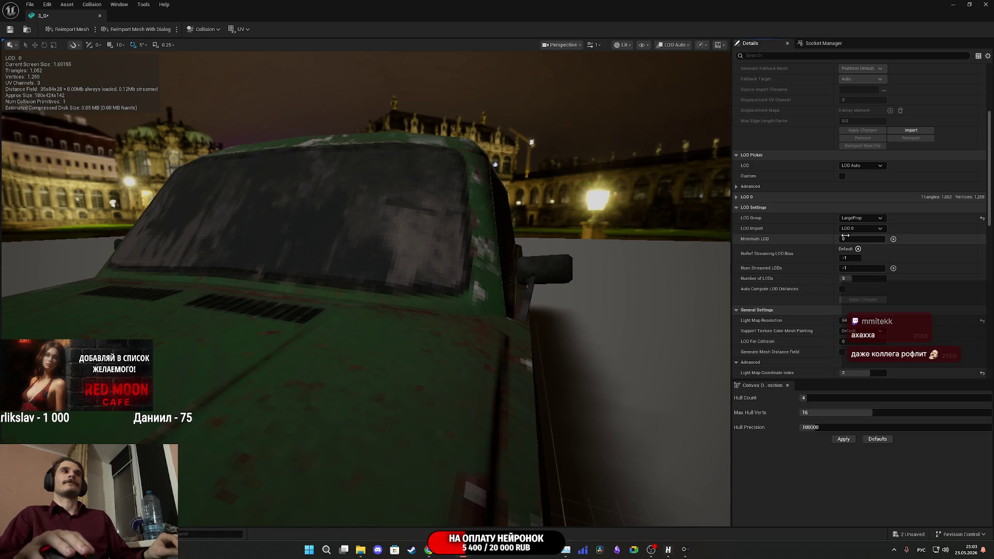
- Enable custom LOD settings and set LOD 1 screen size 0.5 and LOD 2 0.15
{"action": "left_click", "coordinate": [843, 176]}
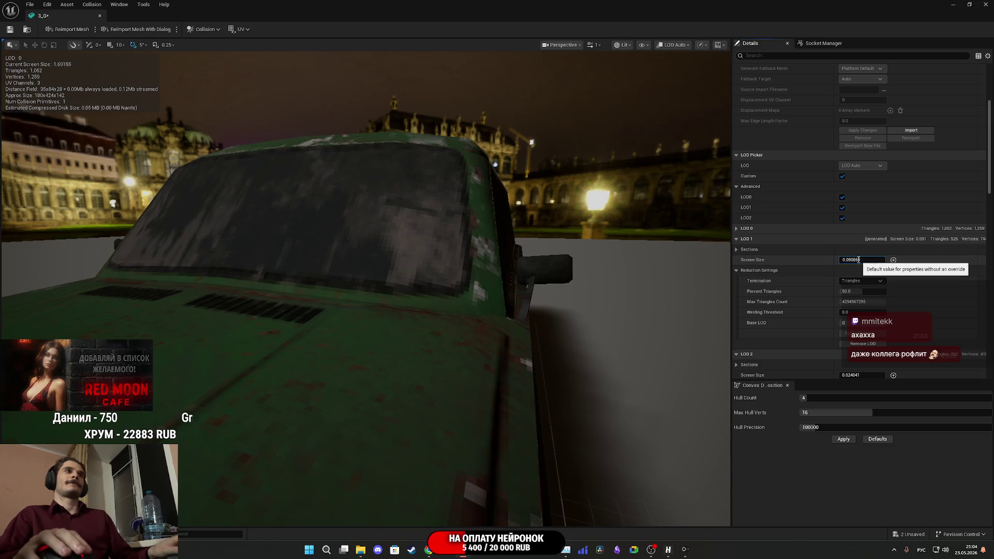
{"action": "type", "text": "5"}
{"action": "key", "text": "Return"}
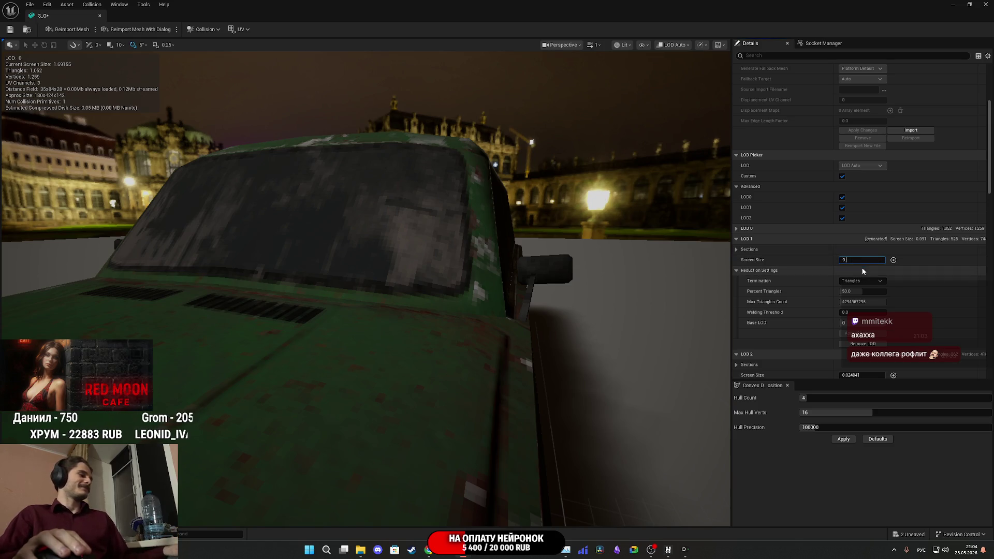
{"action": "scroll", "coordinate": [804, 285], "scroll_direction": "down", "scroll_amount": 5}
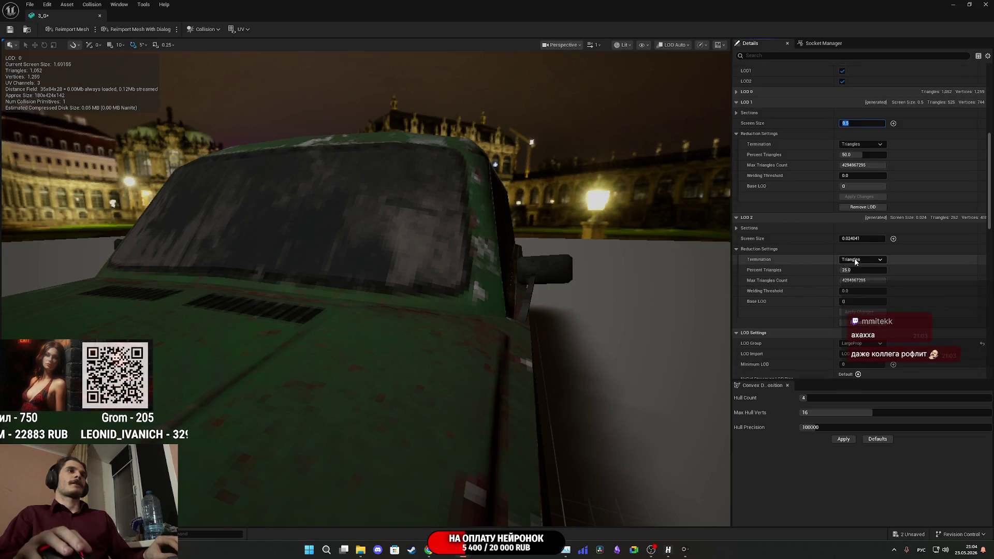
{"action": "left_click", "coordinate": [861, 241]}
{"action": "key", "text": "BackSpace"}
{"action": "key", "text": "BackSpace"}
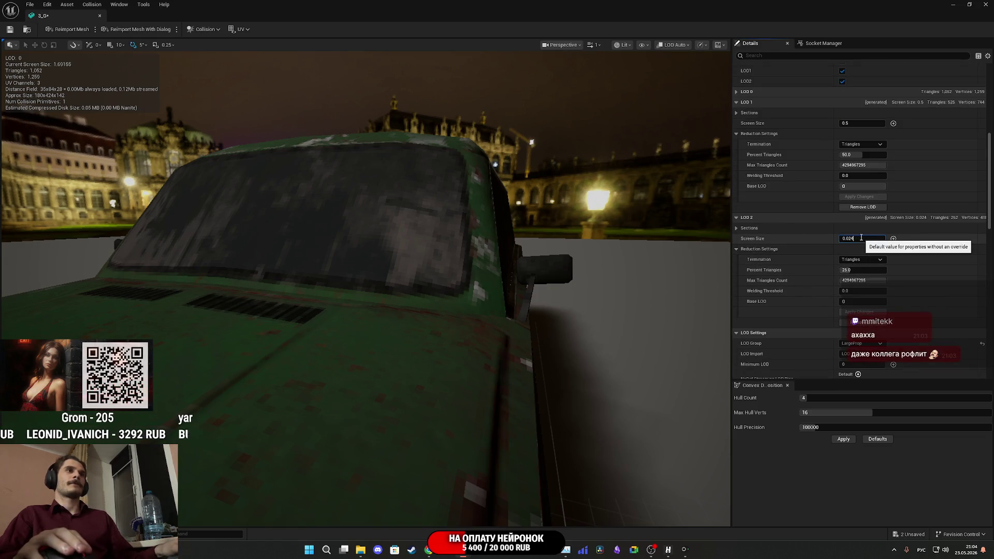
{"action": "key", "text": "BackSpace"}
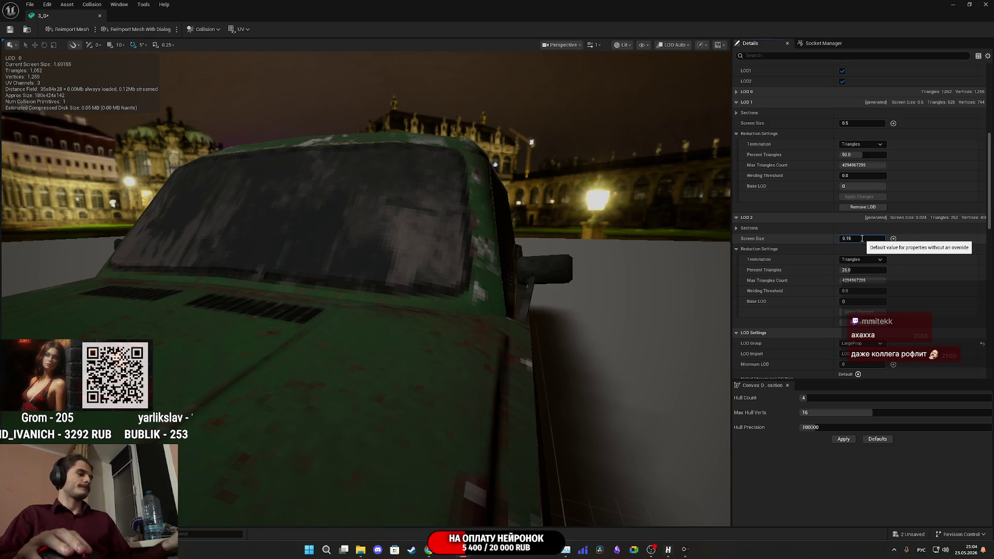
{"action": "key", "text": "Return"}
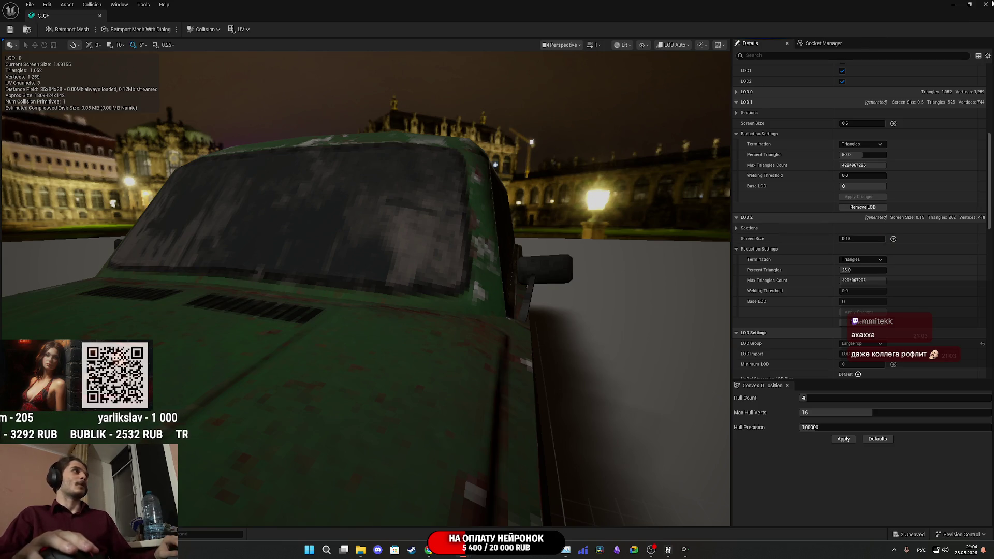
- Close 3_G, save the mesh and the map, and open the 3_W mesh
{"action": "left_click", "coordinate": [985, 4]}
{"action": "left_click", "coordinate": [249, 362]}
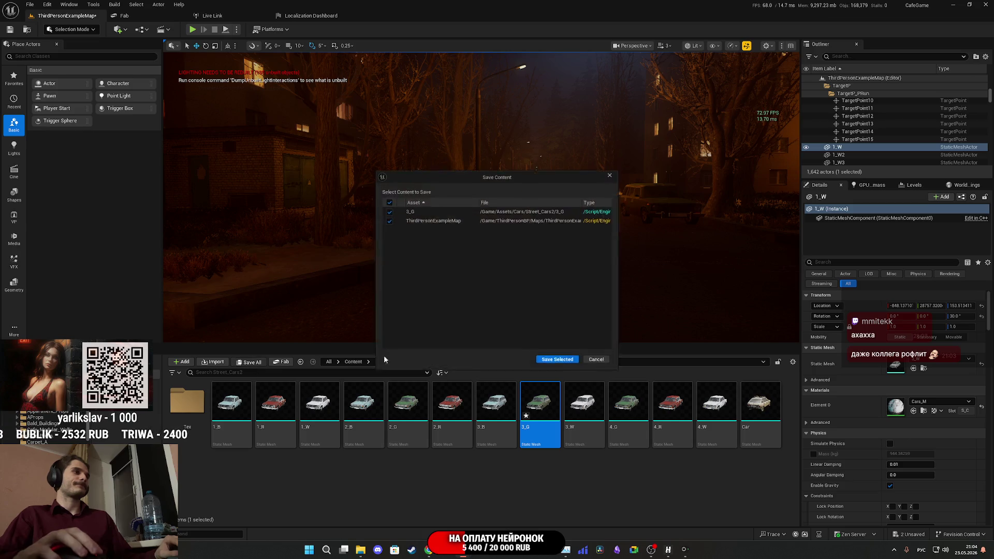
{"action": "left_click", "coordinate": [567, 359]}
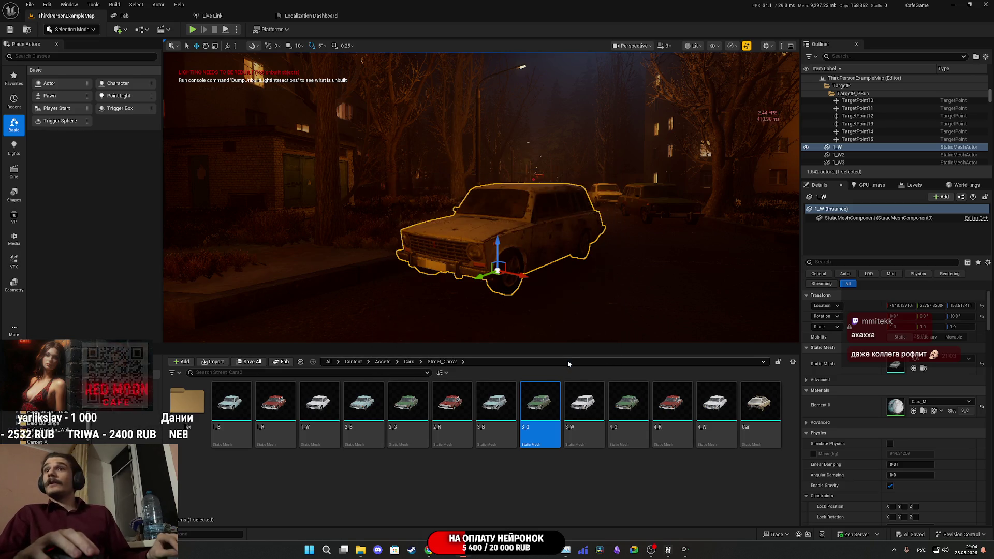
{"action": "double_click", "coordinate": [578, 402]}
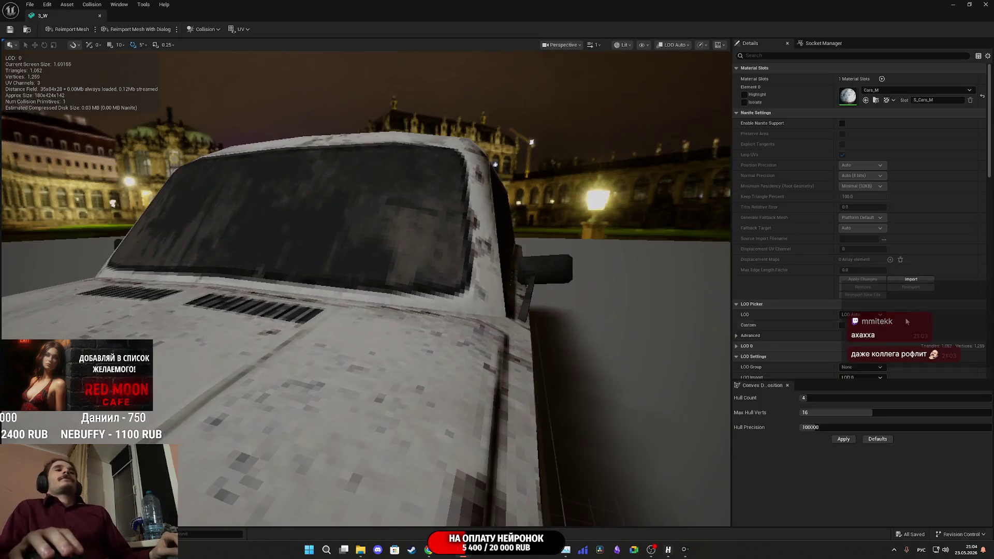
- Give 3_W the LargeProp LOD group and reduce its LOD count from 4 to 3
{"action": "scroll", "coordinate": [829, 213], "scroll_direction": "down", "scroll_amount": 3}
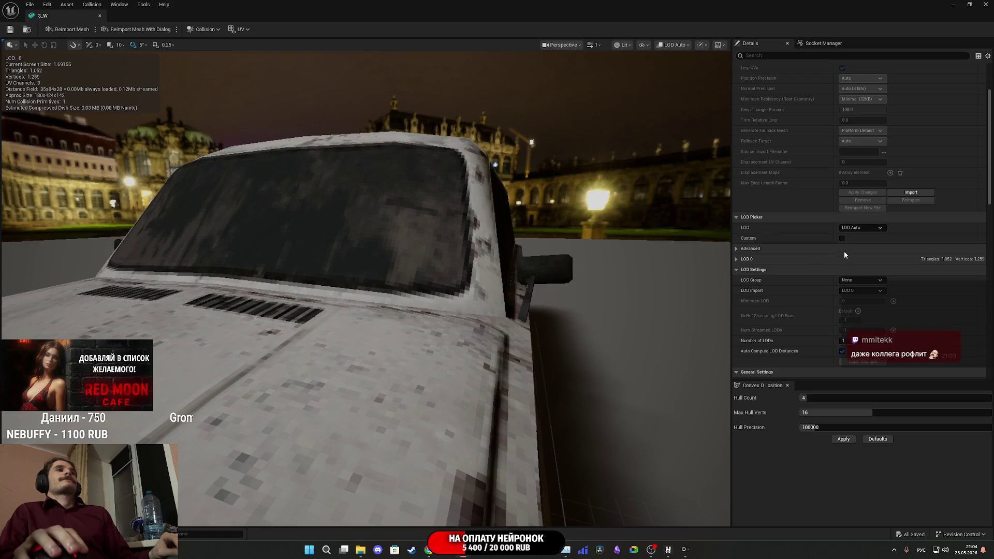
{"action": "scroll", "coordinate": [845, 252], "scroll_direction": "down", "scroll_amount": 3}
{"action": "left_click", "coordinate": [860, 206]}
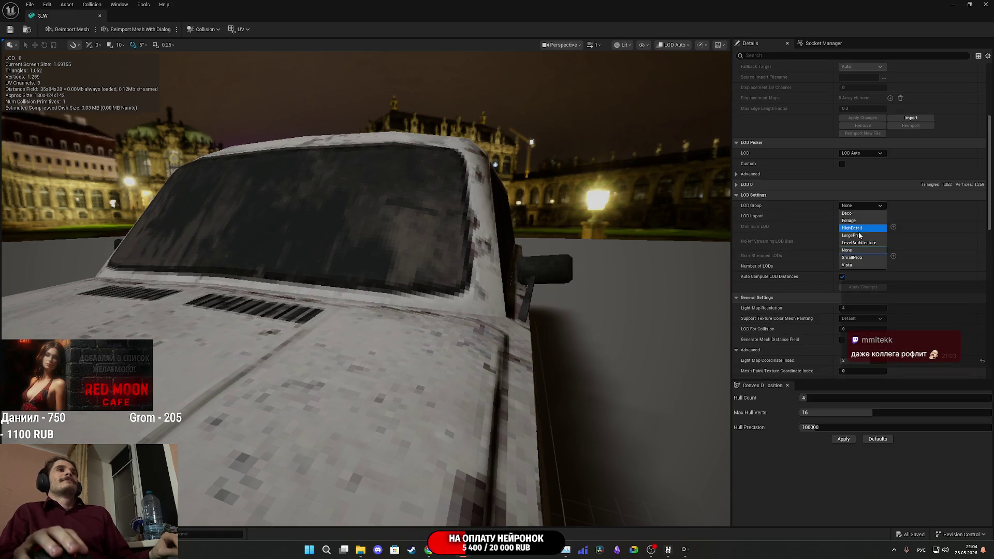
{"action": "left_click", "coordinate": [859, 235]}
{"action": "left_click", "coordinate": [555, 288]}
{"action": "left_click_drag", "start_coordinate": [867, 268], "coordinate": [844, 279]}
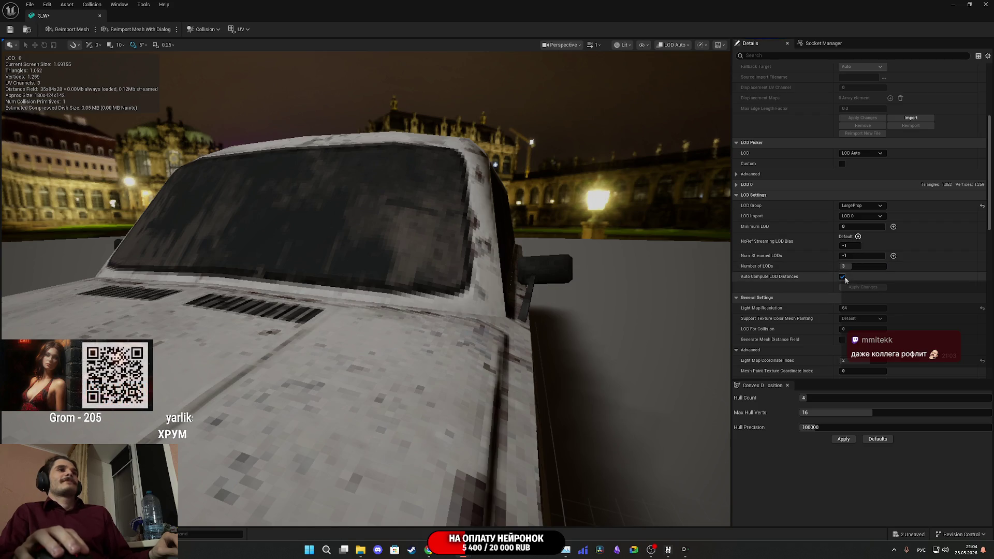
- Enable custom LOD settings and set LOD 1 screen size 0.5 and LOD 2 0.15
{"action": "left_click", "coordinate": [842, 163]}
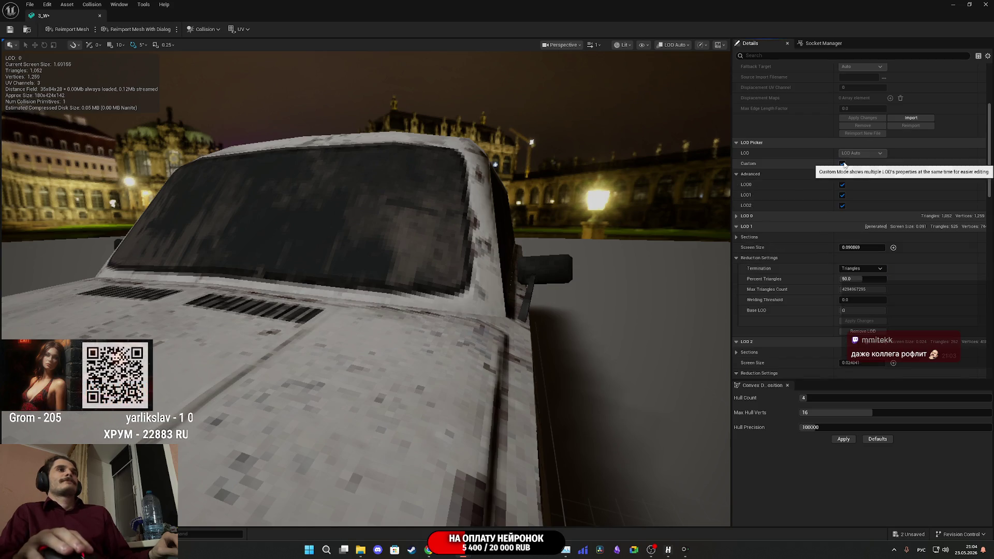
{"action": "left_click", "coordinate": [858, 247]}
{"action": "type", "text": "0.5"}
{"action": "key", "text": "Return"}
{"action": "scroll", "coordinate": [871, 256], "scroll_direction": "down", "scroll_amount": 3}
{"action": "left_click", "coordinate": [861, 275]}
{"action": "type", "text": "0"}
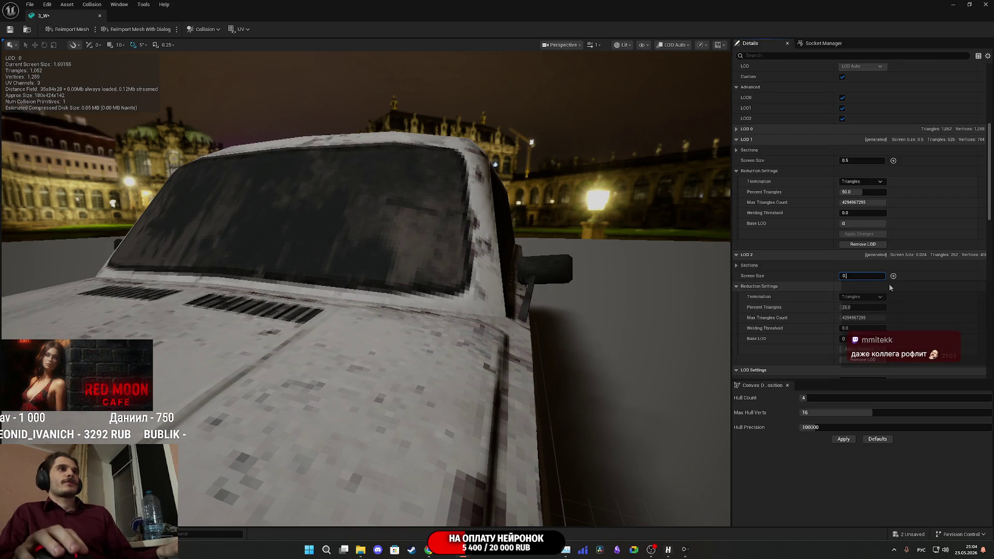
{"action": "type", "text": ".015"}
{"action": "key", "text": "Return"}
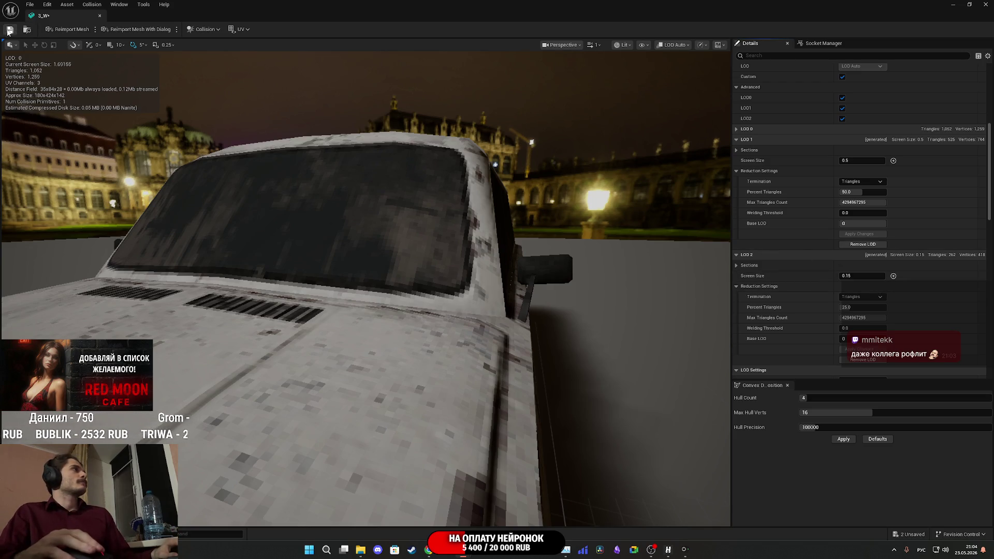
- Preview the UV channel 2 layout, then close the 3_W mesh editor
{"action": "left_click", "coordinate": [231, 31]}
{"action": "left_click", "coordinate": [262, 72]}
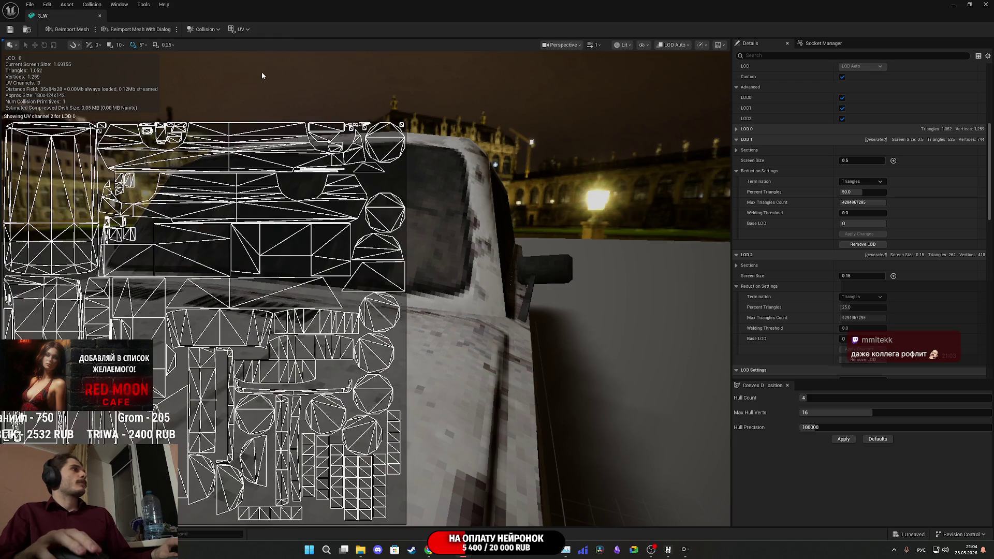
{"action": "left_click", "coordinate": [985, 4]}
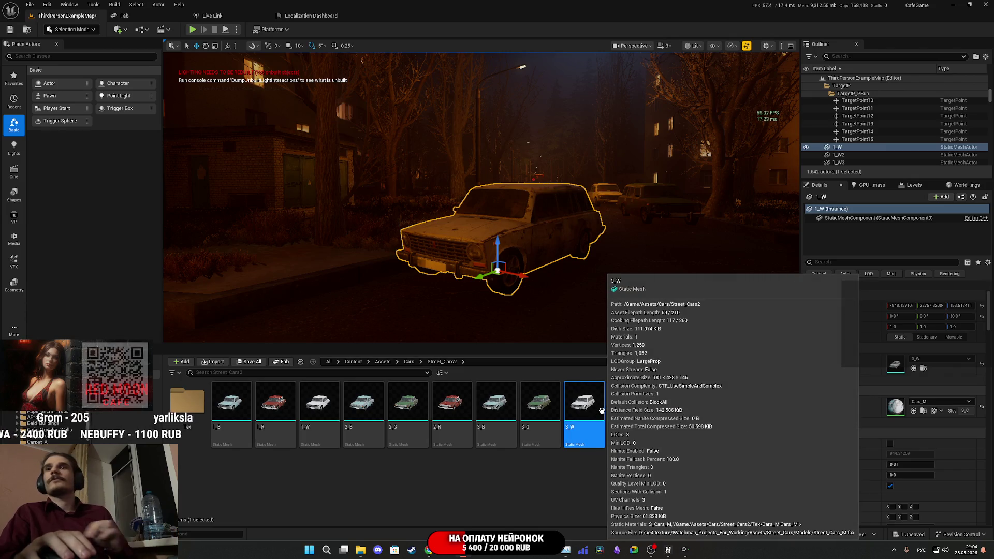
- Open the green 4_G mesh, apply the LargeProp LOD group and set 3 LODs
{"action": "double_click", "coordinate": [650, 438]}
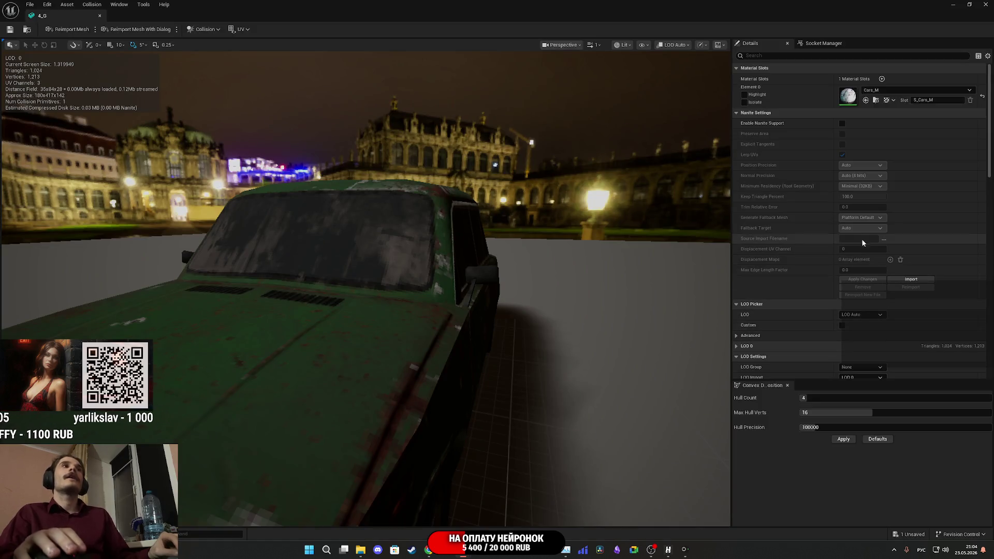
{"action": "scroll", "coordinate": [807, 207], "scroll_direction": "down", "scroll_amount": 3}
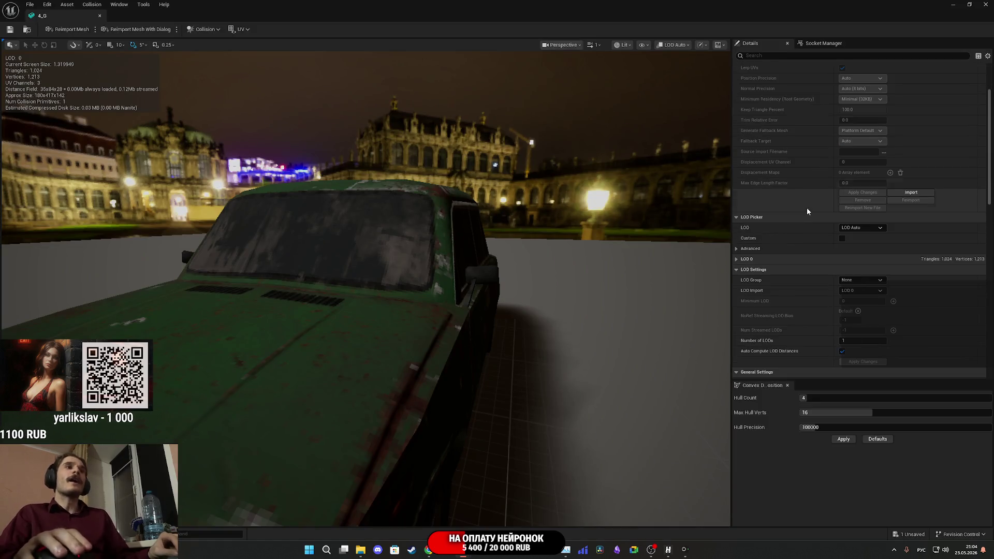
{"action": "left_click", "coordinate": [861, 280]}
{"action": "left_click", "coordinate": [856, 308]}
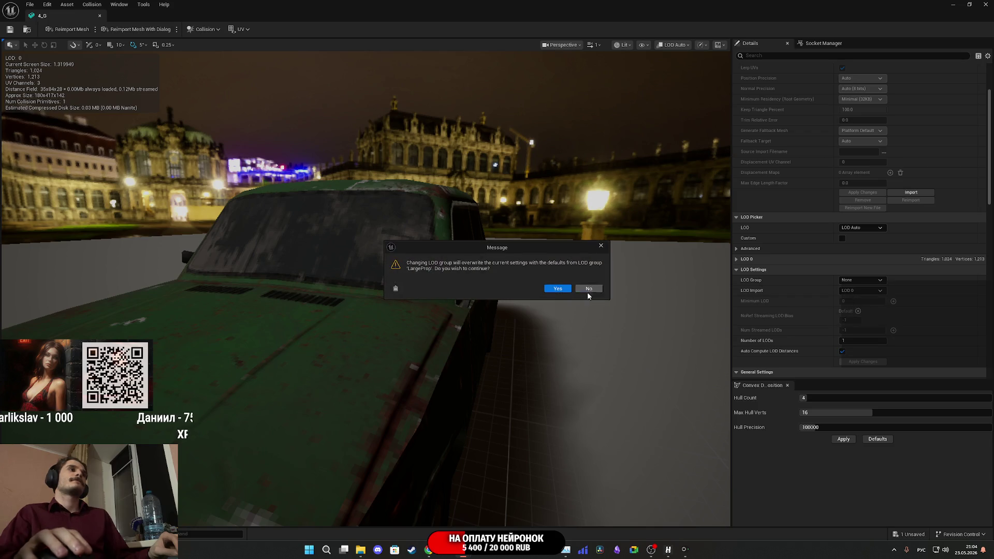
{"action": "left_click", "coordinate": [557, 289]}
{"action": "scroll", "coordinate": [813, 289], "scroll_direction": "down", "scroll_amount": 3}
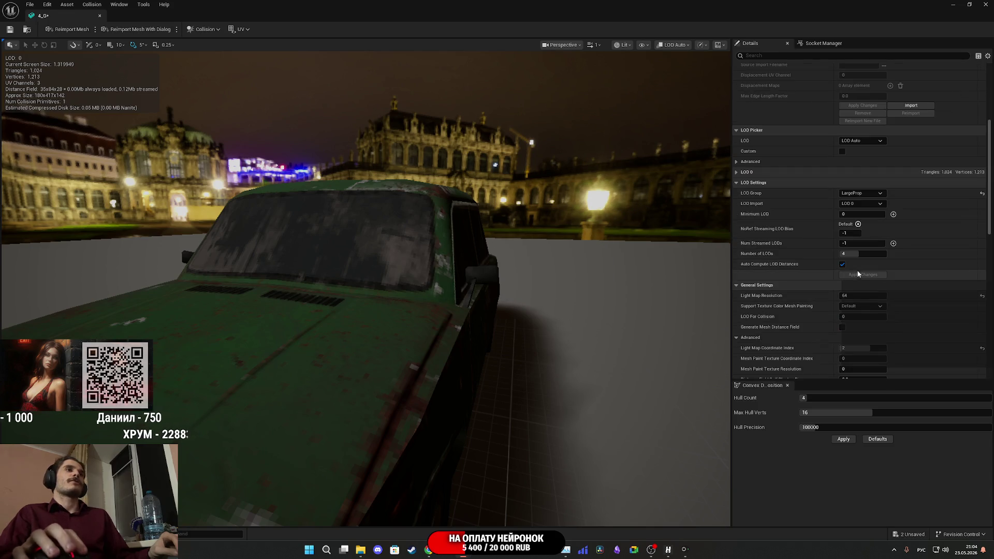
{"action": "left_click", "coordinate": [860, 254]}
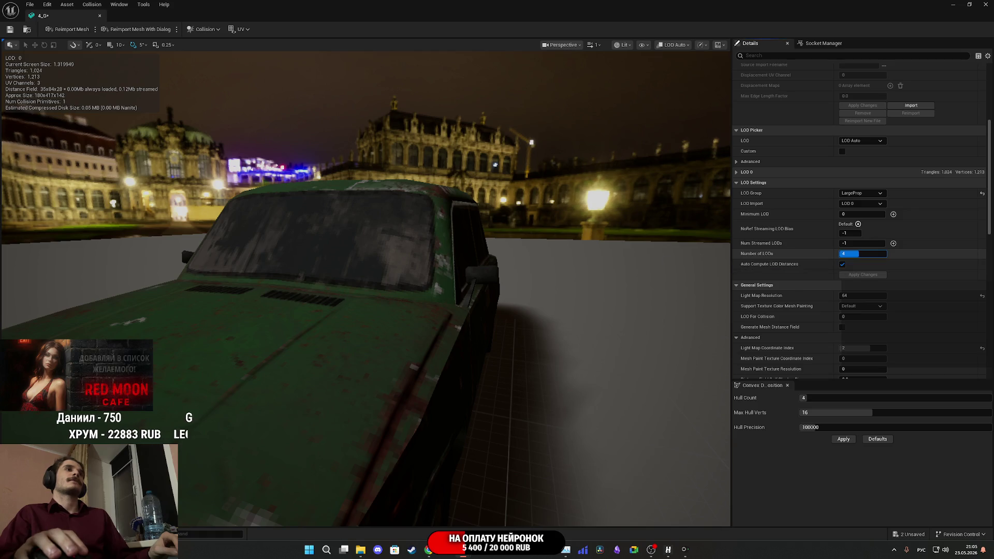
{"action": "type", "text": "3"}
{"action": "left_click", "coordinate": [863, 274]}
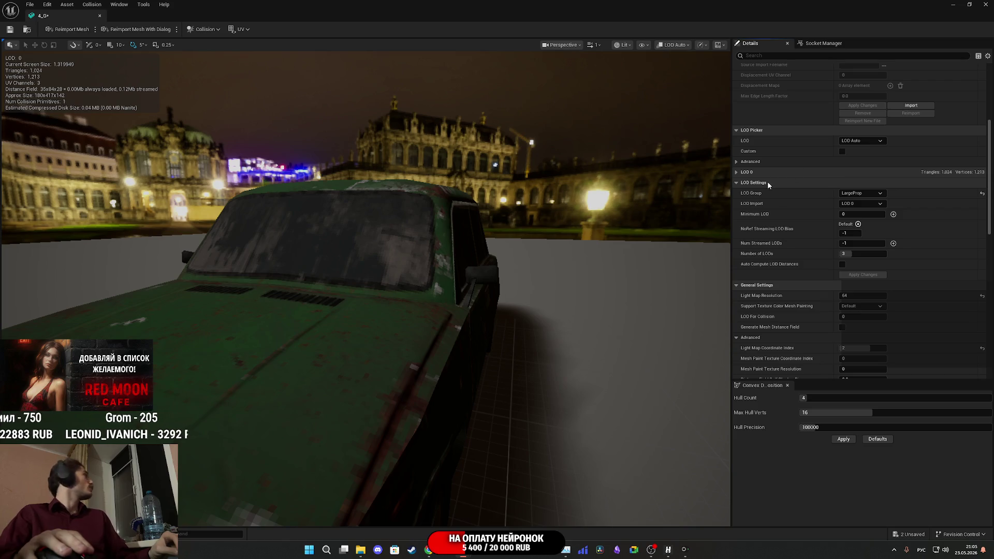
- Enable custom LOD settings, set LOD 1 screen size 0.5 and LOD 2 0.15, then close 4_G
{"action": "left_click", "coordinate": [843, 151]}
{"action": "left_click", "coordinate": [855, 235]}
{"action": "key", "text": "End"}
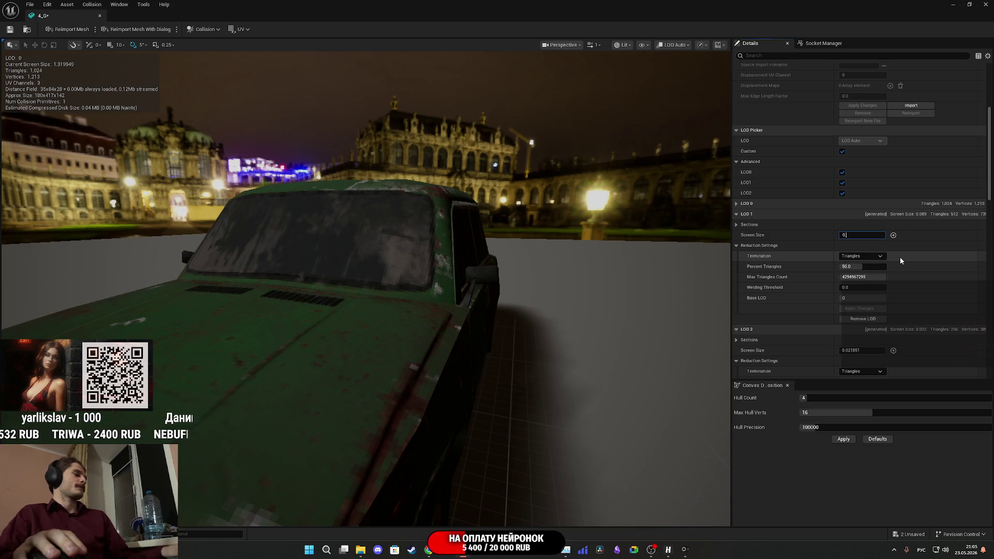
{"action": "key", "text": "Return"}
{"action": "scroll", "coordinate": [899, 259], "scroll_direction": "down", "scroll_amount": 3}
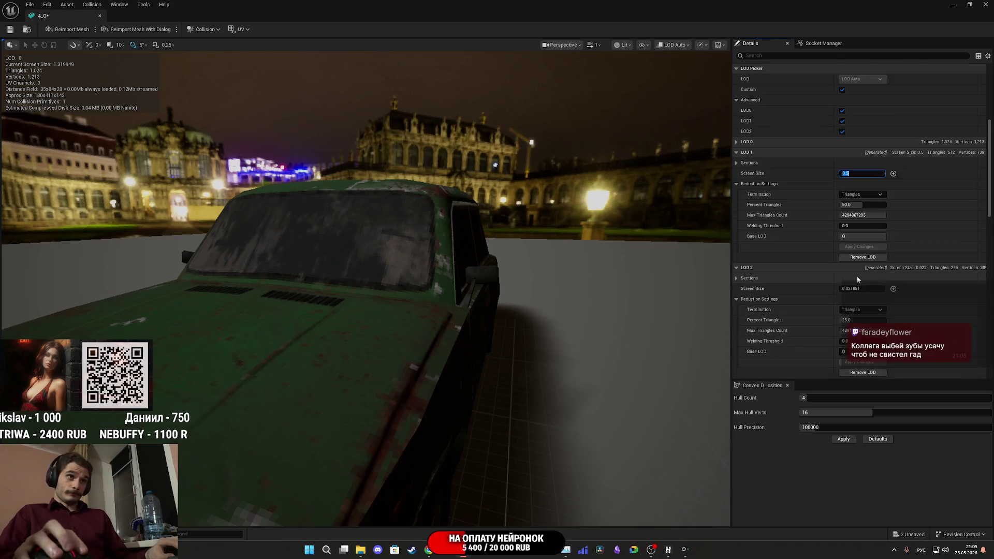
{"action": "left_click", "coordinate": [860, 263]}
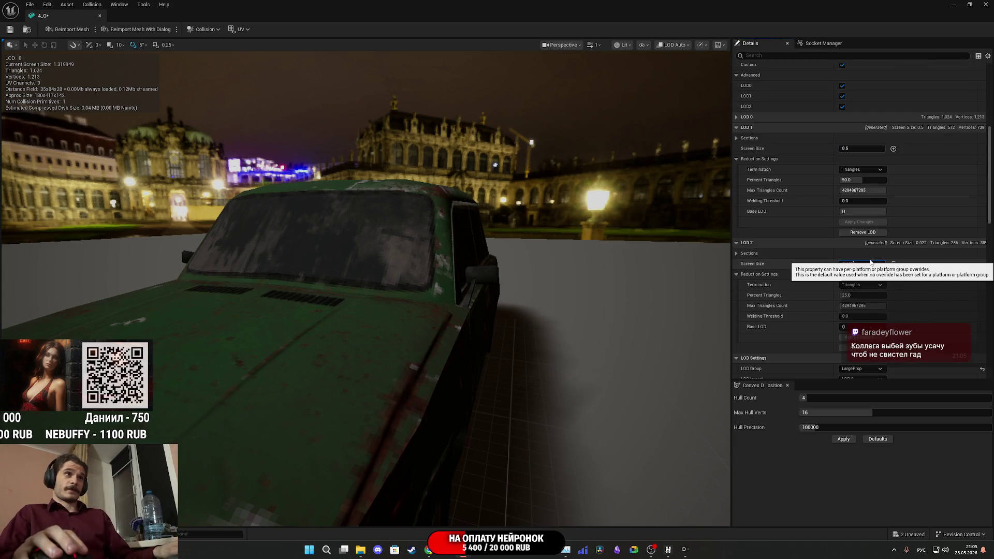
{"action": "type", "text": "0.15"}
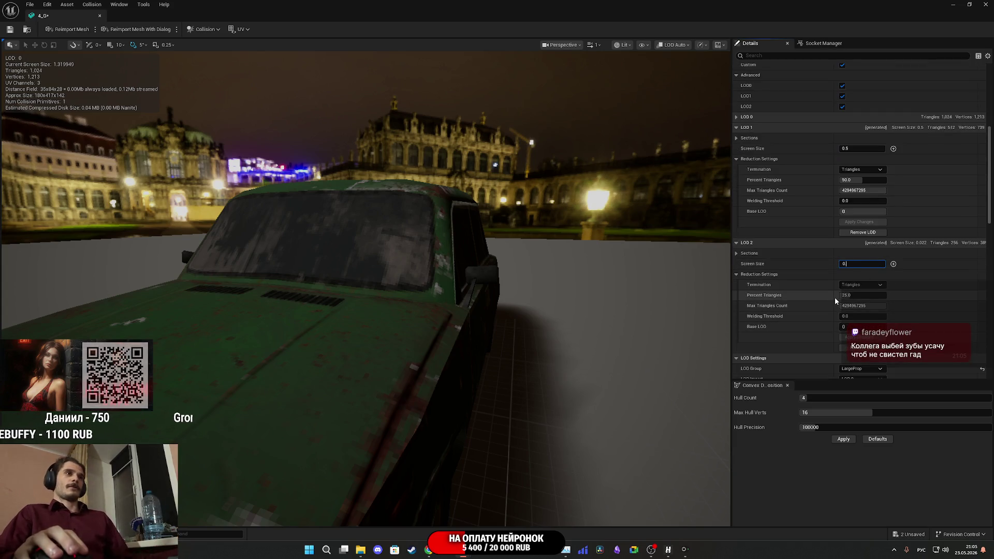
{"action": "key", "text": "Return"}
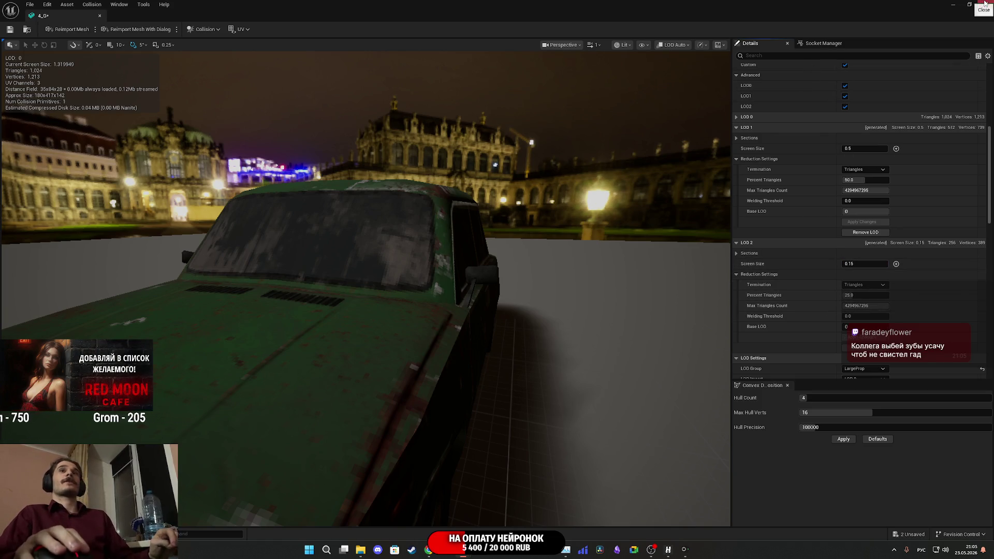
{"action": "left_click", "coordinate": [986, 3]}
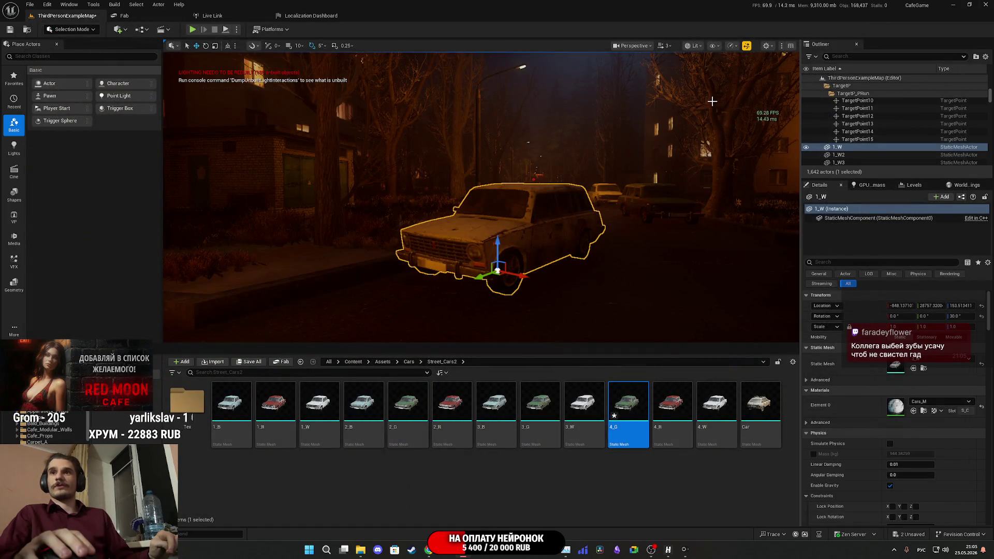
- Save all content, then give 4_R the LargeProp LOD group with 3 LODs, auto-compute off
{"action": "left_click", "coordinate": [250, 362]}
{"action": "left_click", "coordinate": [565, 360]}
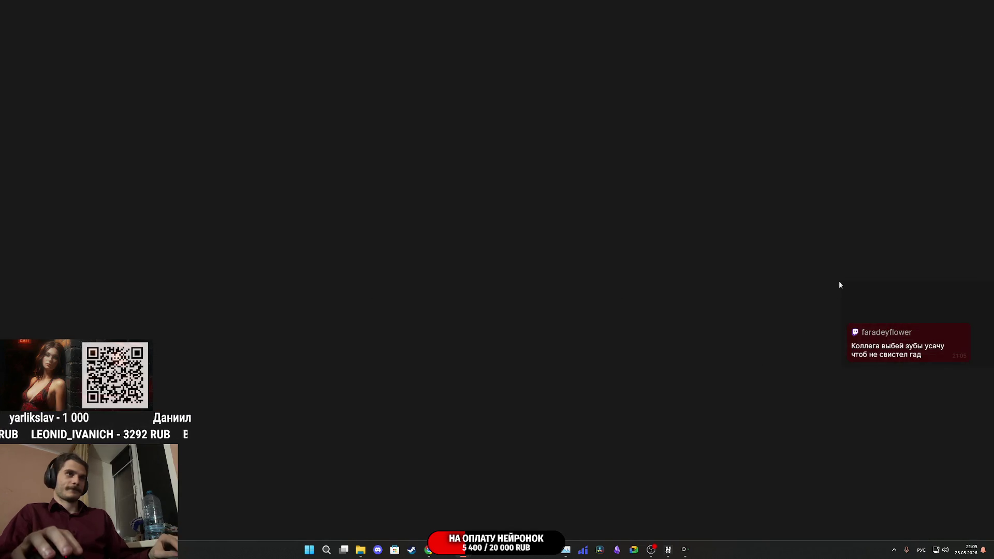
{"action": "scroll", "coordinate": [829, 269], "scroll_direction": "down", "scroll_amount": 4}
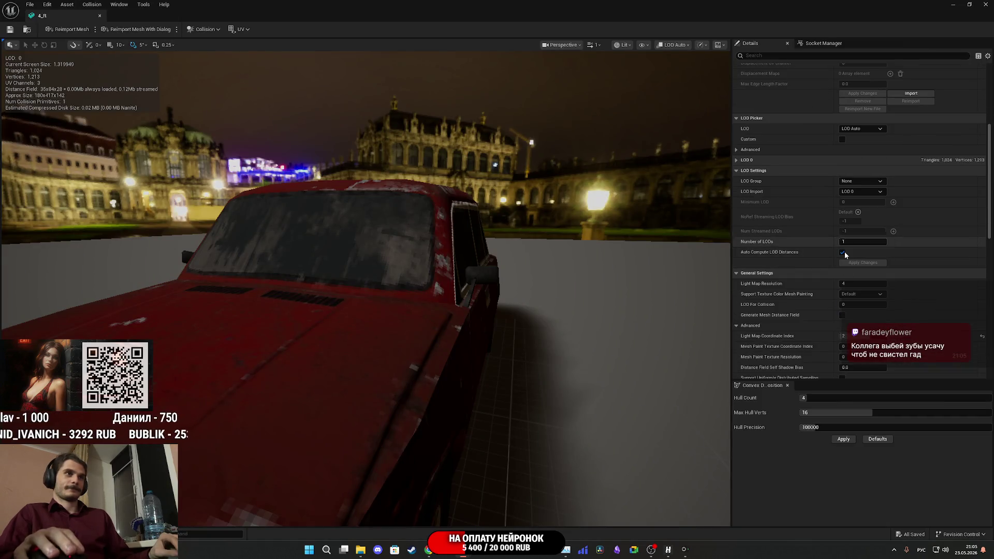
{"action": "left_click", "coordinate": [860, 181]}
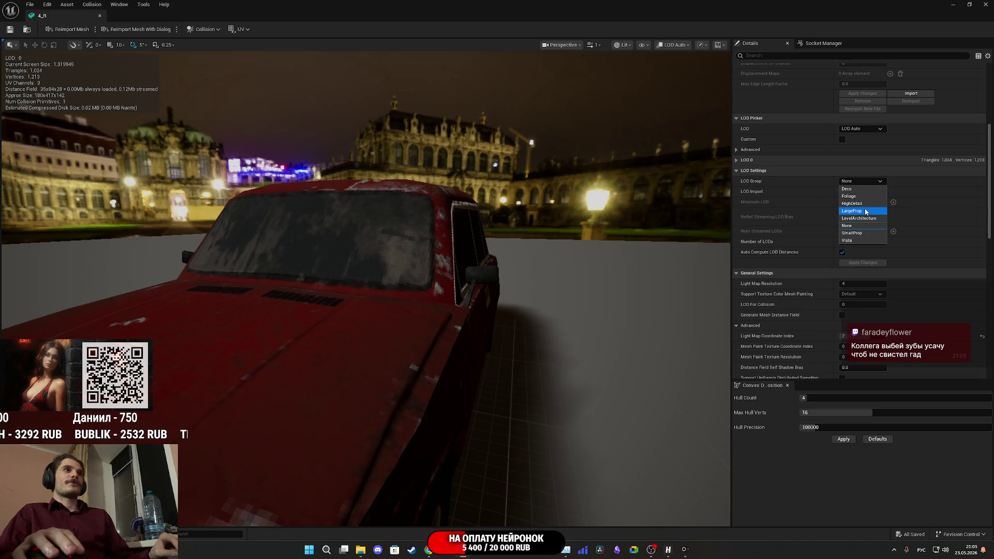
{"action": "left_click", "coordinate": [864, 212]}
{"action": "left_click", "coordinate": [557, 288]}
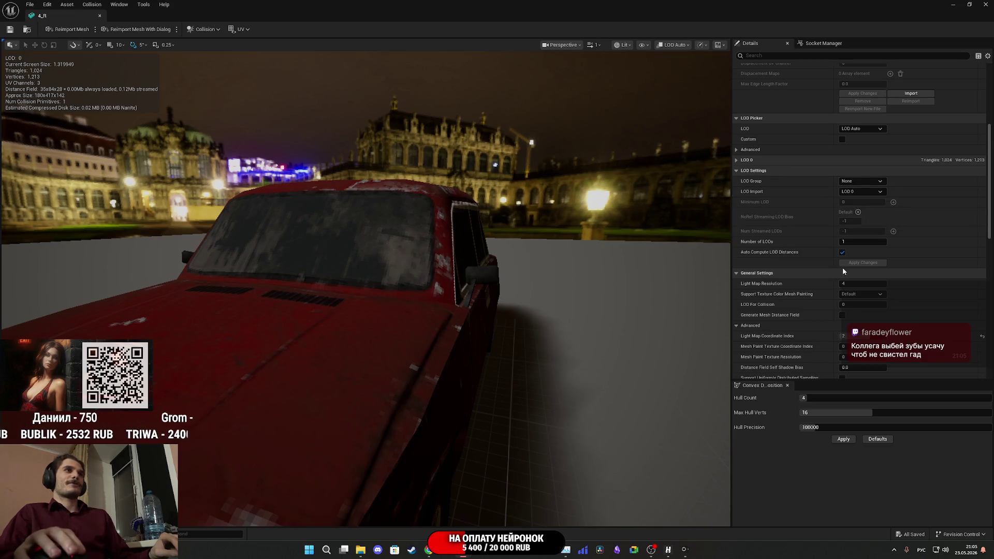
{"action": "left_click", "coordinate": [842, 252]}
{"action": "left_click_drag", "start_coordinate": [849, 242], "coordinate": [843, 241]}
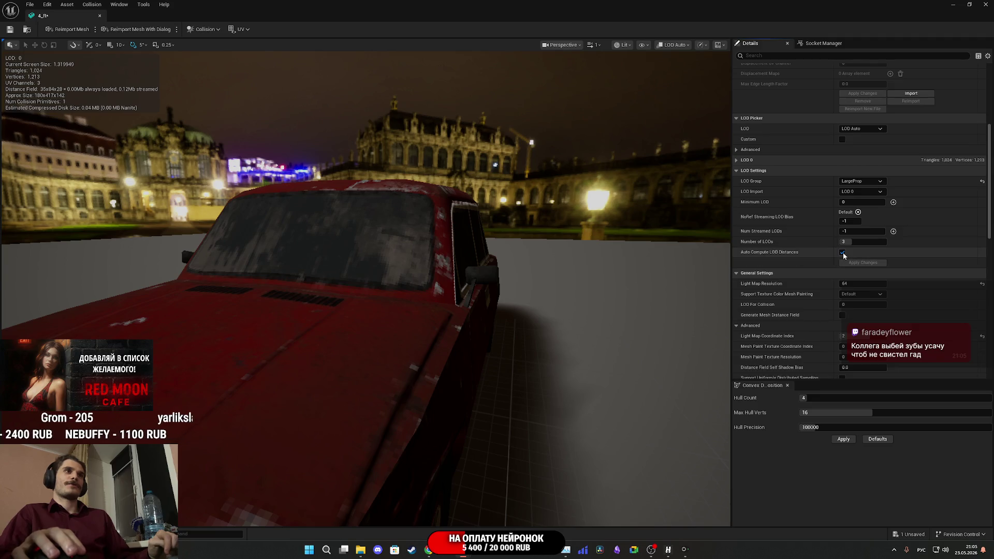
{"action": "left_click", "coordinate": [843, 253]}
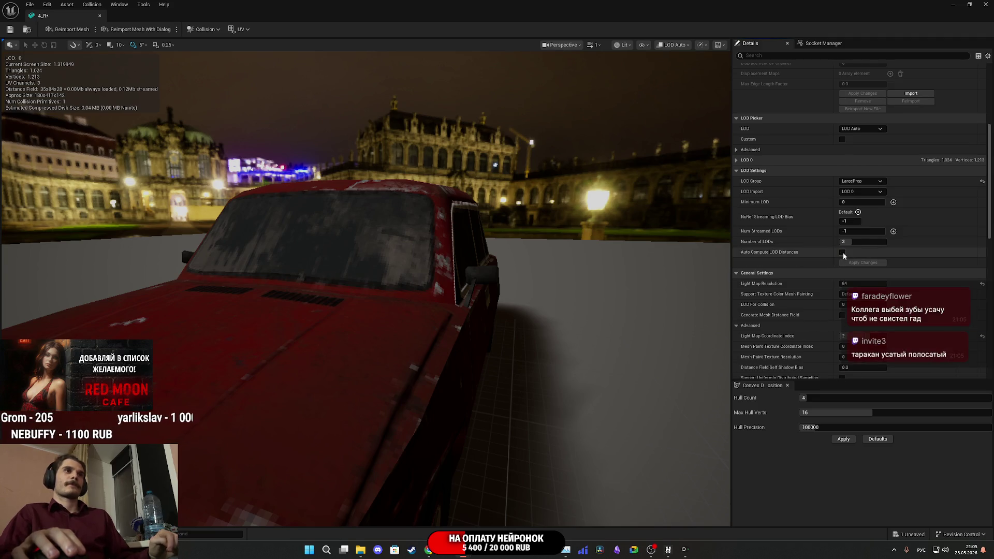
- Set custom LOD 1 screen size 0.5 and LOD 2 0.15, then save and close 4_R
{"action": "left_click", "coordinate": [842, 139]}
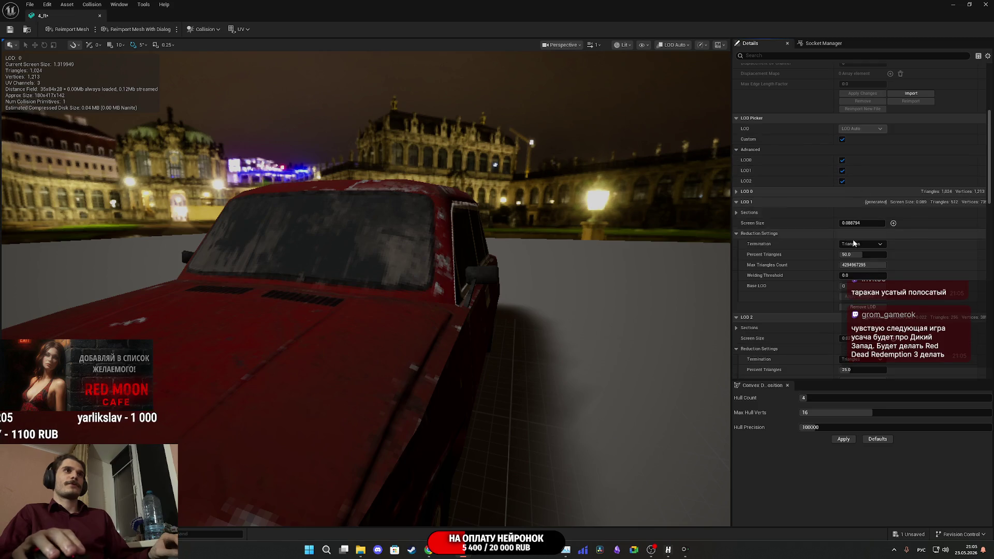
{"action": "left_click", "coordinate": [860, 223]}
{"action": "type", "text": "0.08"}
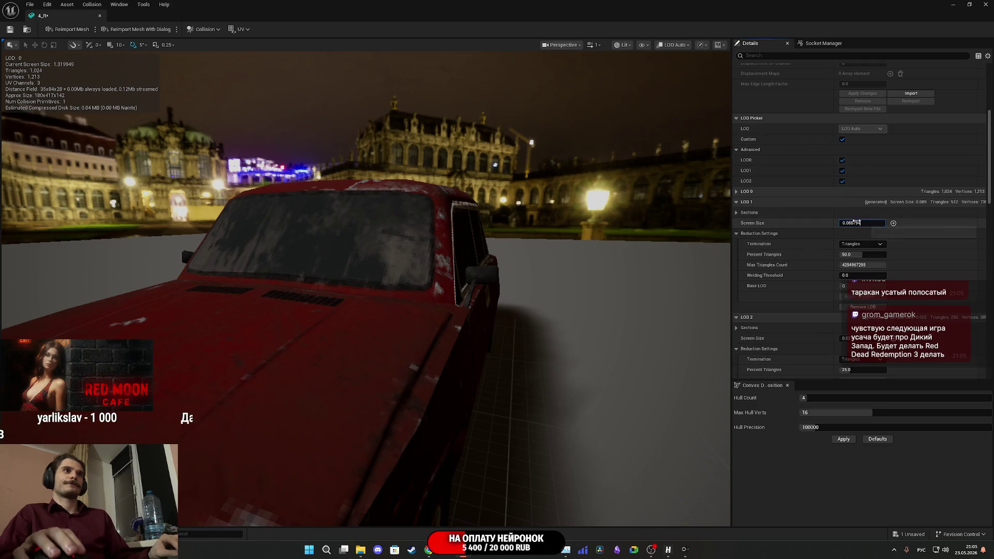
{"action": "key", "text": "BackSpace"}
{"action": "key", "text": "BackSpace"}
{"action": "type", "text": "5"}
{"action": "key", "text": "Return"}
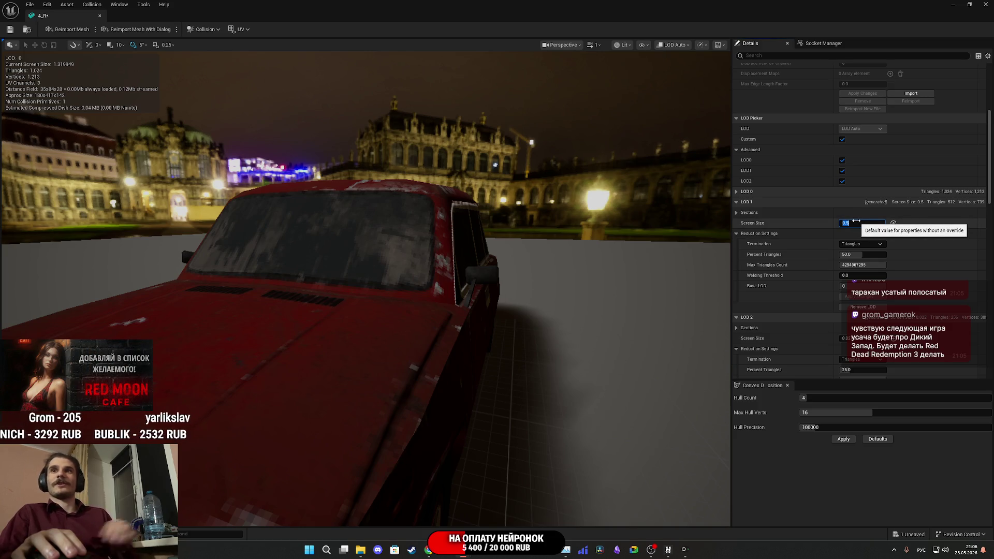
{"action": "scroll", "coordinate": [803, 305], "scroll_direction": "down", "scroll_amount": 3}
{"action": "left_click", "coordinate": [883, 252]}
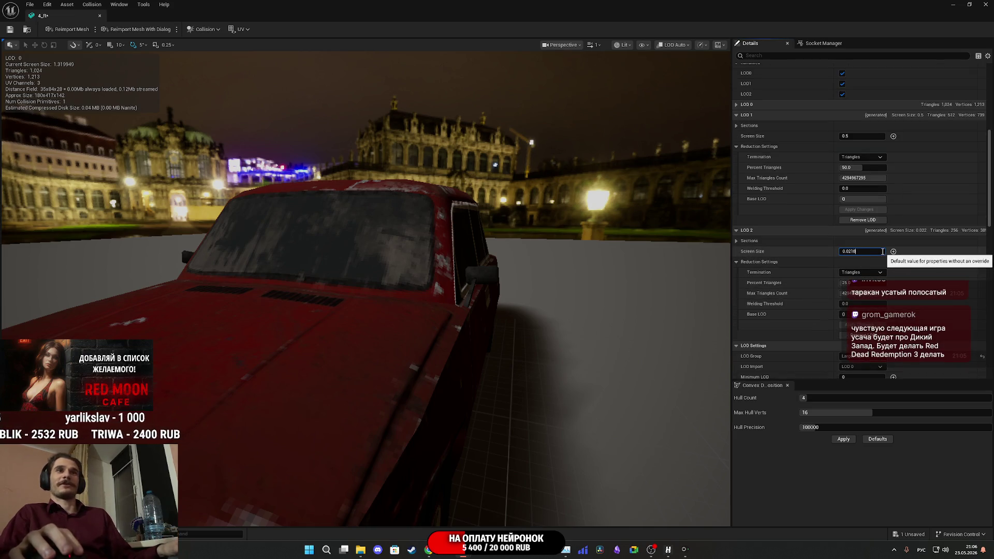
{"action": "type", "text": "0.15"}
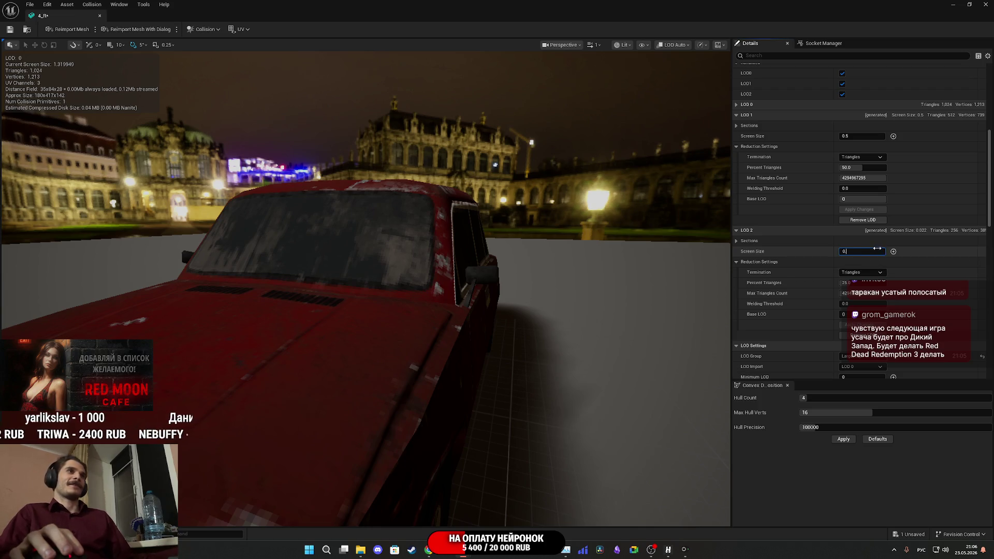
{"action": "key", "text": "Return"}
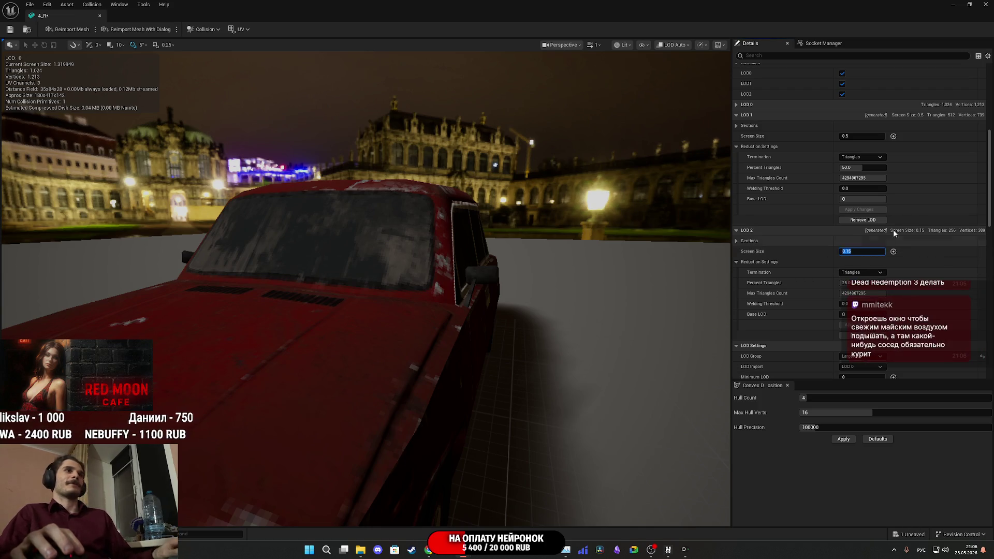
{"action": "left_click", "coordinate": [11, 30]}
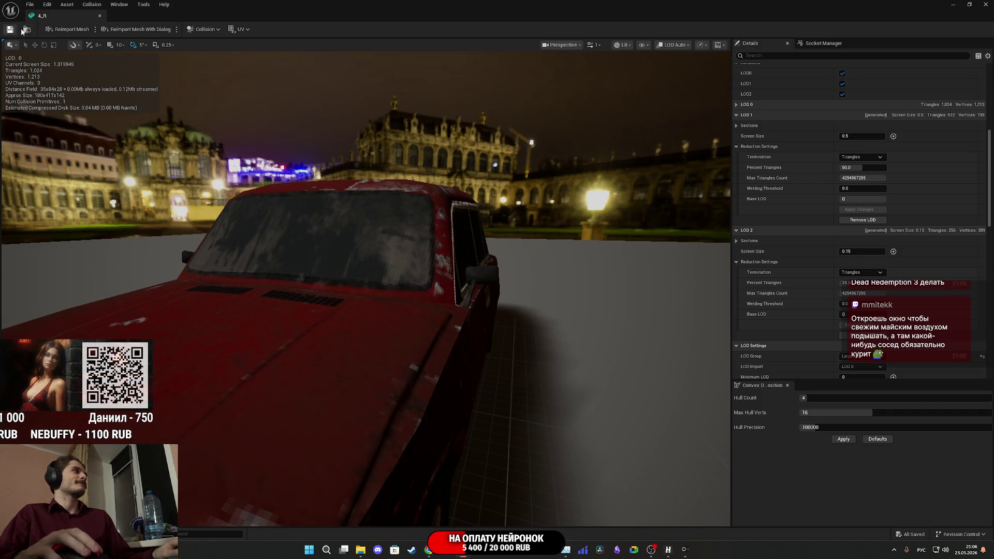
{"action": "left_click", "coordinate": [985, 4]}
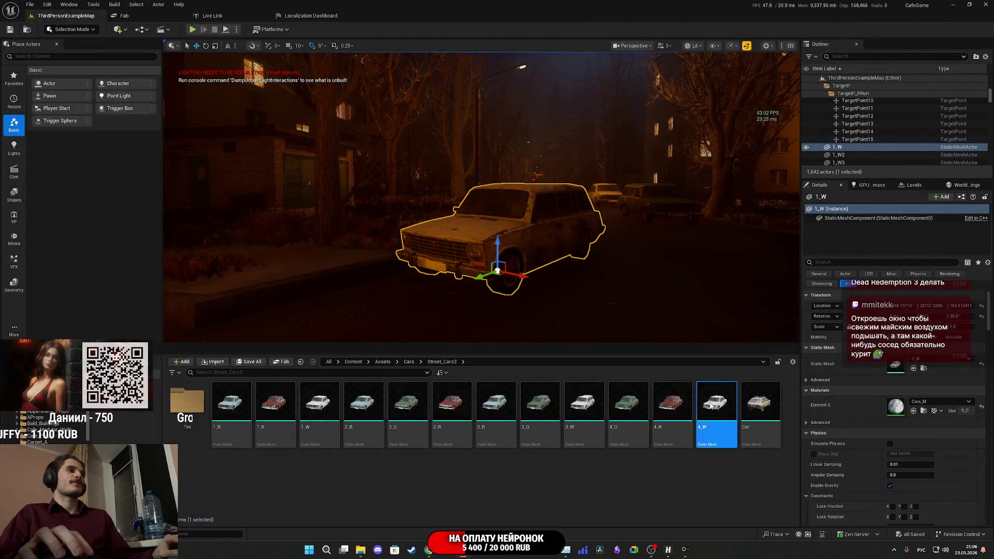
- Open the white 4_W car mesh and assign it the LargeProp LOD group
{"action": "double_click", "coordinate": [710, 401]}
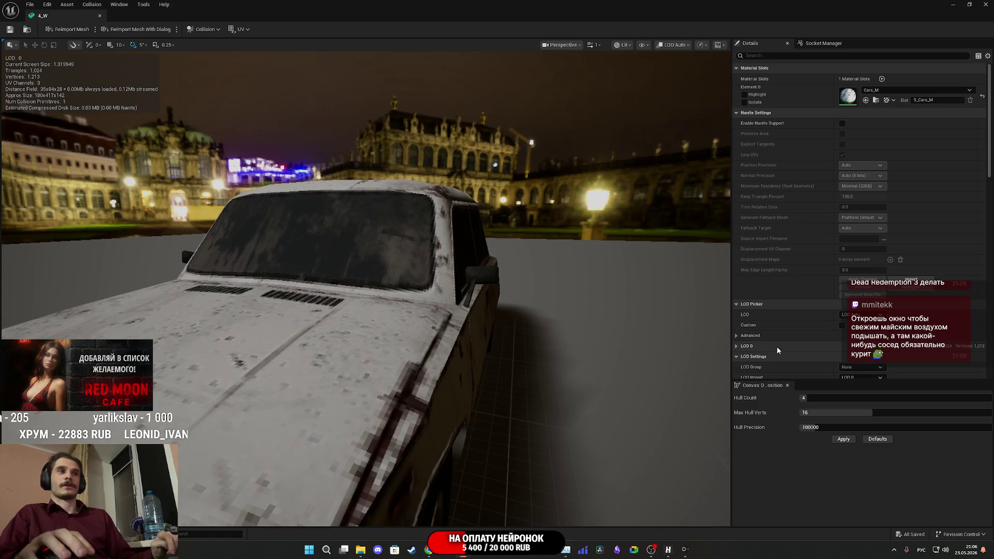
{"action": "scroll", "coordinate": [807, 281], "scroll_direction": "down", "scroll_amount": 1}
{"action": "scroll", "coordinate": [807, 281], "scroll_direction": "down", "scroll_amount": 5}
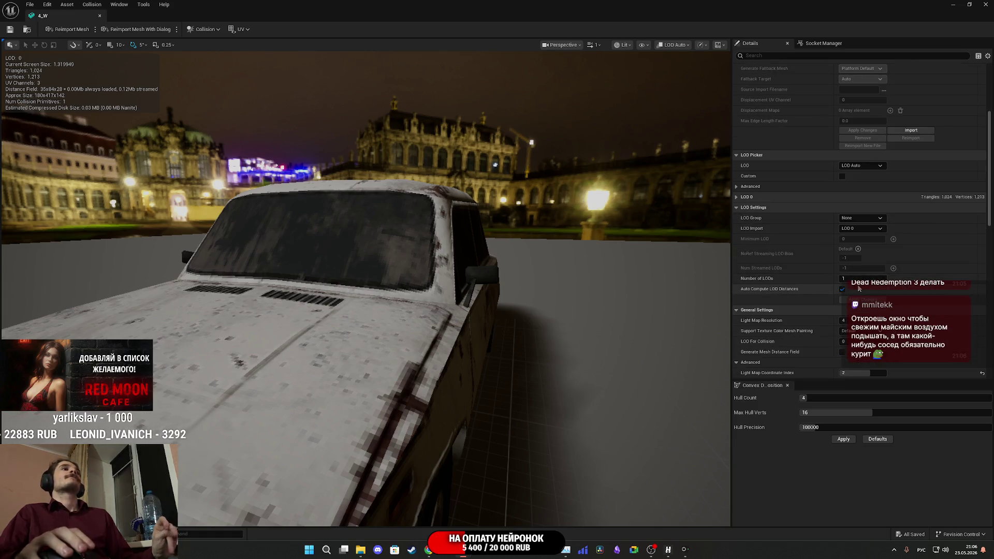
{"action": "left_click", "coordinate": [851, 219]}
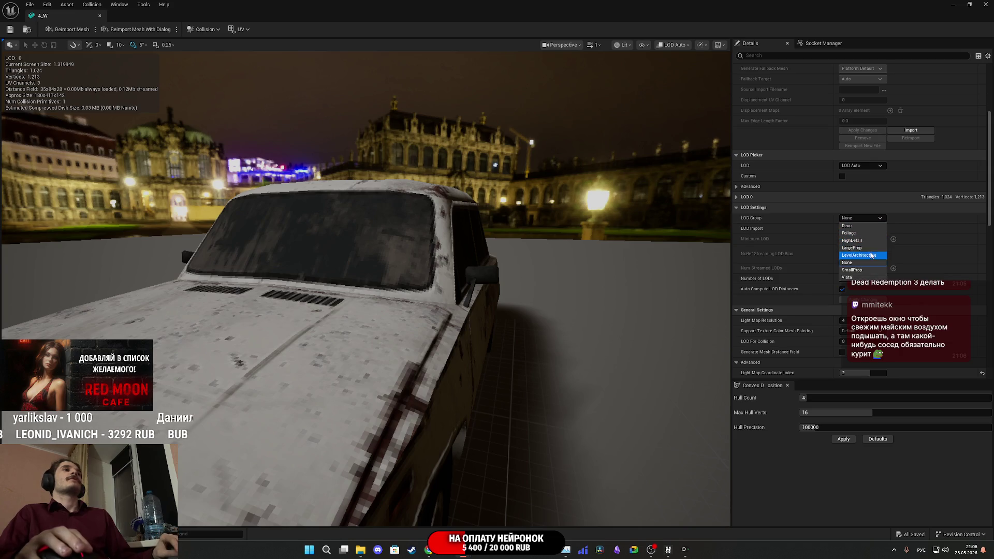
{"action": "left_click", "coordinate": [867, 249]}
{"action": "left_click", "coordinate": [558, 288]}
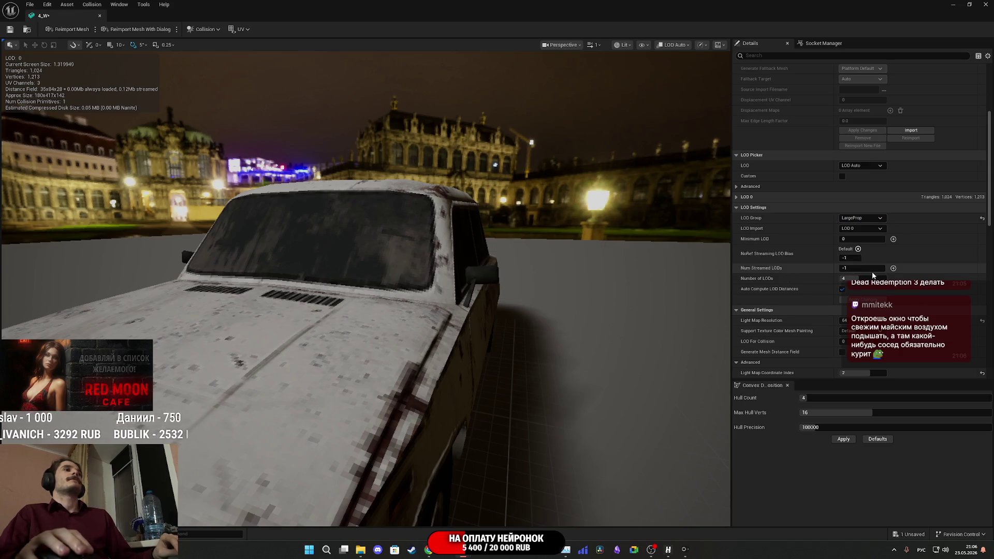
- Enable automatic LOD distance computation, keep 3 LODs, and apply the LOD changes
{"action": "left_click", "coordinate": [843, 289]}
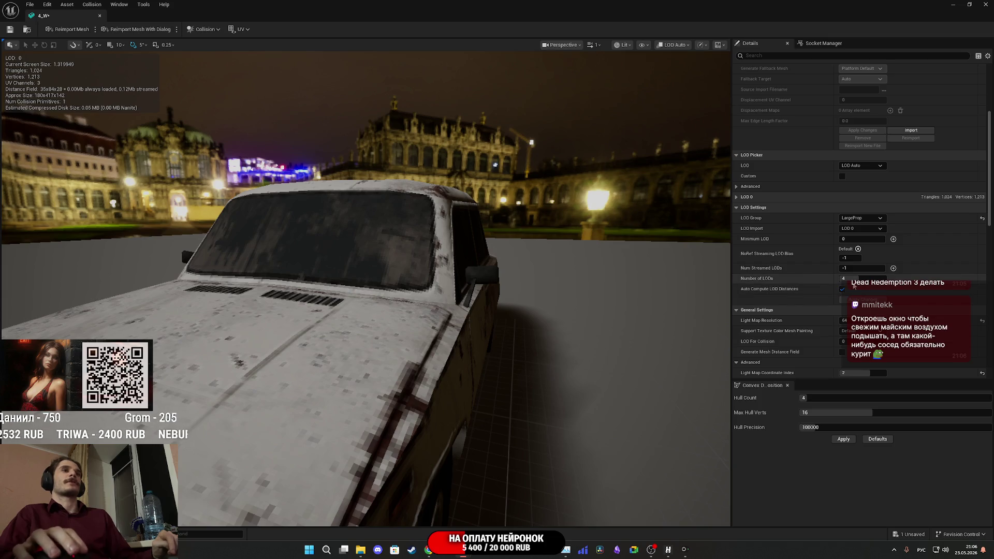
{"action": "left_click", "coordinate": [864, 278]}
{"action": "type", "text": "3"}
{"action": "key", "text": "Return"}
{"action": "left_click", "coordinate": [863, 303]}
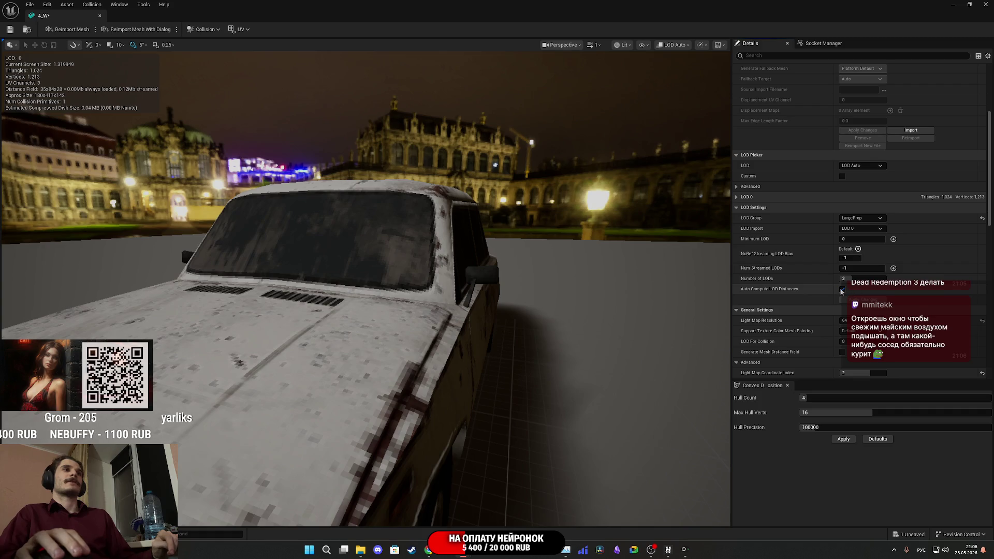
- Enable custom per-LOD settings, set LOD 2 screen size to 0.15, then save and close the mesh
{"action": "left_click", "coordinate": [842, 176]}
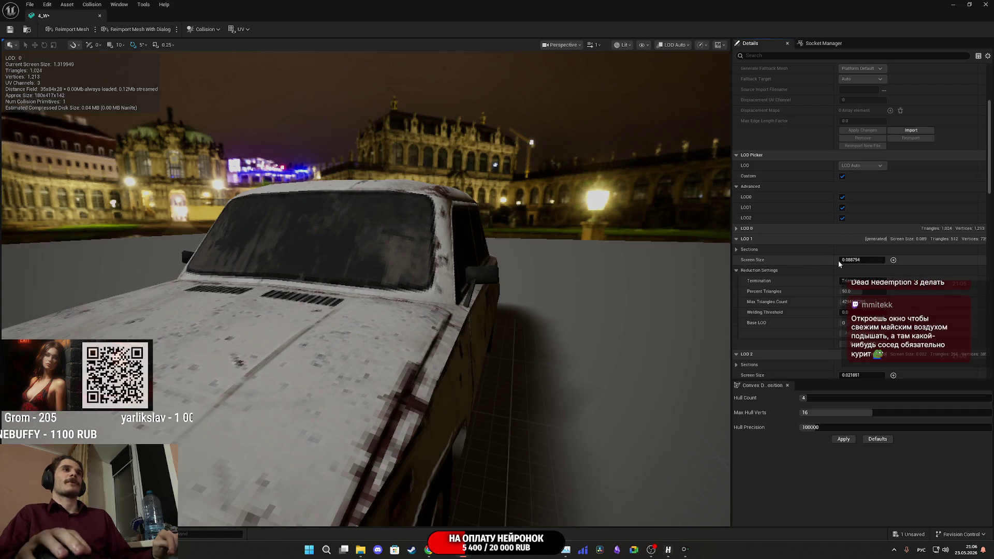
{"action": "left_click", "coordinate": [865, 260]}
{"action": "type", "text": "0.088"}
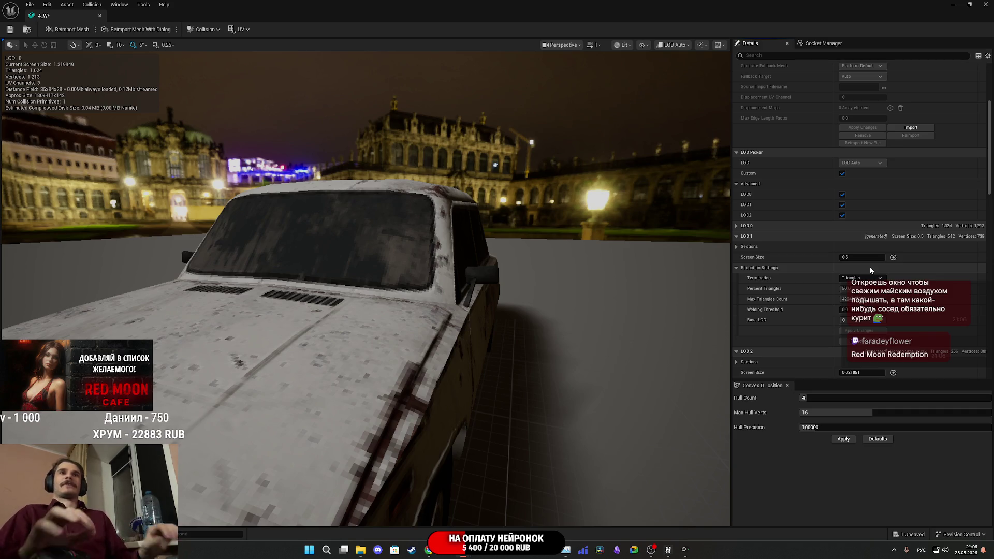
{"action": "scroll", "coordinate": [859, 270], "scroll_direction": "down", "scroll_amount": 4}
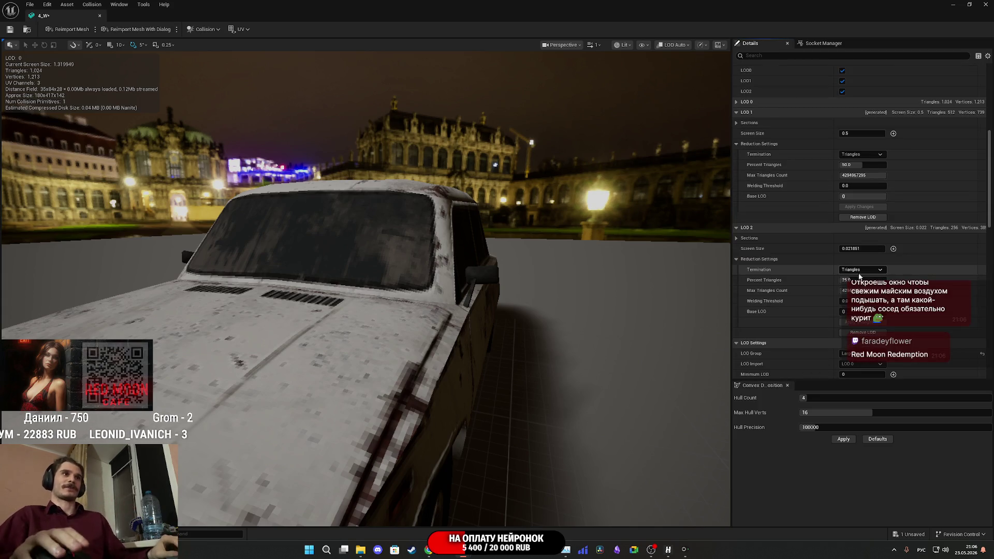
{"action": "left_click", "coordinate": [861, 249]}
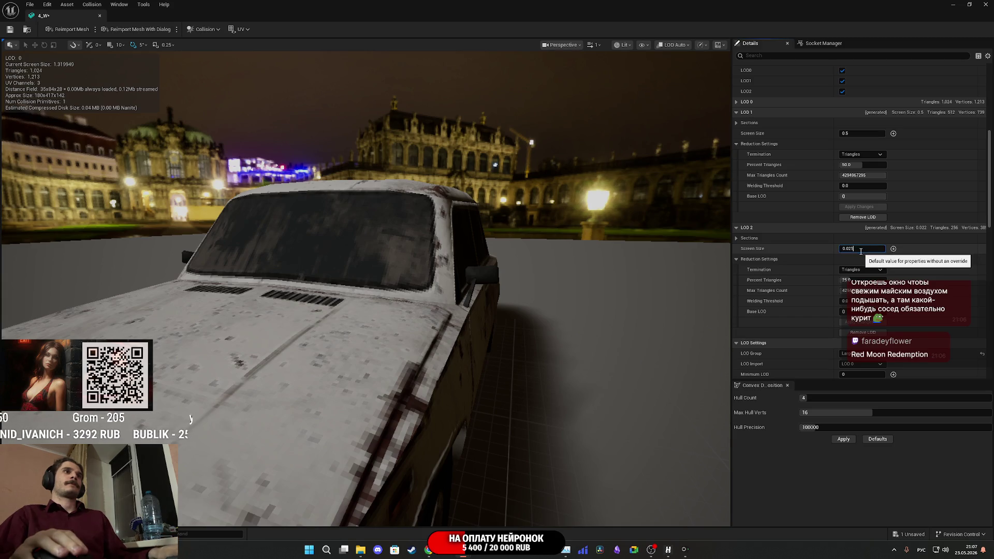
{"action": "type", "text": "0.15"}
{"action": "key", "text": "Return"}
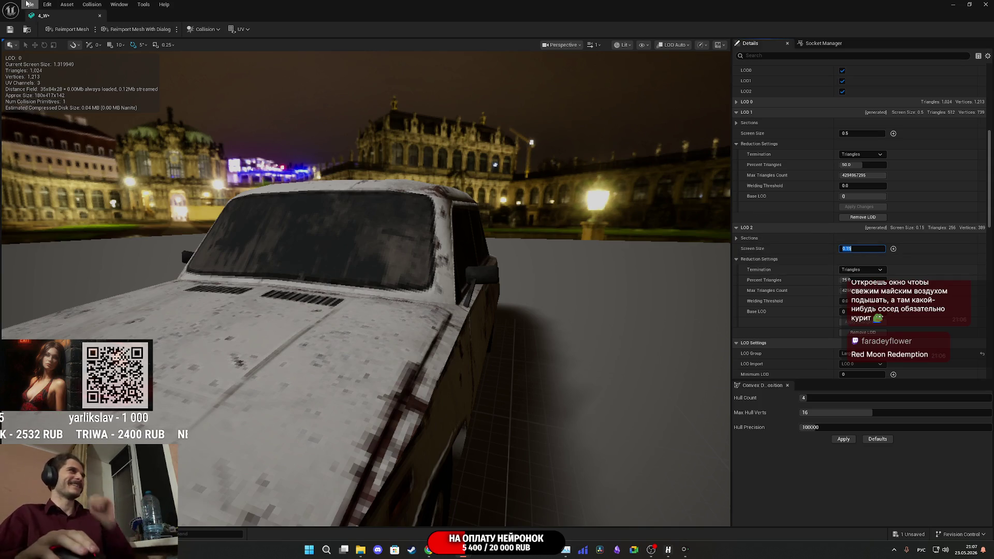
{"action": "left_click", "coordinate": [9, 30]}
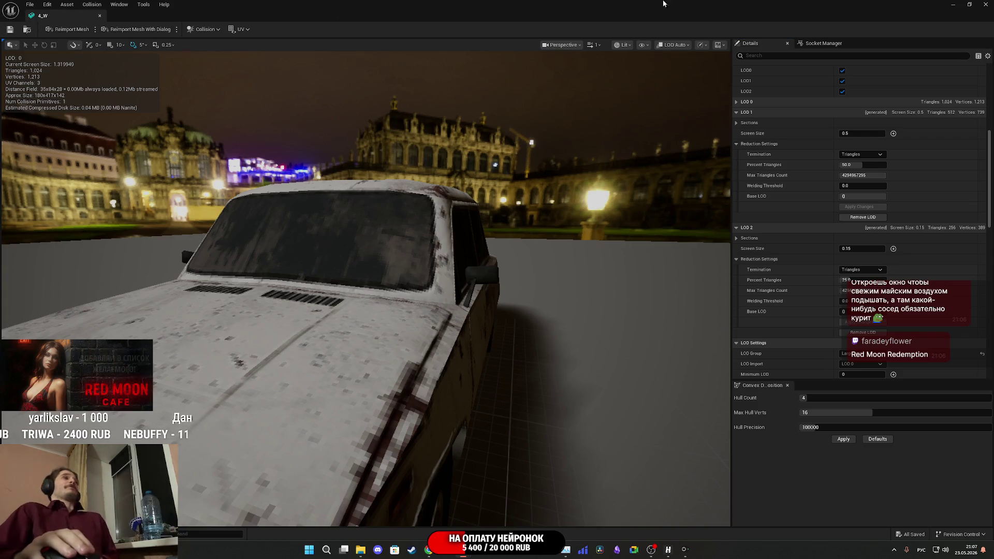
{"action": "left_click", "coordinate": [990, 4]}
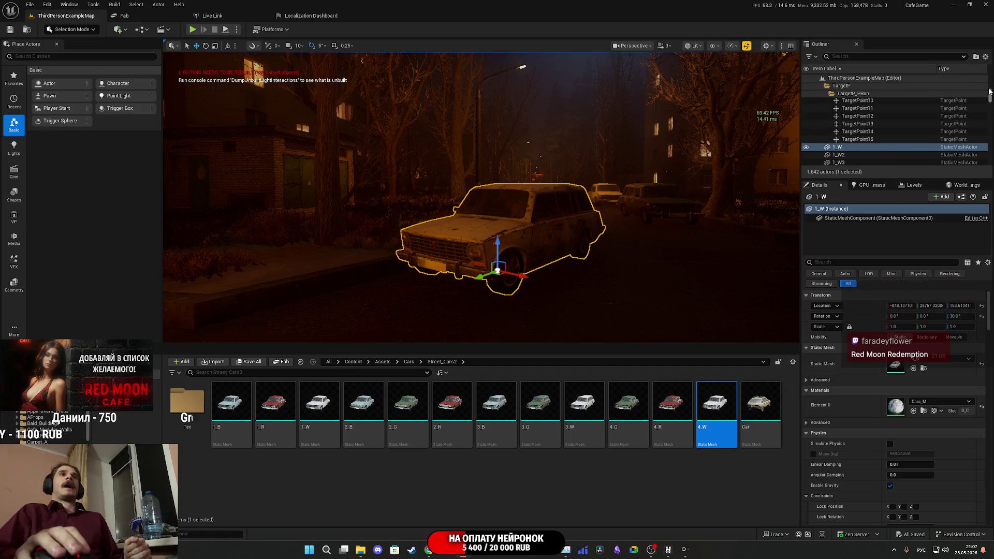
- Select the Apartment_Building folder to deselect the car and swing the camera up over the city
{"action": "scroll", "coordinate": [991, 94], "scroll_direction": "up", "scroll_amount": 10}
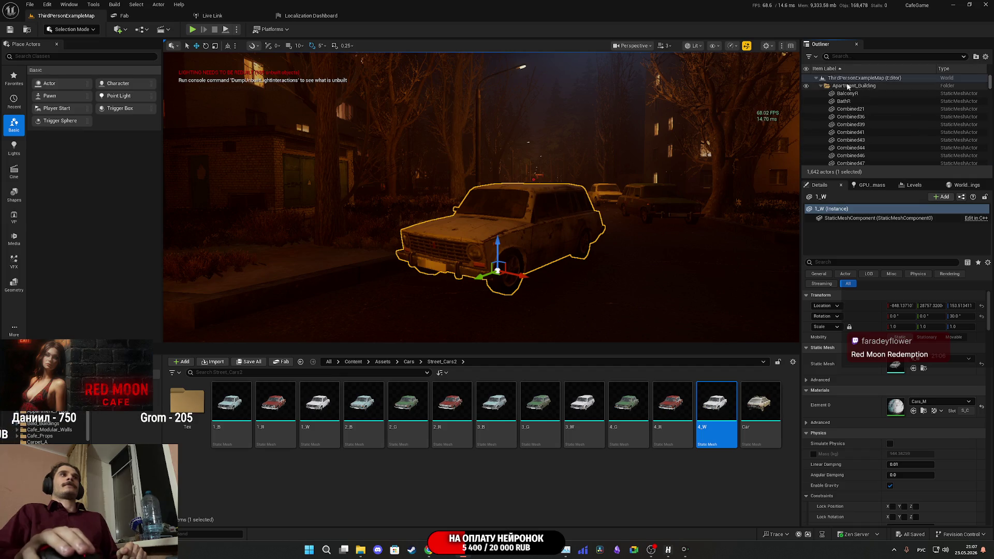
{"action": "left_click", "coordinate": [834, 86]}
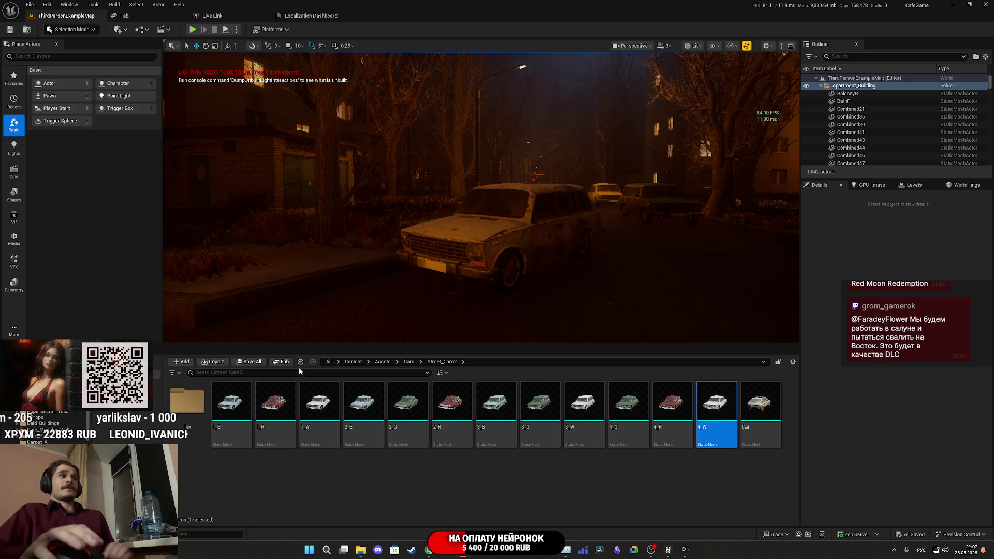
{"action": "mouse_move", "coordinate": [248, 332]}
{"action": "left_mouse_down"}
{"action": "mouse_move", "coordinate": [269, 290]}
{"action": "mouse_move", "coordinate": [352, 311]}
{"action": "left_mouse_up"}
{"action": "key", "text": "w"}
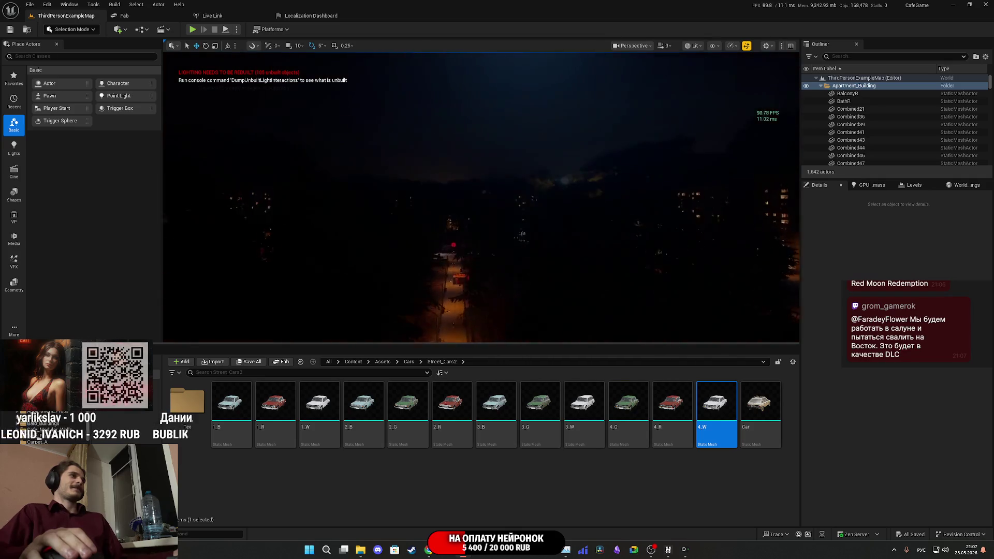
- Fly along the lit street toward the Red Moon Cafe, then start play-testing with F11
{"action": "key", "text": "w"}
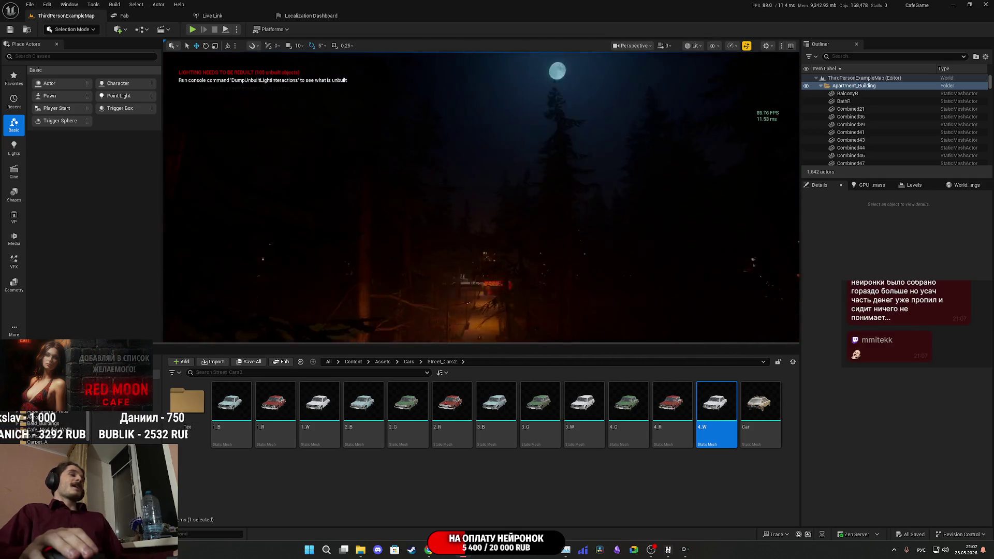
{"action": "key", "text": "w"}
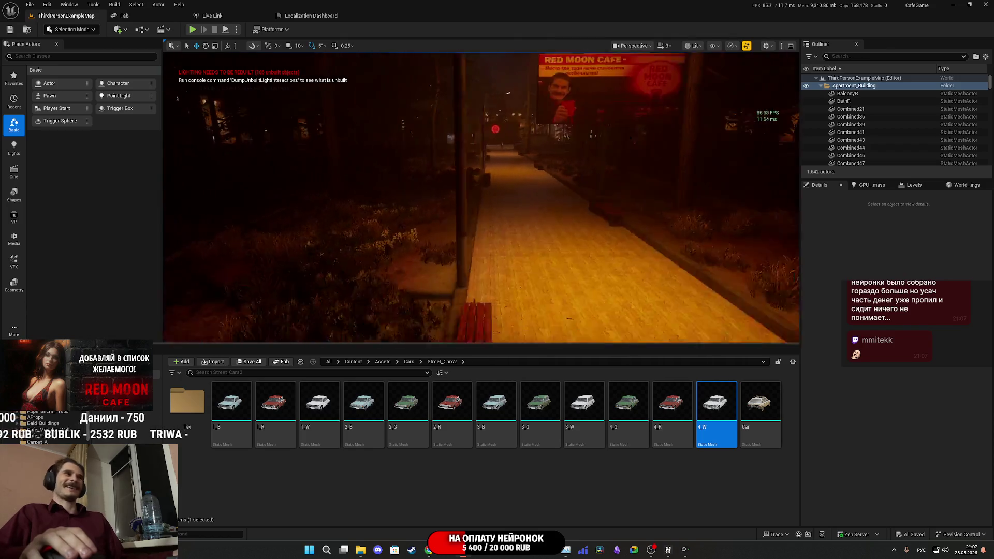
{"action": "key", "text": "w"}
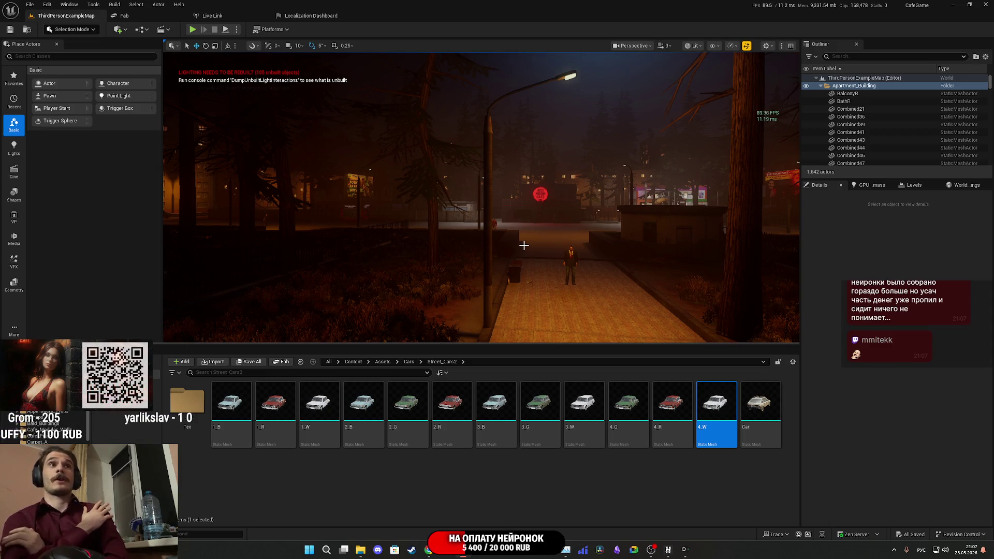
{"action": "left_click_drag", "start_coordinate": [641, 275], "coordinate": [617, 108]}
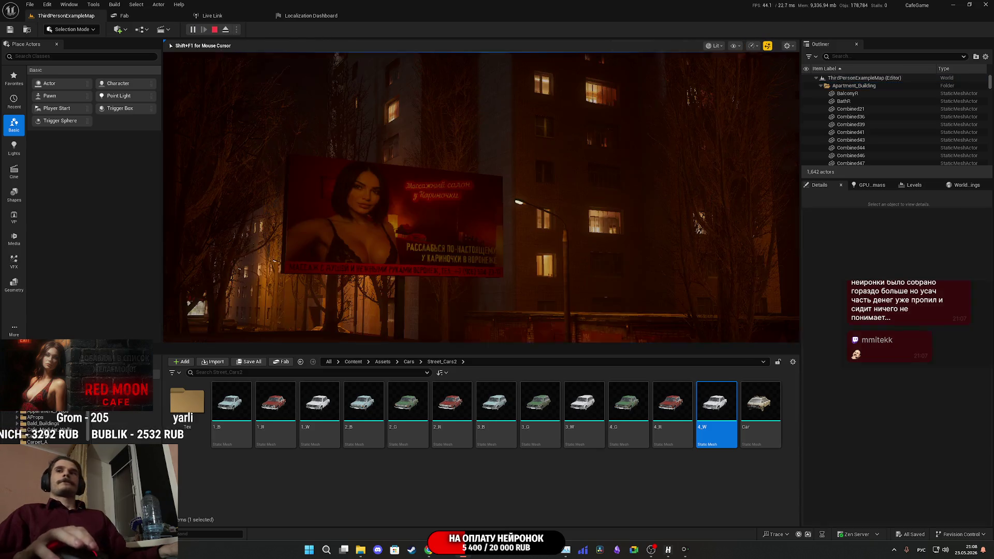
{"action": "key", "text": "F11"}
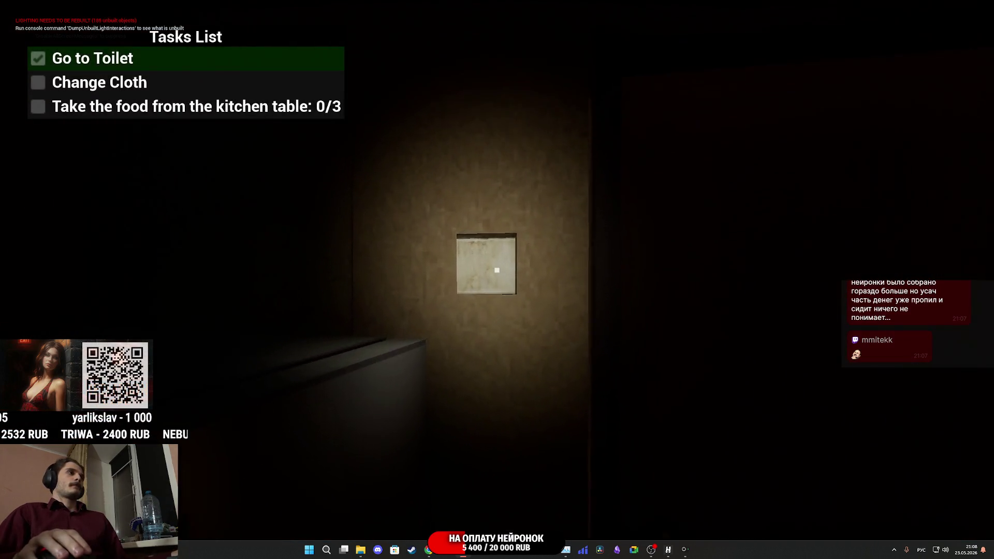
- Switch on the room lights, open the wardrobe and hallway door, and walk through the kitchen
{"action": "left_click", "coordinate": [497, 270]}
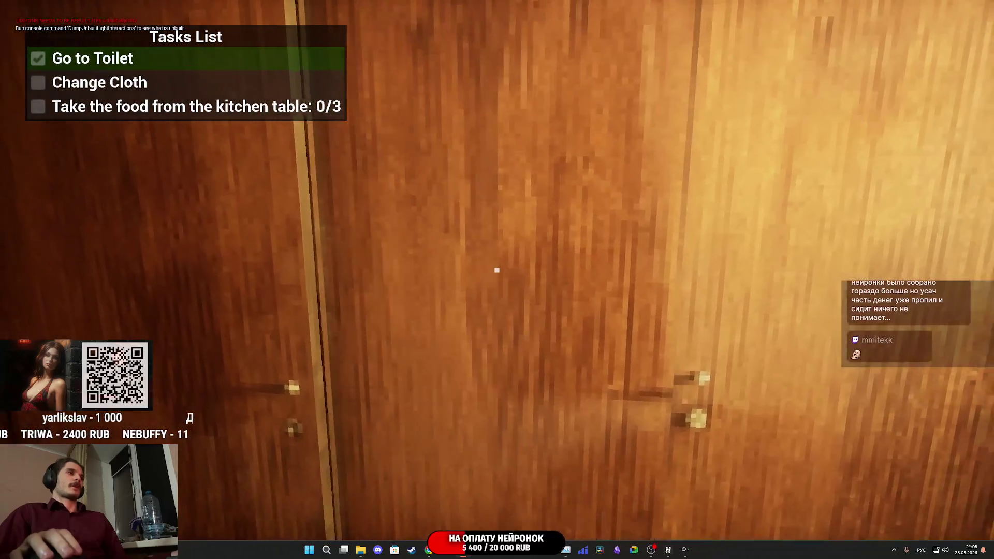
{"action": "left_click", "coordinate": [497, 270]}
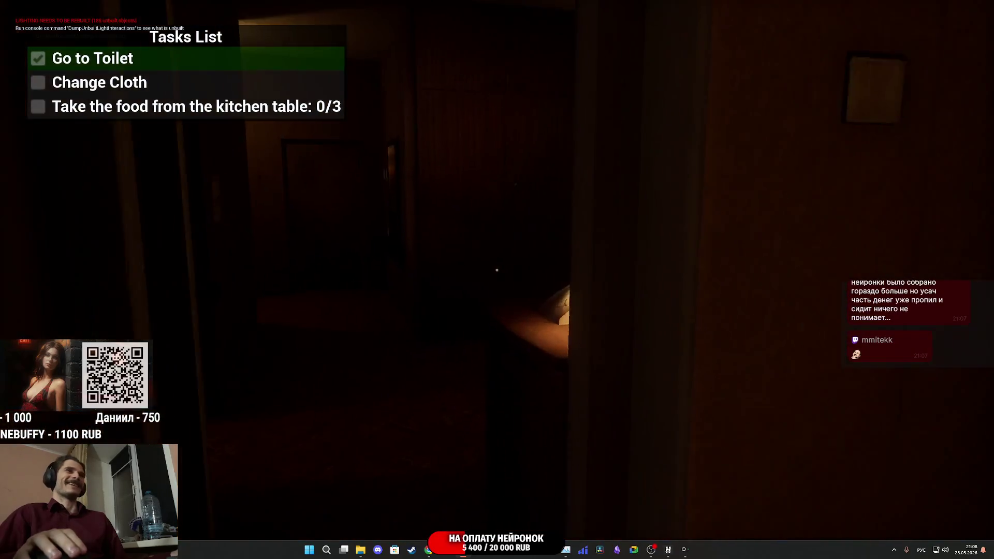
{"action": "left_click", "coordinate": [497, 269]}
{"action": "key", "text": "w"}
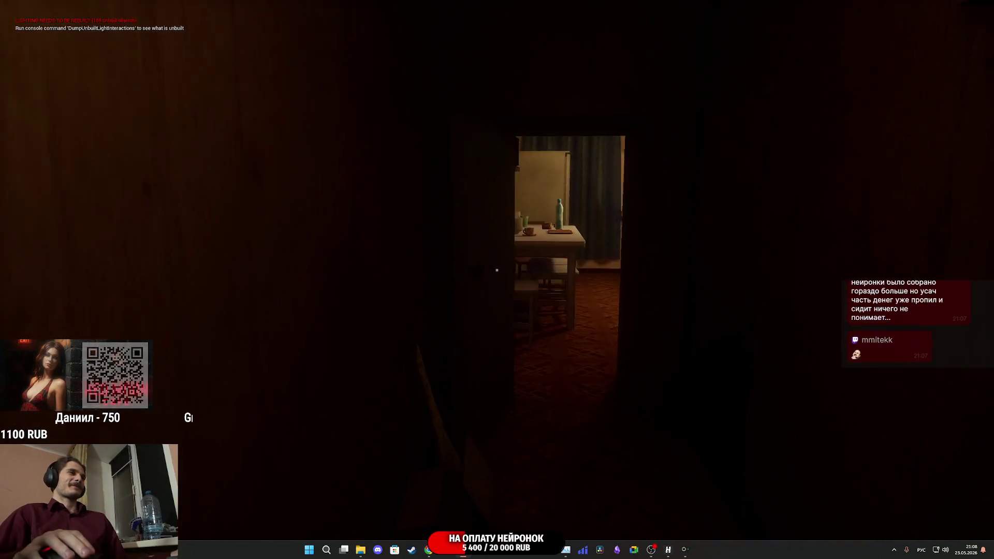
{"action": "key", "text": "w"}
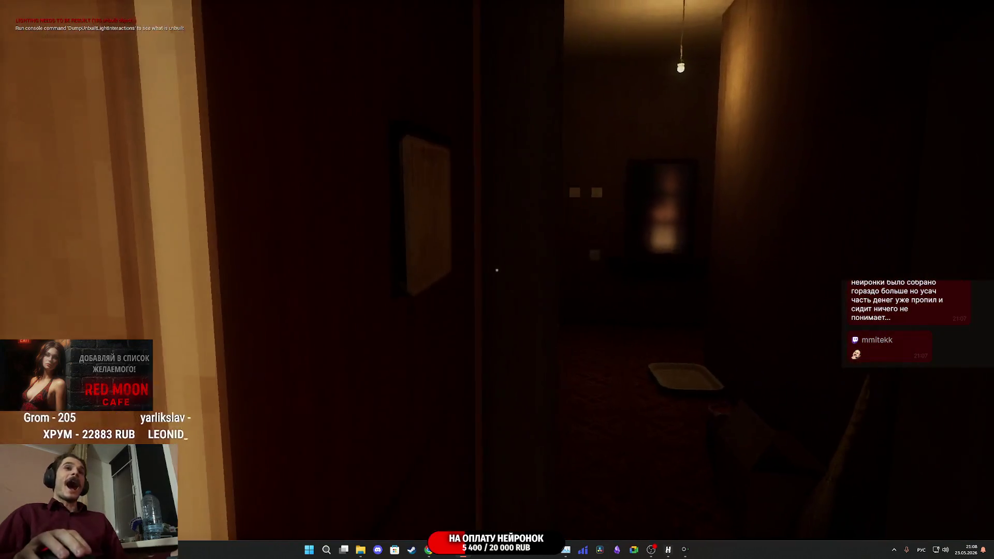
{"action": "key", "text": "w"}
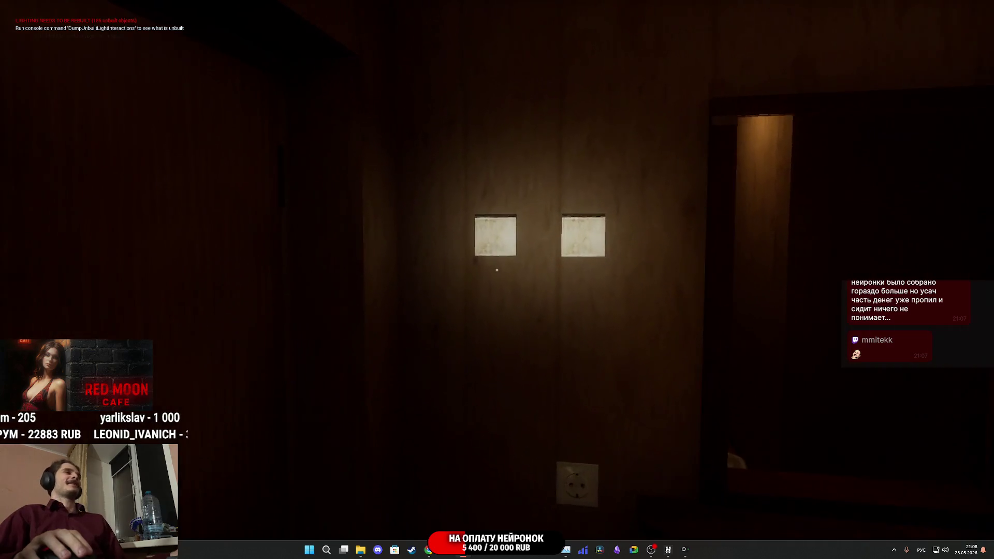
- Enter the bathroom, raise the toilet lid and sit to complete the toilet task, then open the door
{"action": "left_click", "coordinate": [497, 270]}
{"action": "key", "text": "w"}
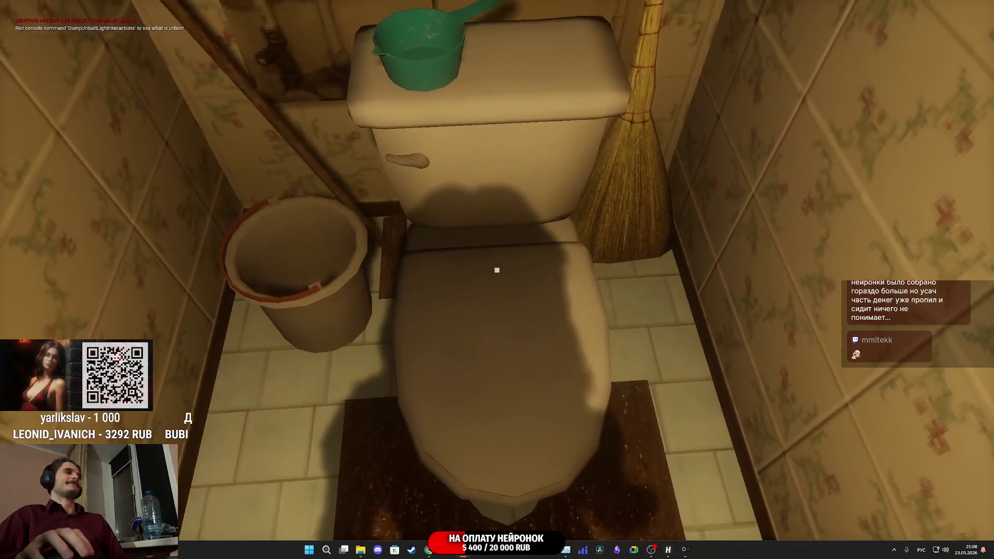
{"action": "left_click", "coordinate": [497, 269]}
{"action": "left_click", "coordinate": [496, 270]}
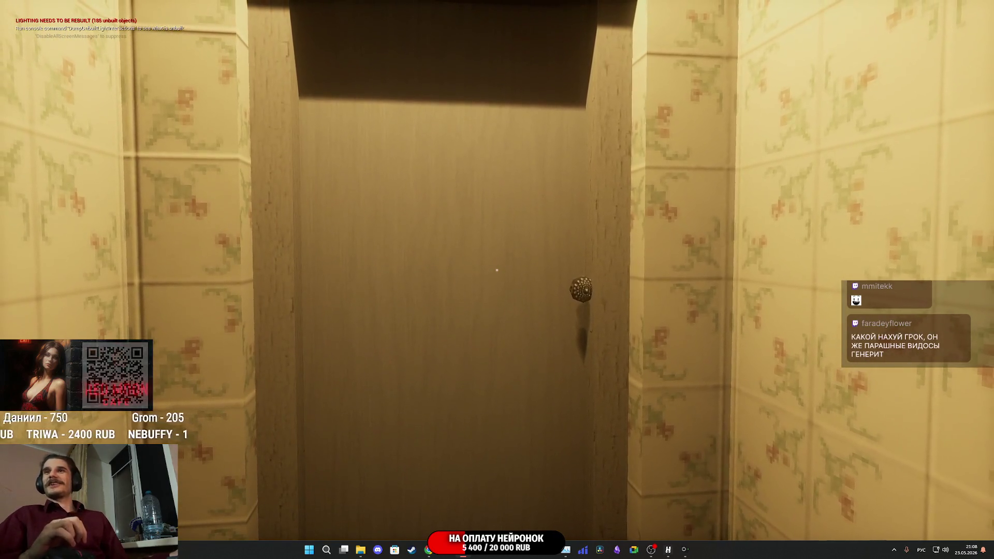
{"action": "key", "text": "w"}
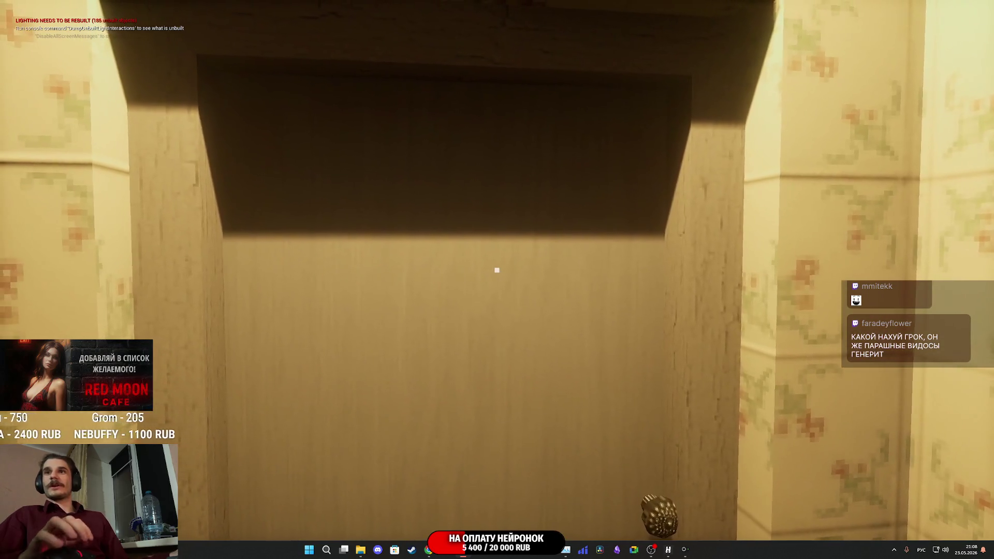
{"action": "key", "text": "e"}
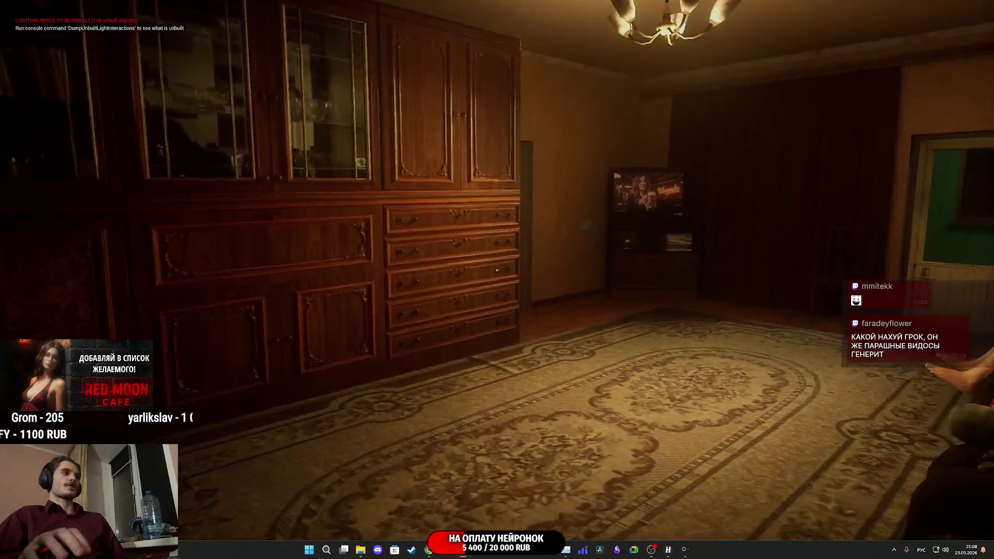
- Walk past the TV into the bedroom and living room opening doors, then press Esc to stop playing
{"action": "key", "text": "w"}
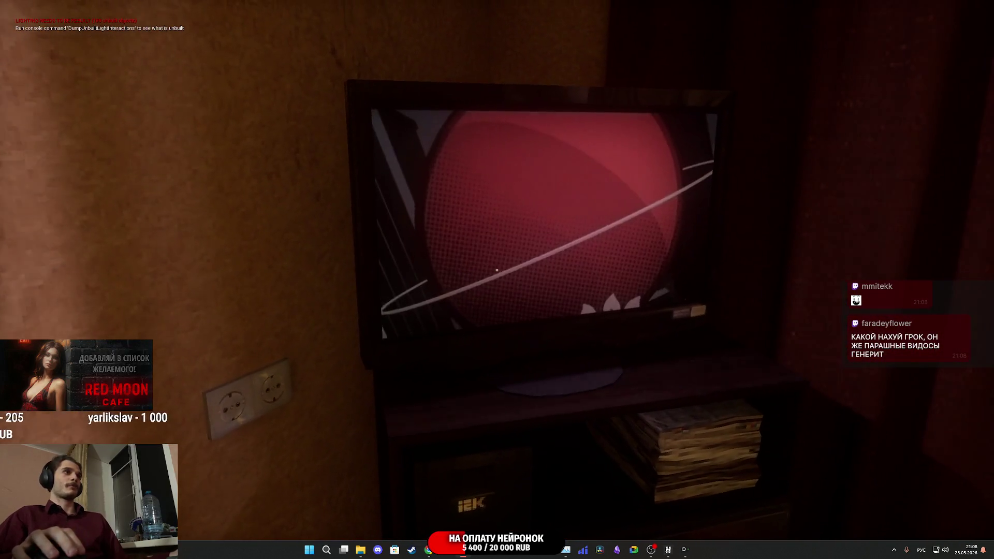
{"action": "key", "text": "w"}
{"action": "key", "text": "e"}
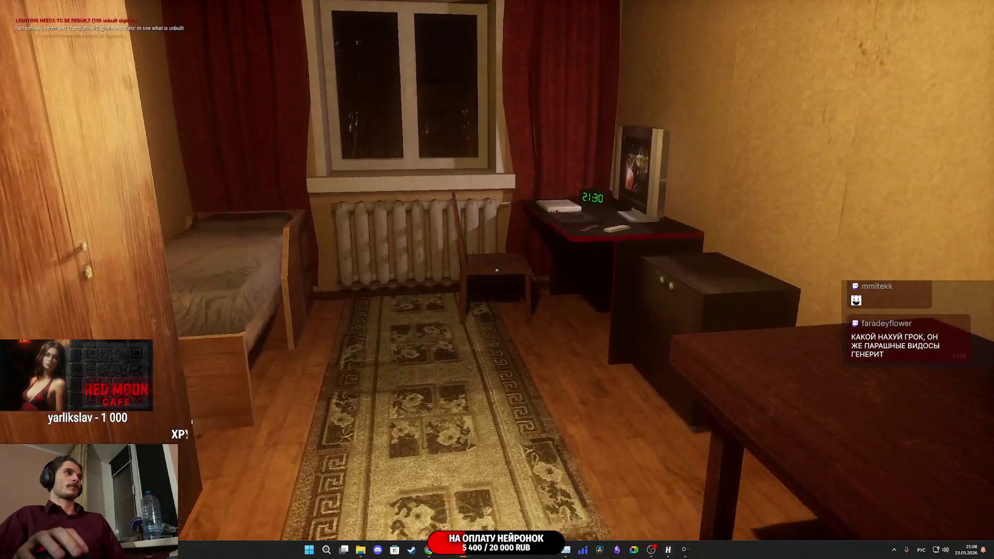
{"action": "key", "text": "w"}
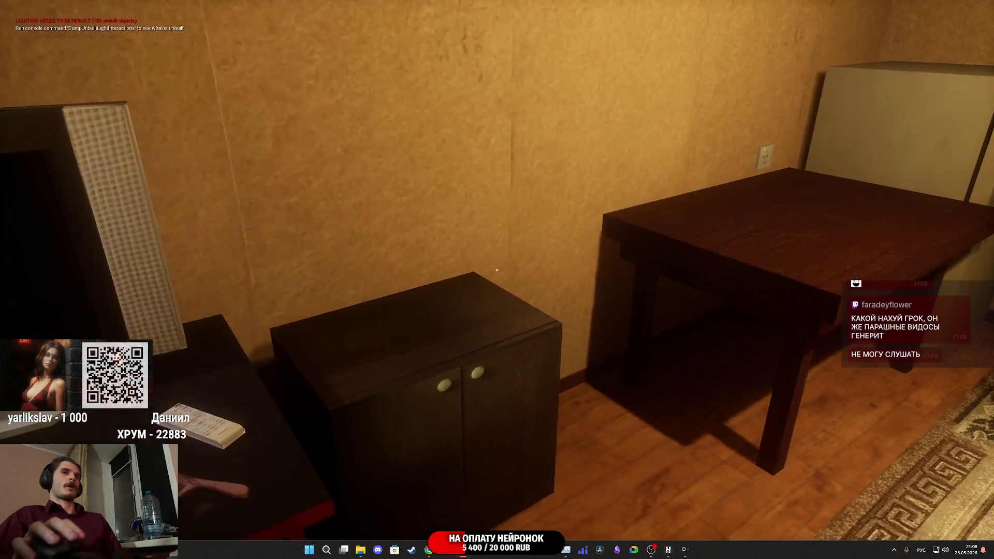
{"action": "key", "text": "w"}
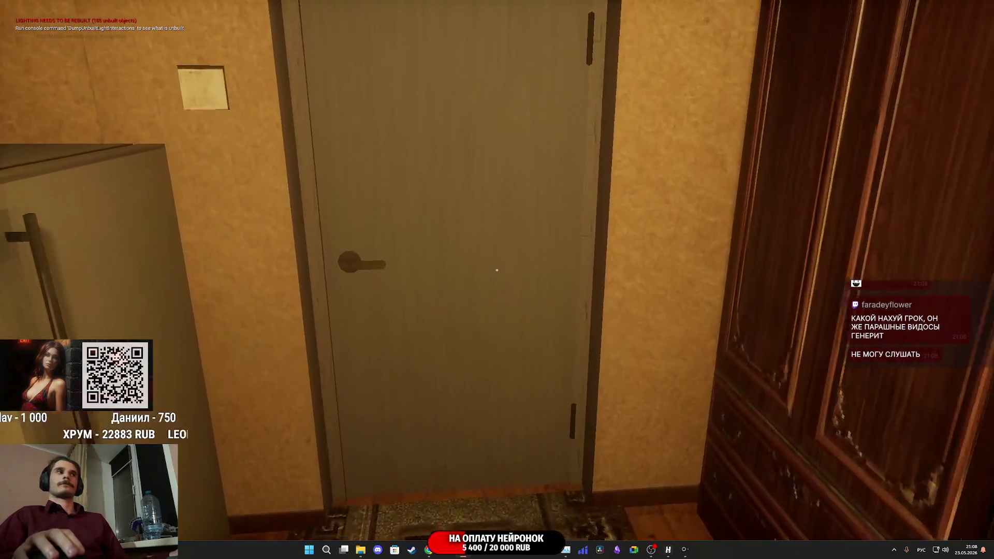
{"action": "key", "text": "e"}
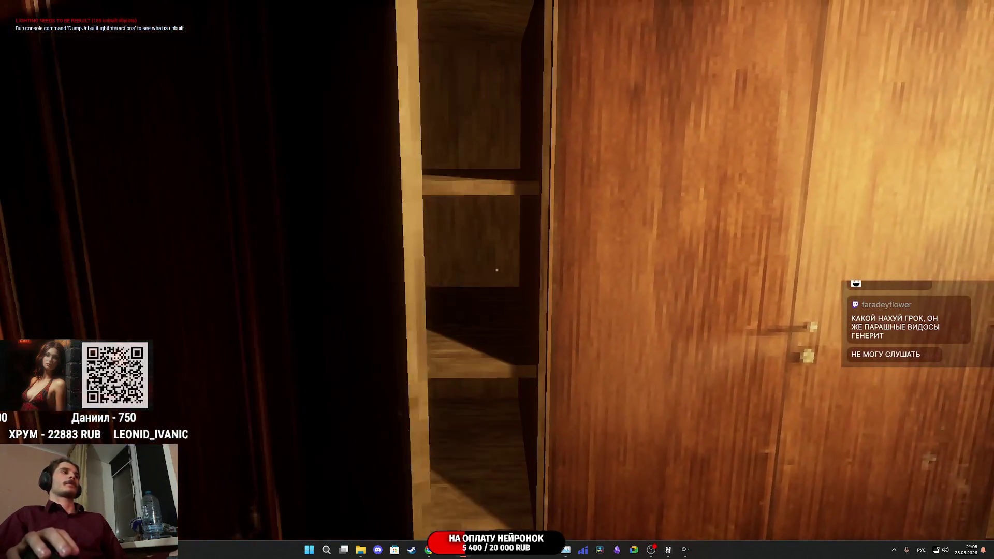
{"action": "key", "text": "e"}
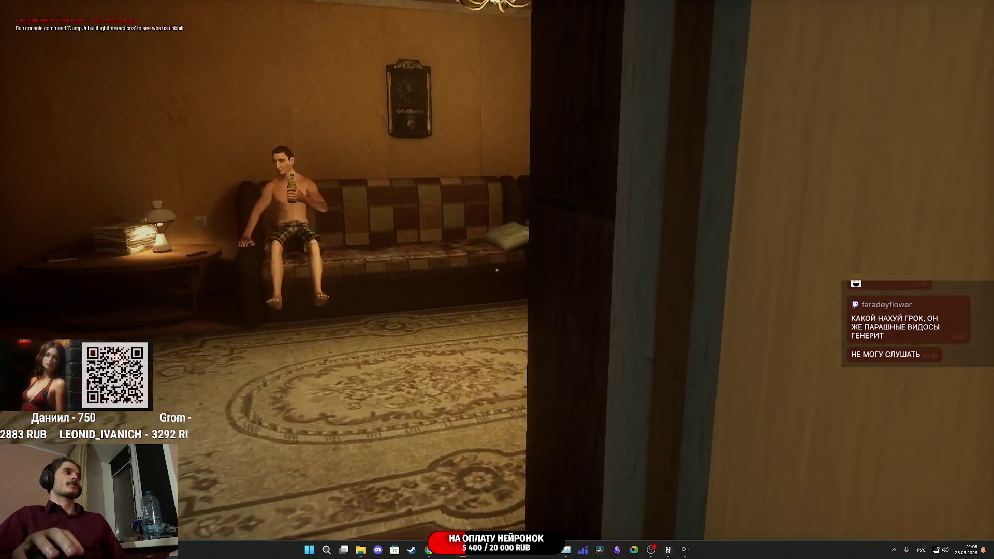
{"action": "key", "text": "w"}
{"action": "key", "text": "Escape"}
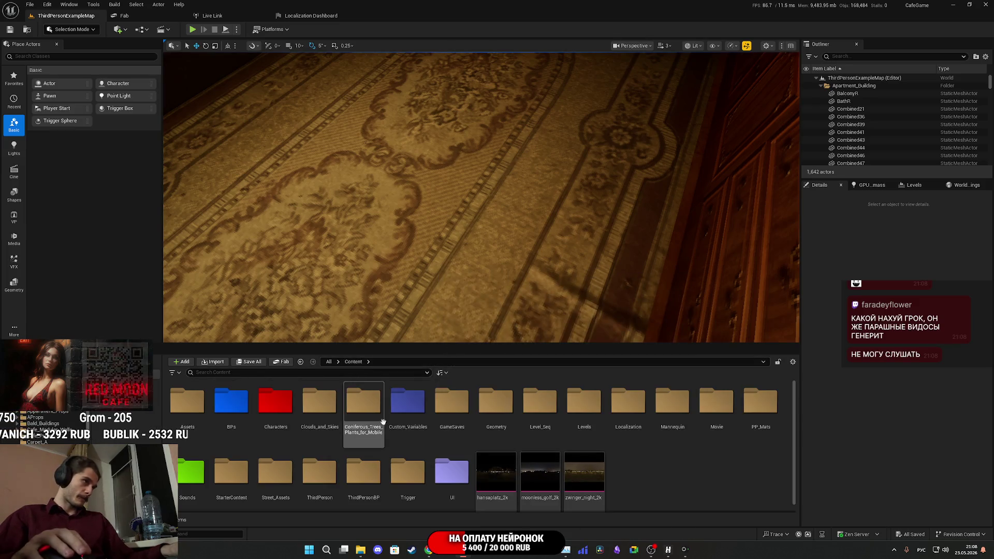
- Open the Main_Menu level from the Levels folder and select the Settings board MM_Board_BP
{"action": "double_click", "coordinate": [584, 407]}
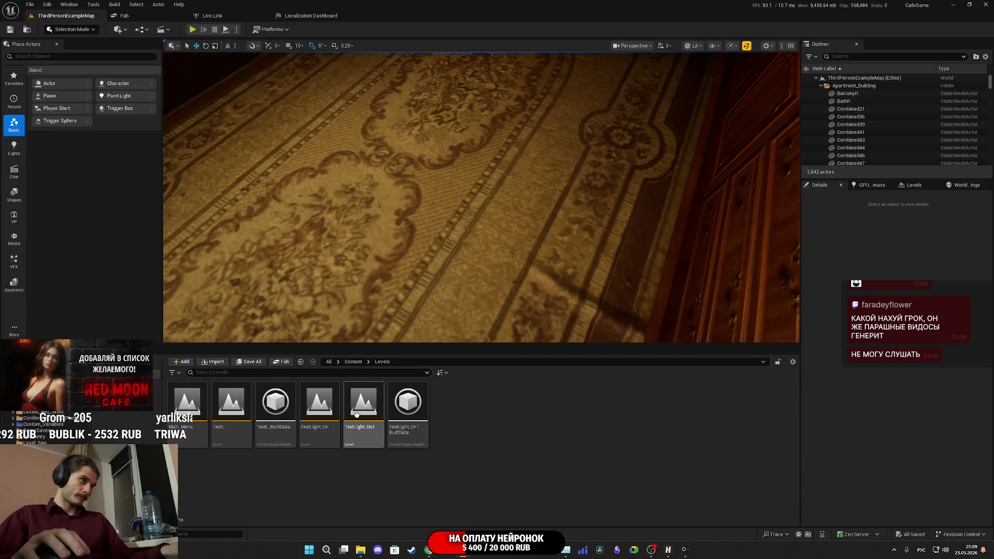
{"action": "left_click_drag", "start_coordinate": [195, 405], "coordinate": [195, 405]}
{"action": "double_click", "coordinate": [187, 401]}
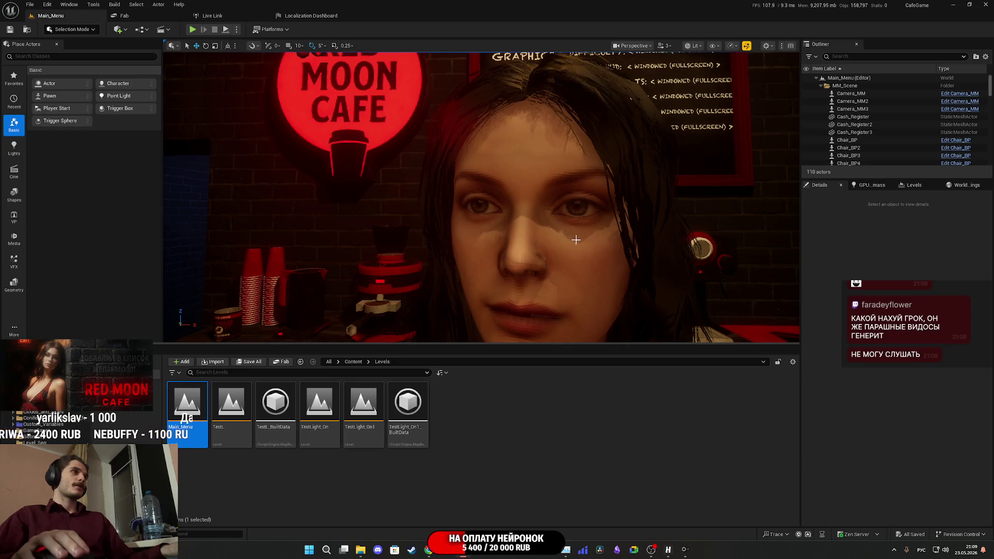
{"action": "scroll", "coordinate": [576, 239], "scroll_direction": "down", "scroll_amount": 5}
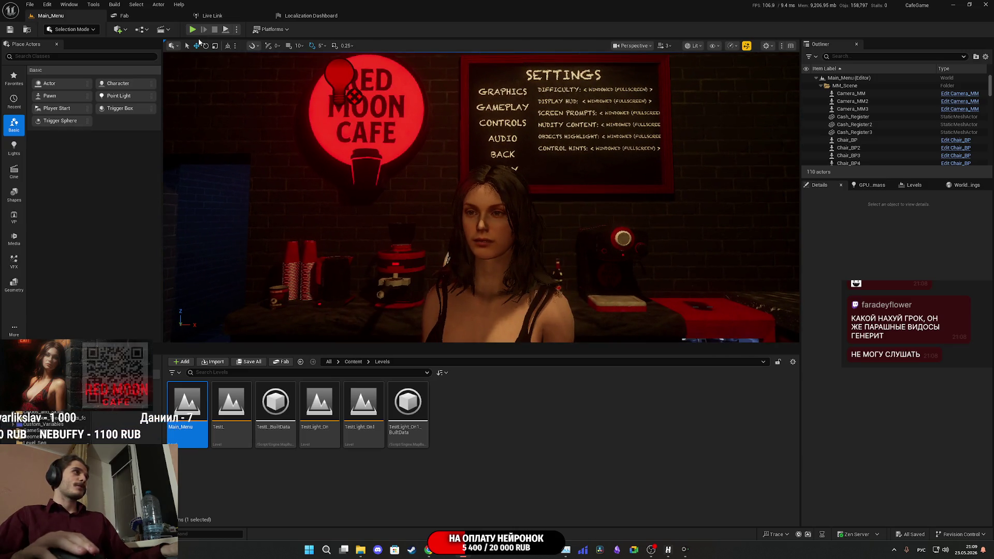
{"action": "left_click_drag", "start_coordinate": [425, 321], "coordinate": [449, 221]}
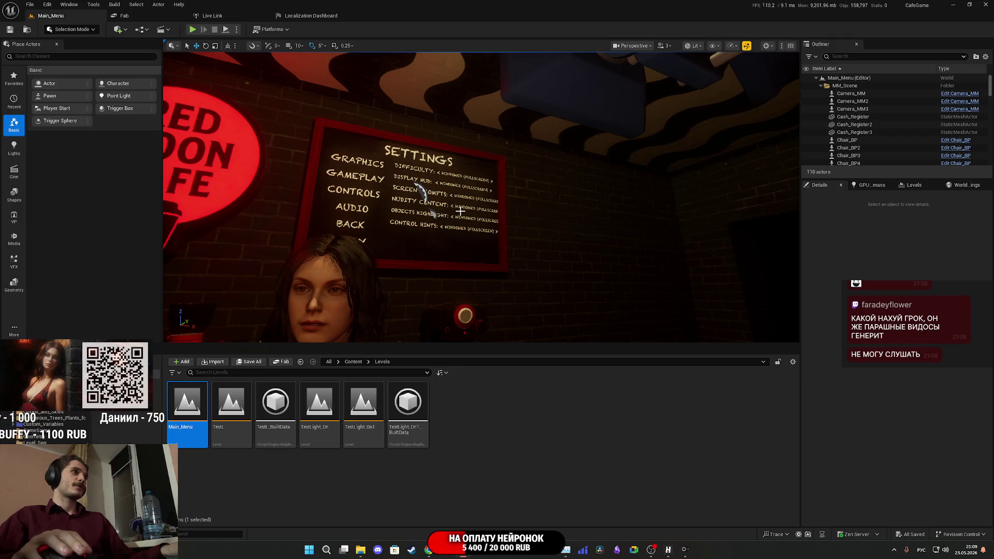
{"action": "left_click", "coordinate": [461, 212]}
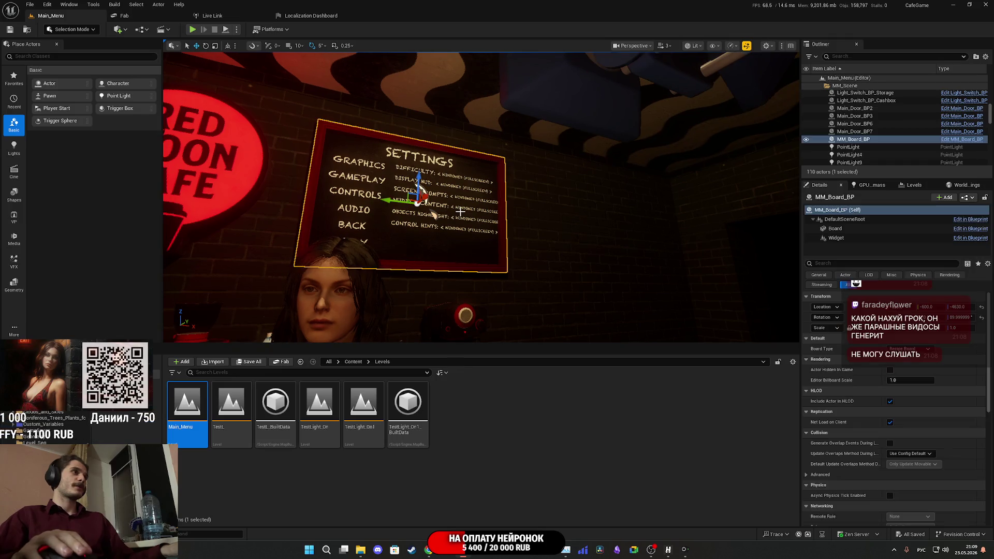
- Select the board's Widget component and browse to its screen material and MM_Board_UI widget class
{"action": "left_click", "coordinate": [849, 238]}
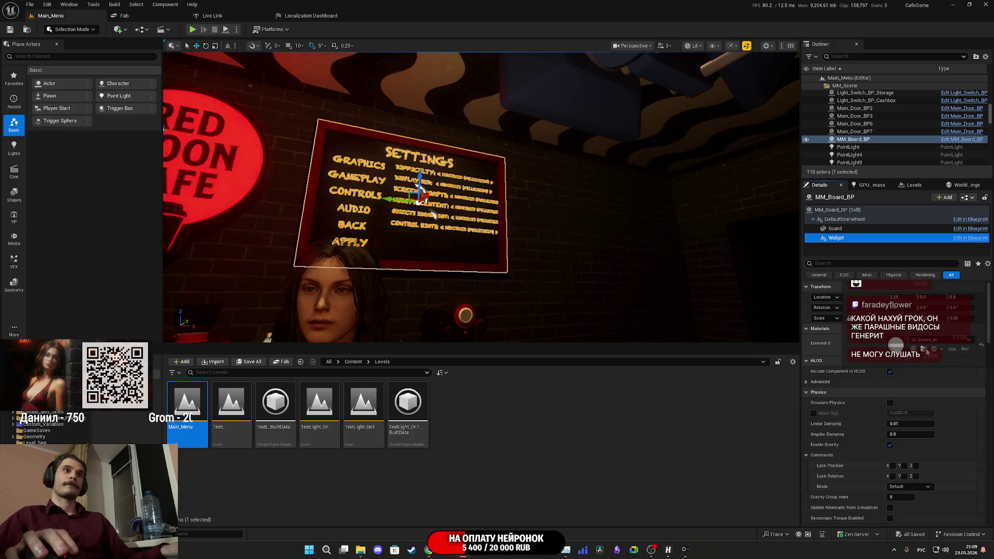
{"action": "left_click", "coordinate": [924, 350]}
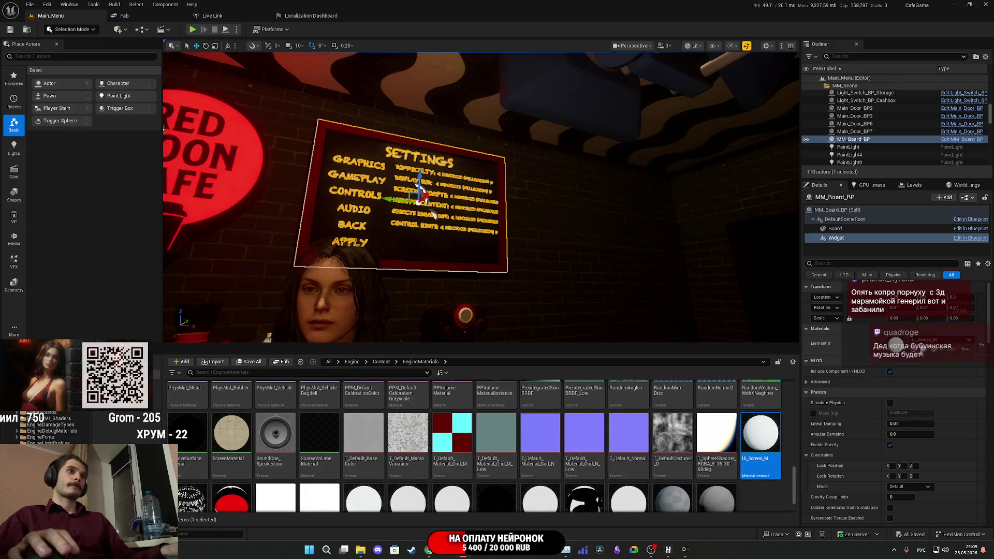
{"action": "scroll", "coordinate": [840, 404], "scroll_direction": "down", "scroll_amount": 7}
{"action": "scroll", "coordinate": [849, 394], "scroll_direction": "down", "scroll_amount": 10}
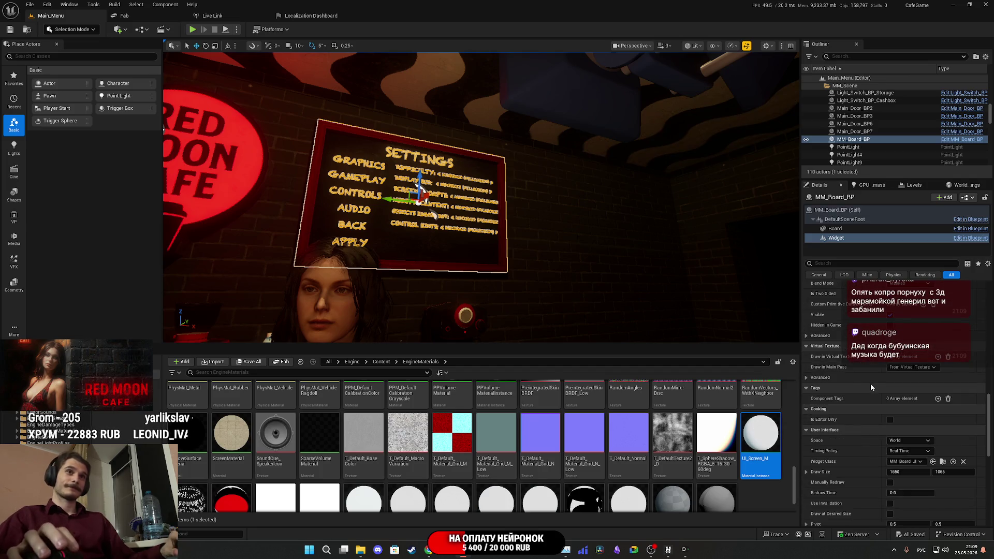
{"action": "scroll", "coordinate": [865, 385], "scroll_direction": "down", "scroll_amount": 6}
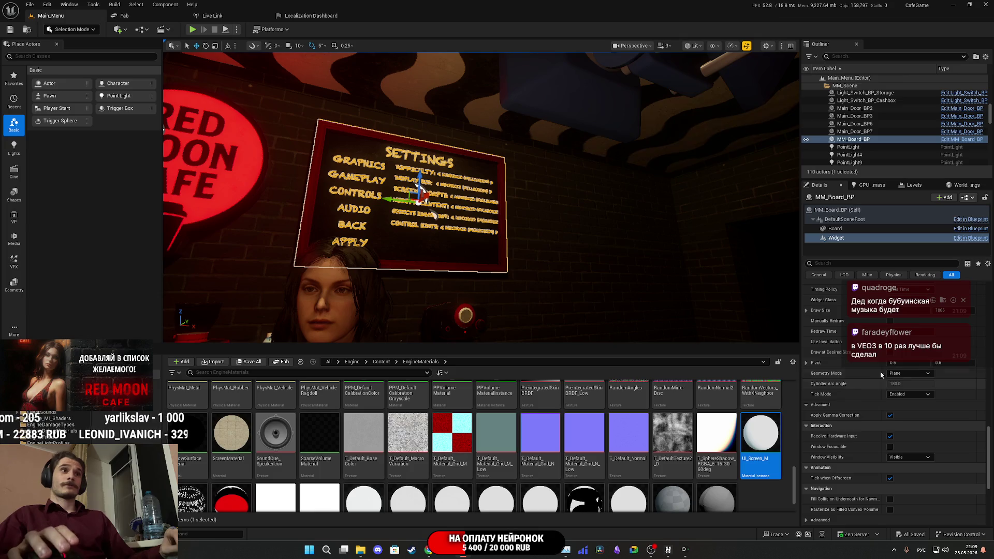
{"action": "left_click", "coordinate": [943, 299]}
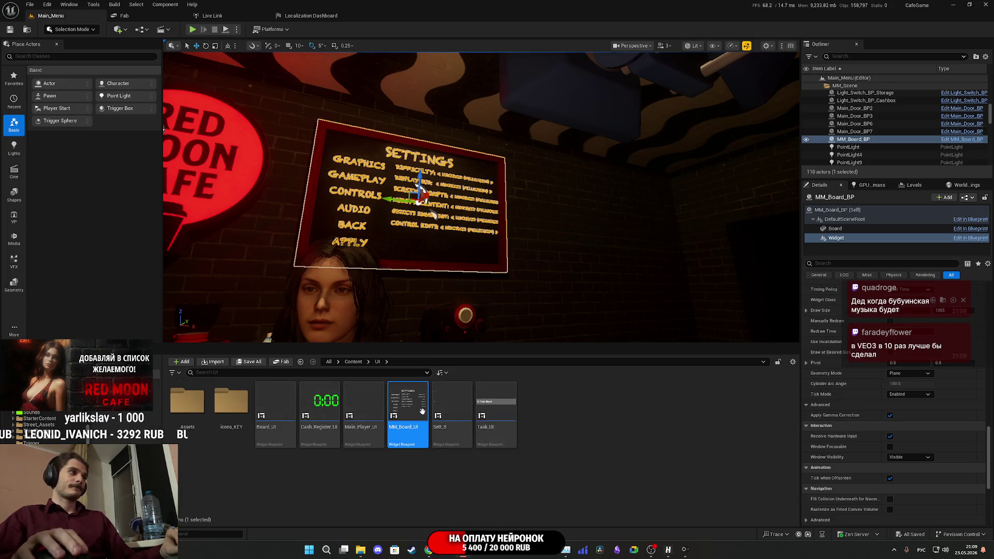
{"action": "mouse_move", "coordinate": [422, 411]}
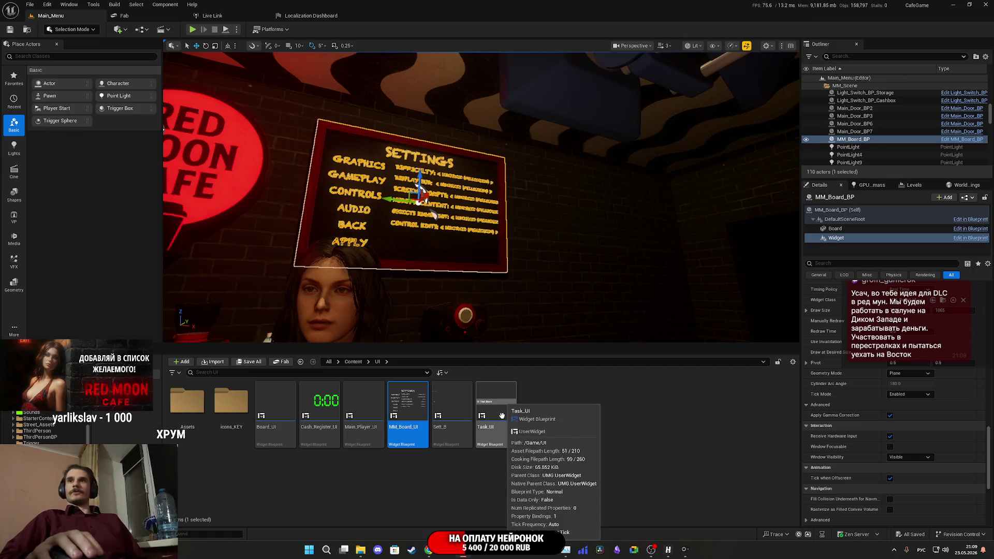
- Open the MM_Board_UI widget blueprint and switch to its Graph view
{"action": "double_click", "coordinate": [411, 413]}
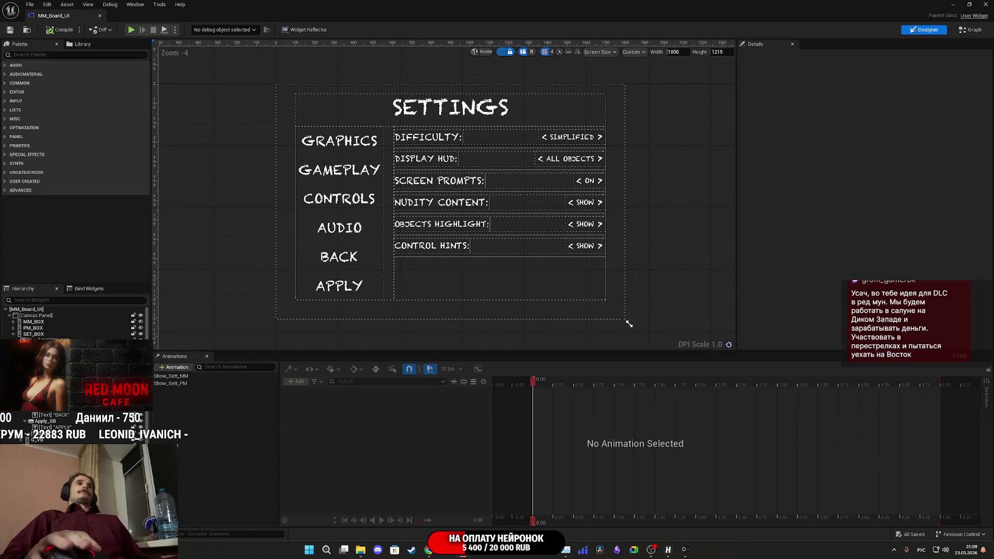
{"action": "left_click", "coordinate": [972, 30]}
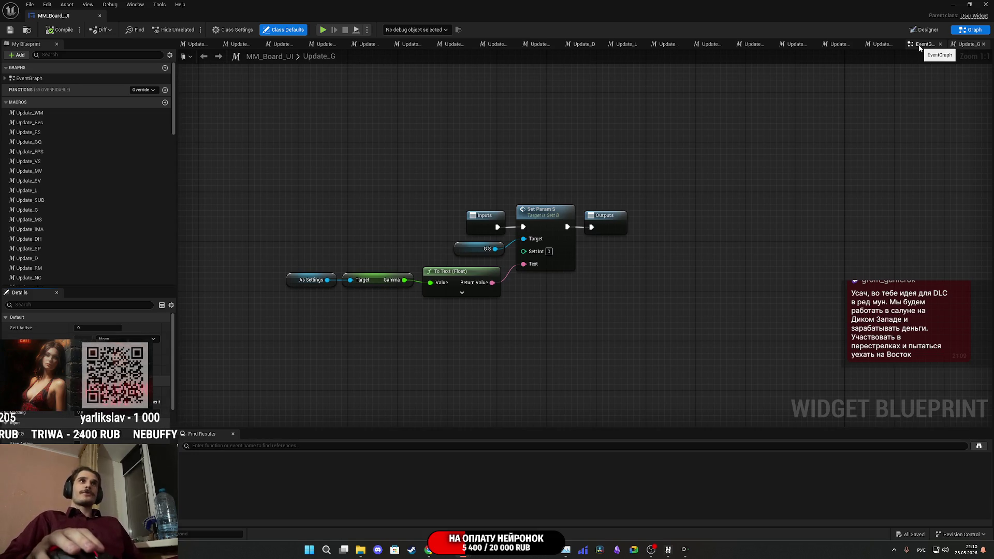
- Open the EventGraph tab and zoom in and out to survey the node groups
{"action": "left_click", "coordinate": [920, 46]}
{"action": "scroll", "coordinate": [678, 279], "scroll_direction": "down", "scroll_amount": 7}
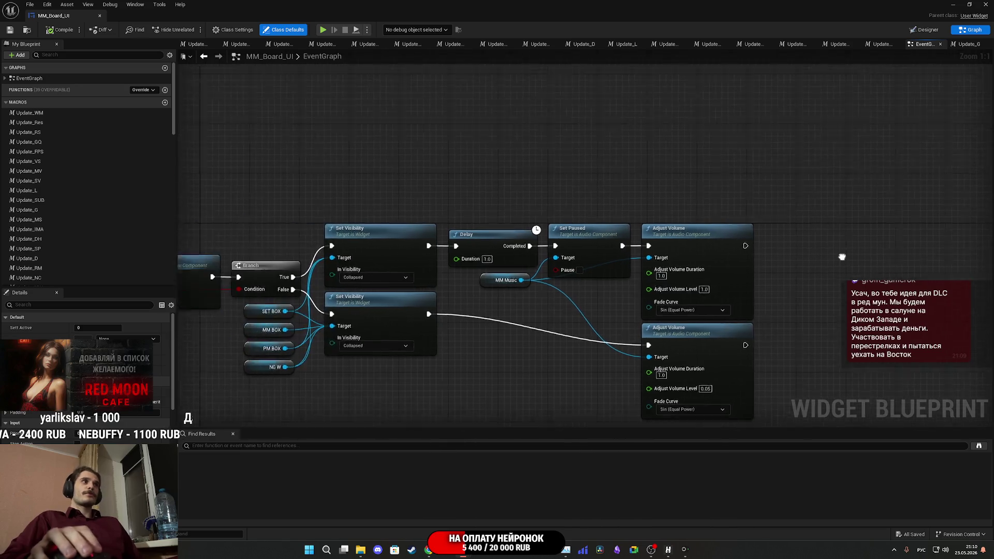
{"action": "scroll", "coordinate": [625, 283], "scroll_direction": "up", "scroll_amount": 7}
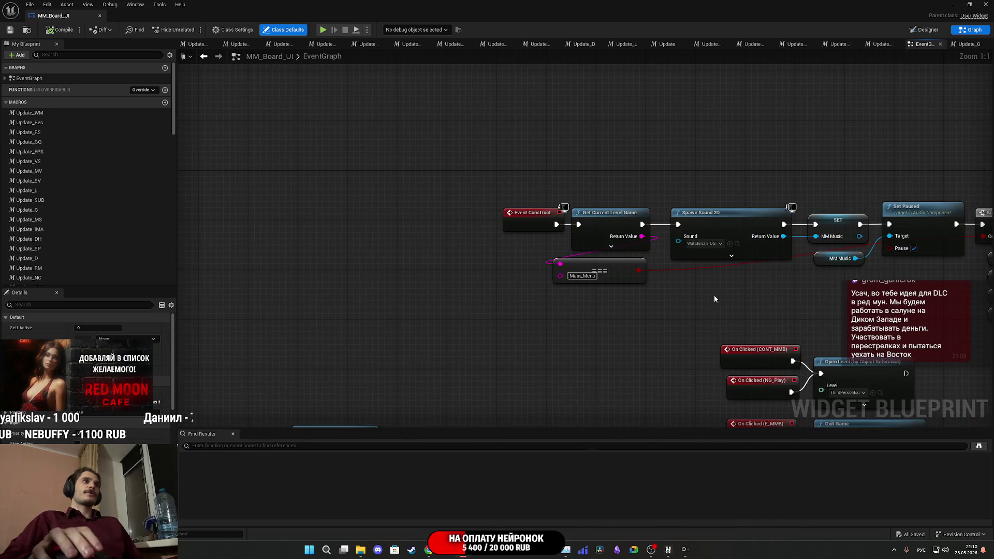
{"action": "scroll", "coordinate": [714, 299], "scroll_direction": "down", "scroll_amount": 5}
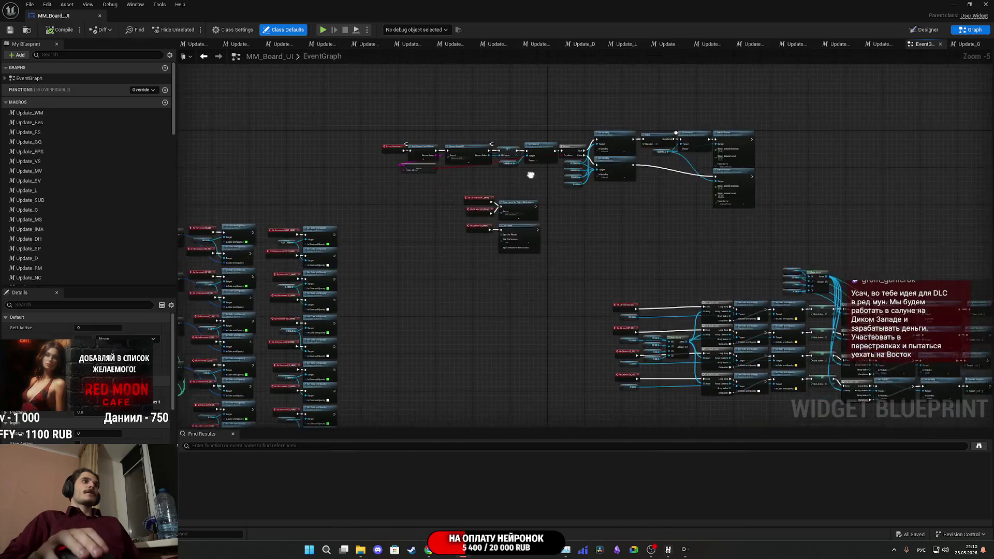
{"action": "scroll", "coordinate": [567, 278], "scroll_direction": "up", "scroll_amount": 3}
{"action": "scroll", "coordinate": [501, 228], "scroll_direction": "down", "scroll_amount": 3}
{"action": "scroll", "coordinate": [500, 232], "scroll_direction": "up", "scroll_amount": 6}
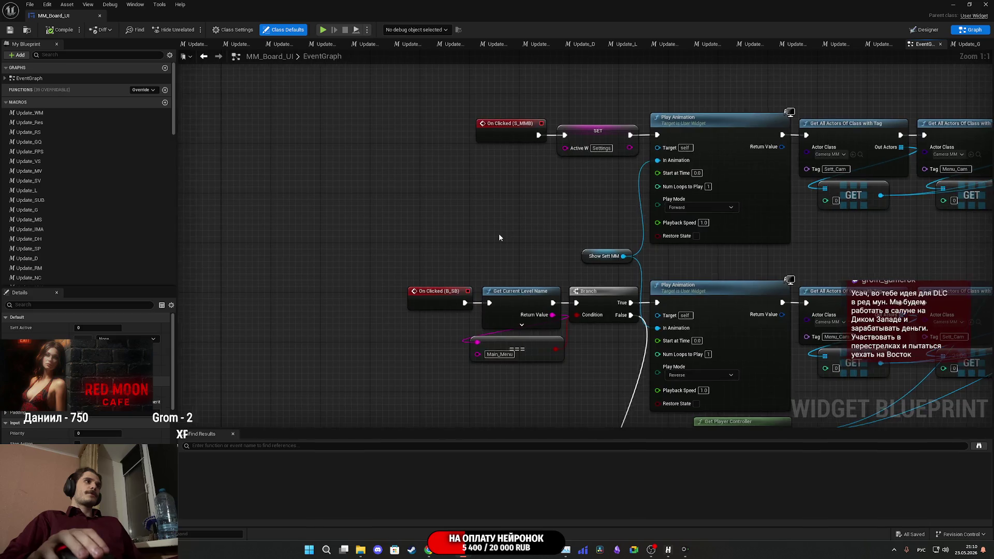
{"action": "scroll", "coordinate": [499, 237], "scroll_direction": "down", "scroll_amount": 5}
{"action": "scroll", "coordinate": [483, 207], "scroll_direction": "up", "scroll_amount": 3}
{"action": "scroll", "coordinate": [481, 208], "scroll_direction": "down", "scroll_amount": 5}
{"action": "scroll", "coordinate": [510, 292], "scroll_direction": "up", "scroll_amount": 5}
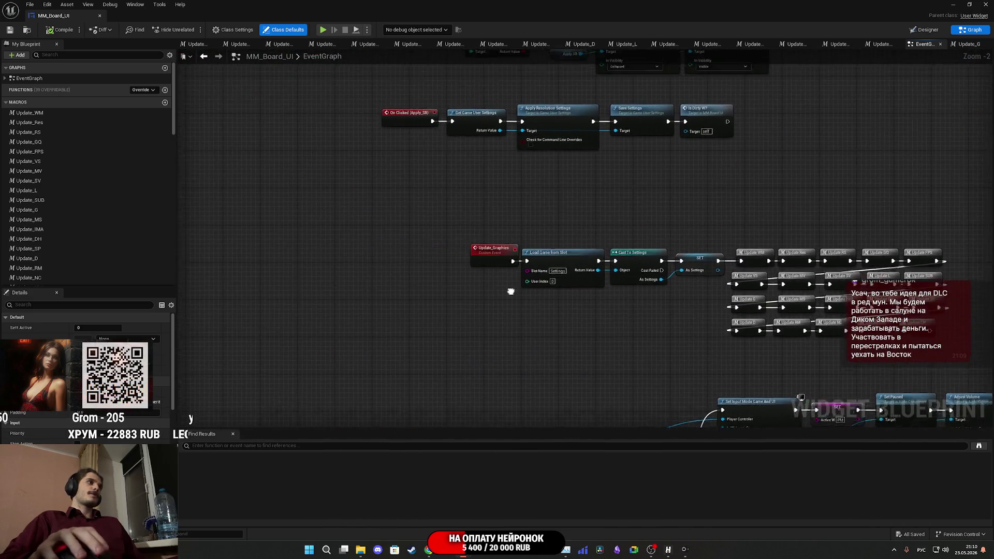
- Pan the graph past the hover colour nodes to frame the Event Construct chain and On Clicked nodes
{"action": "left_click_drag", "start_coordinate": [511, 292], "coordinate": [476, 386]}
{"action": "mouse_move", "coordinate": [370, 239]}
{"action": "left_mouse_down"}
{"action": "mouse_move", "coordinate": [460, 399]}
{"action": "mouse_move", "coordinate": [439, 517]}
{"action": "left_mouse_up"}
{"action": "left_click", "coordinate": [439, 512]}
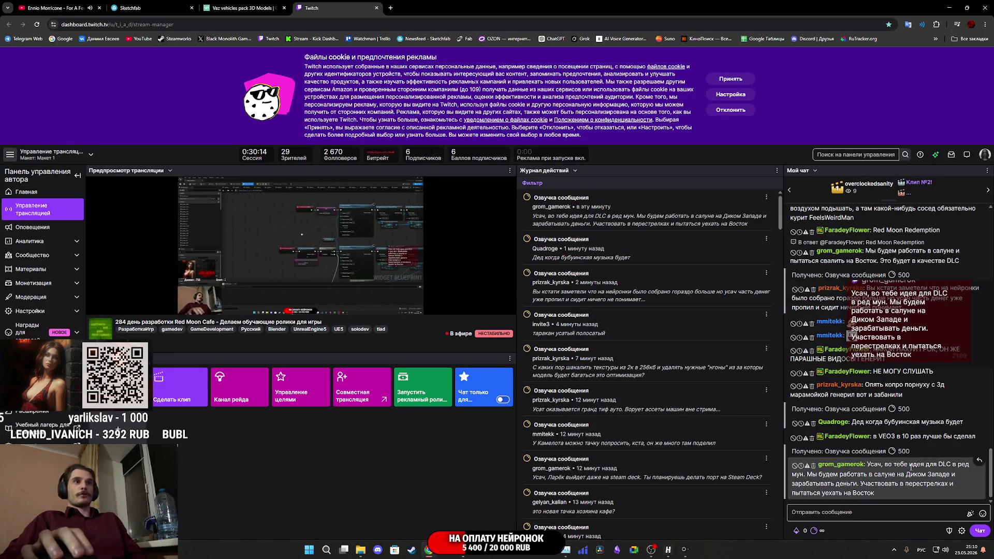
{"action": "left_click", "coordinate": [492, 514]}
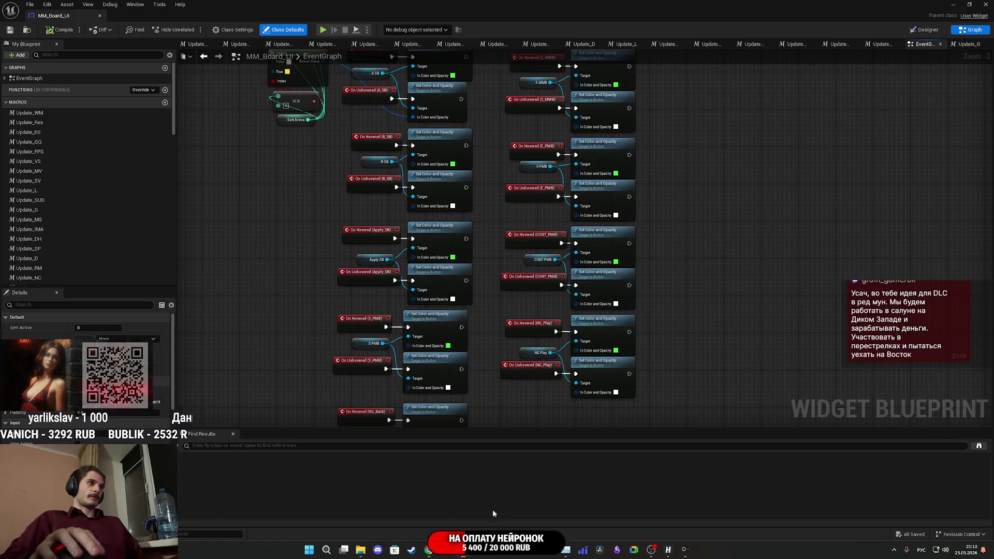
{"action": "mouse_move", "coordinate": [480, 345]}
{"action": "left_mouse_down"}
{"action": "mouse_move", "coordinate": [505, 238]}
{"action": "mouse_move", "coordinate": [530, 268]}
{"action": "mouse_move", "coordinate": [549, 142]}
{"action": "mouse_move", "coordinate": [501, 254]}
{"action": "mouse_move", "coordinate": [492, 409]}
{"action": "left_mouse_up"}
{"action": "mouse_move", "coordinate": [492, 207]}
{"action": "left_mouse_down"}
{"action": "mouse_move", "coordinate": [512, 409]}
{"action": "mouse_move", "coordinate": [456, 305]}
{"action": "mouse_move", "coordinate": [444, 310]}
{"action": "left_mouse_up"}
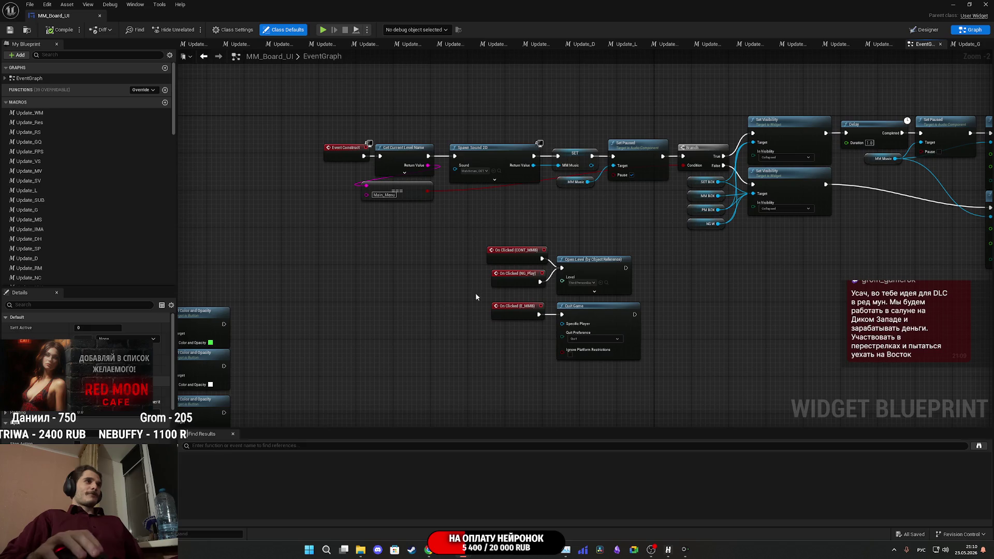
{"action": "mouse_move", "coordinate": [621, 226]}
{"action": "left_mouse_down"}
{"action": "mouse_move", "coordinate": [348, 266]}
{"action": "mouse_move", "coordinate": [524, 240]}
{"action": "mouse_move", "coordinate": [495, 249]}
{"action": "mouse_move", "coordinate": [501, 200]}
{"action": "mouse_move", "coordinate": [474, 206]}
{"action": "mouse_move", "coordinate": [509, 214]}
{"action": "left_mouse_up"}
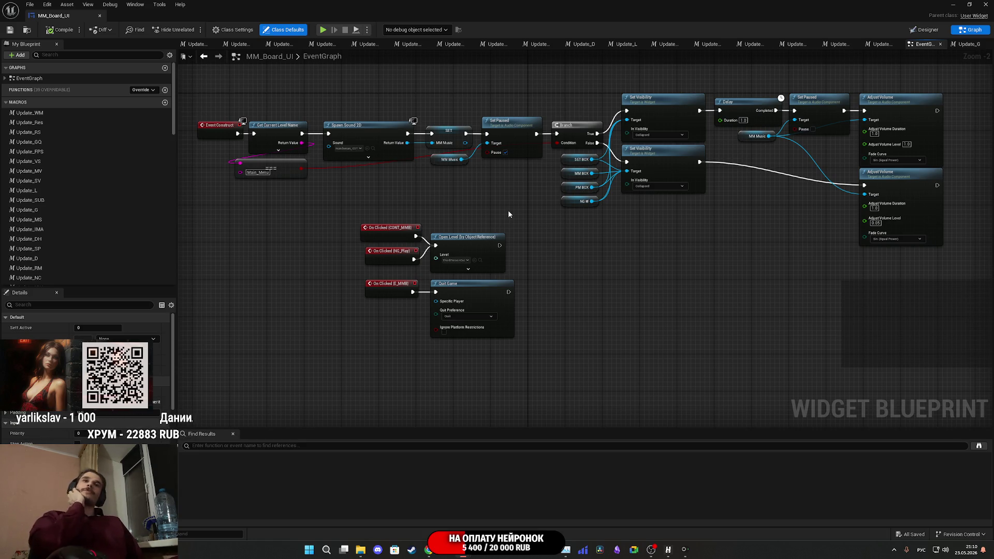
- Box-select the three On Clicked nodes, Open Level and Quit Game, and drag them above Event Construct
{"action": "left_click_drag", "start_coordinate": [660, 245], "coordinate": [721, 316]}
{"action": "left_click_drag", "start_coordinate": [675, 362], "coordinate": [489, 238]}
{"action": "left_click_drag", "start_coordinate": [649, 272], "coordinate": [711, 387]}
{"action": "mouse_move", "coordinate": [628, 371]}
{"action": "left_mouse_down"}
{"action": "mouse_move", "coordinate": [574, 158]}
{"action": "mouse_move", "coordinate": [508, 68]}
{"action": "mouse_move", "coordinate": [512, 86]}
{"action": "mouse_move", "coordinate": [483, 90]}
{"action": "left_mouse_up"}
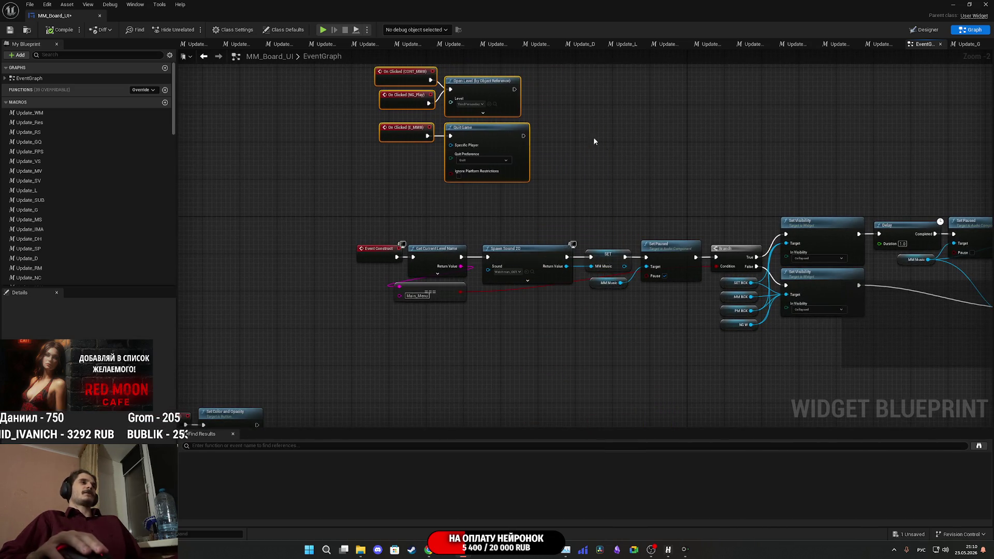
{"action": "left_click_drag", "start_coordinate": [626, 150], "coordinate": [657, 275]}
{"action": "left_click_drag", "start_coordinate": [522, 271], "coordinate": [524, 238]}
{"action": "left_click", "coordinate": [639, 278]}
{"action": "mouse_move", "coordinate": [639, 279]}
{"action": "left_mouse_down"}
{"action": "mouse_move", "coordinate": [421, 210]}
{"action": "mouse_move", "coordinate": [366, 162]}
{"action": "left_mouse_up"}
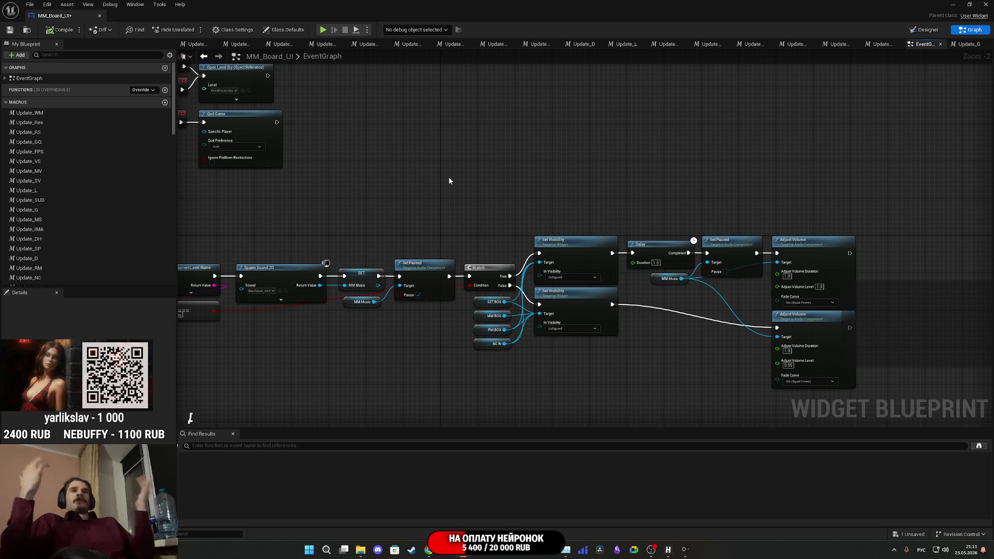
{"action": "left_click_drag", "start_coordinate": [474, 177], "coordinate": [668, 155]}
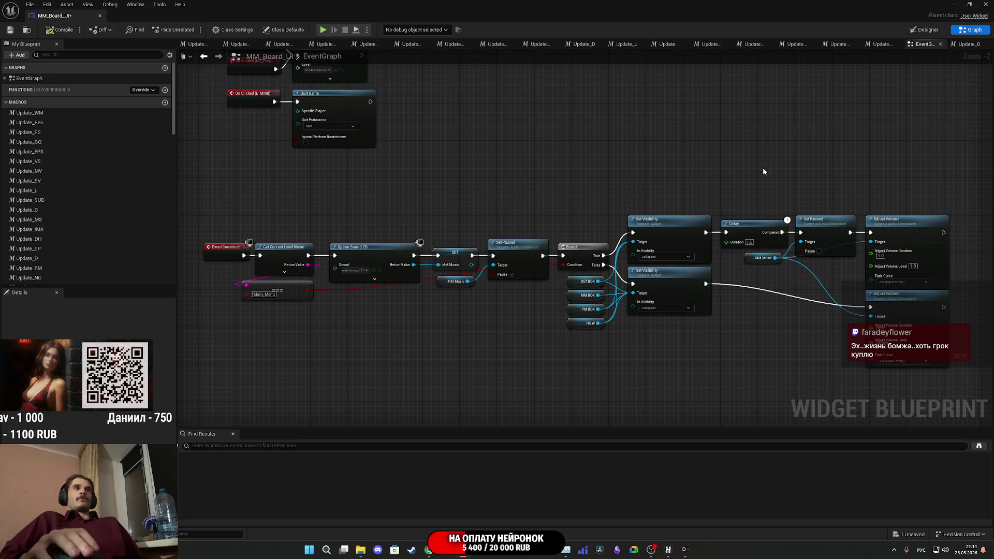
{"action": "left_click_drag", "start_coordinate": [787, 175], "coordinate": [657, 153]}
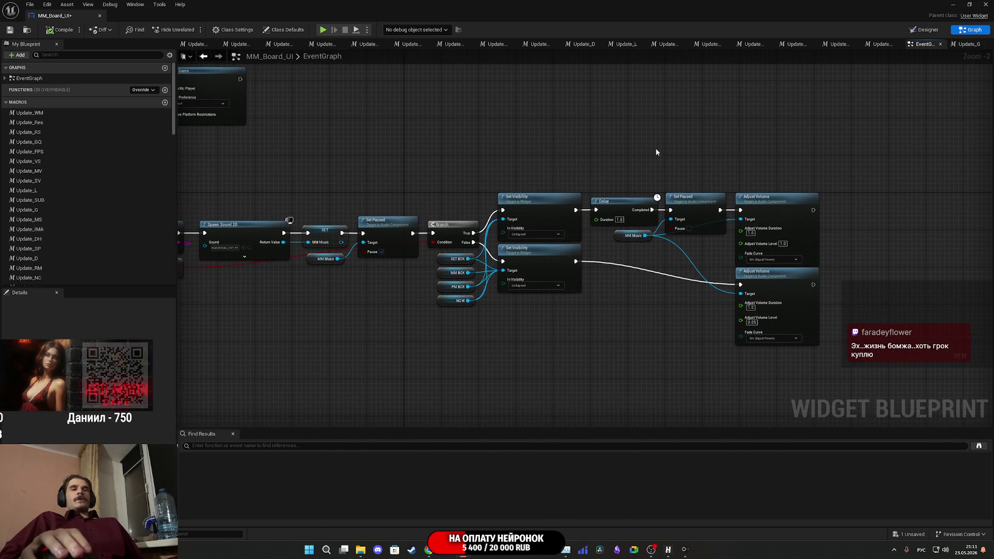
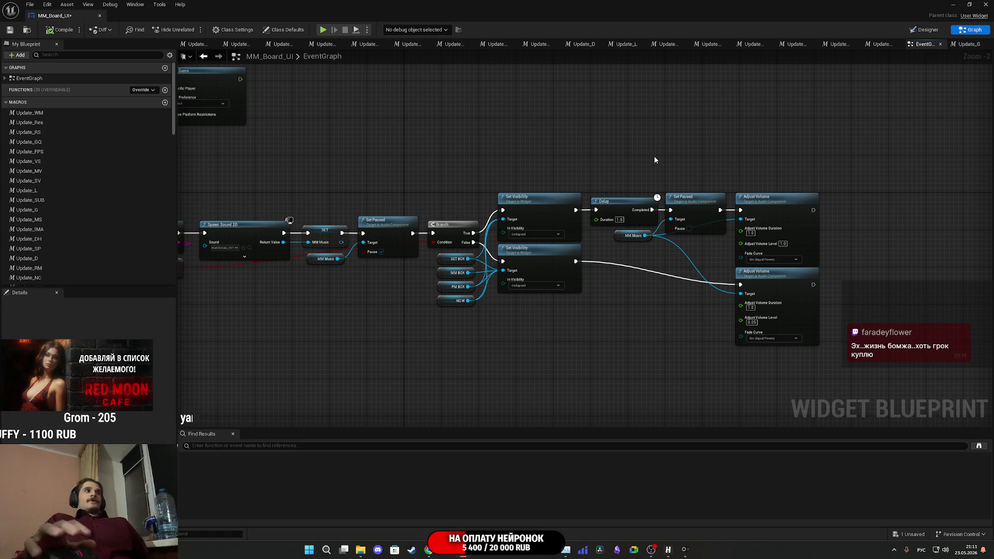
- Pan across the E_PMB, hover colour and On Clicked For Each Loop nodes in the event graph
{"action": "scroll", "coordinate": [654, 157], "scroll_direction": "down", "scroll_amount": 5}
{"action": "scroll", "coordinate": [564, 111], "scroll_direction": "up", "scroll_amount": 2}
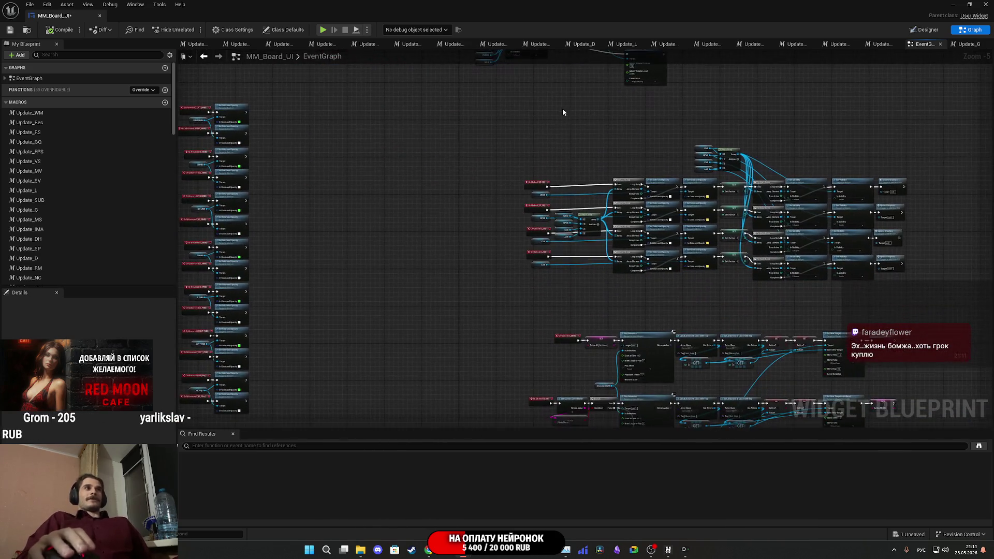
{"action": "scroll", "coordinate": [543, 207], "scroll_direction": "up", "scroll_amount": 4}
{"action": "scroll", "coordinate": [588, 218], "scroll_direction": "down", "scroll_amount": 4}
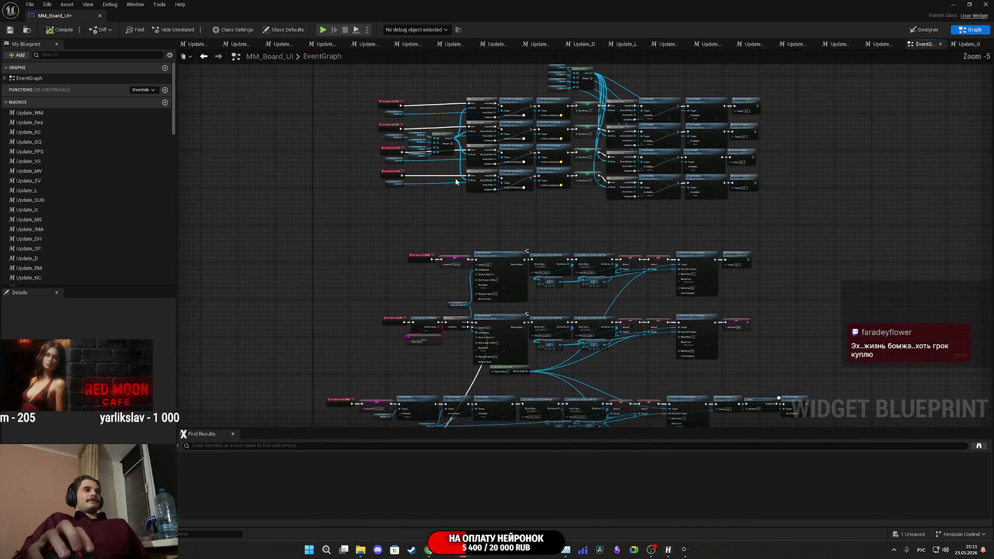
{"action": "scroll", "coordinate": [445, 260], "scroll_direction": "up", "scroll_amount": 3}
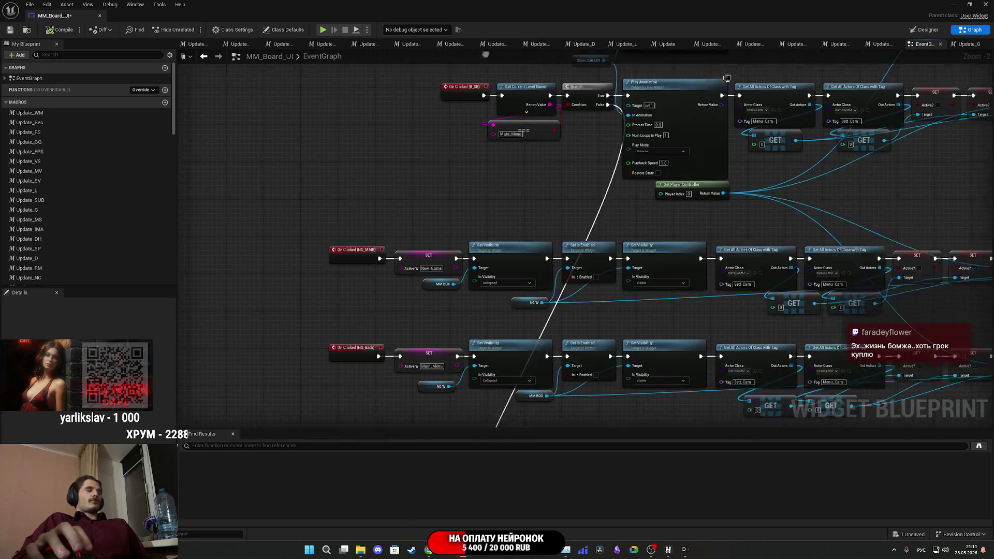
{"action": "scroll", "coordinate": [482, 294], "scroll_direction": "down", "scroll_amount": 3}
{"action": "scroll", "coordinate": [473, 351], "scroll_direction": "up", "scroll_amount": 3}
{"action": "mouse_move", "coordinate": [473, 351]}
{"action": "left_mouse_down"}
{"action": "mouse_move", "coordinate": [553, 123]}
{"action": "mouse_move", "coordinate": [616, 202]}
{"action": "left_mouse_up"}
{"action": "scroll", "coordinate": [515, 187], "scroll_direction": "down", "scroll_amount": 5}
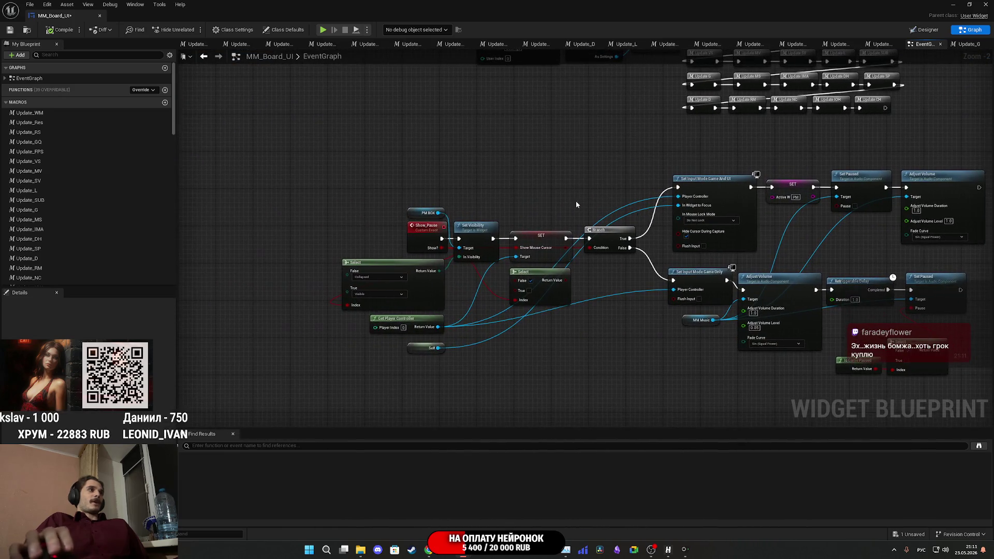
{"action": "scroll", "coordinate": [386, 399], "scroll_direction": "up", "scroll_amount": 5}
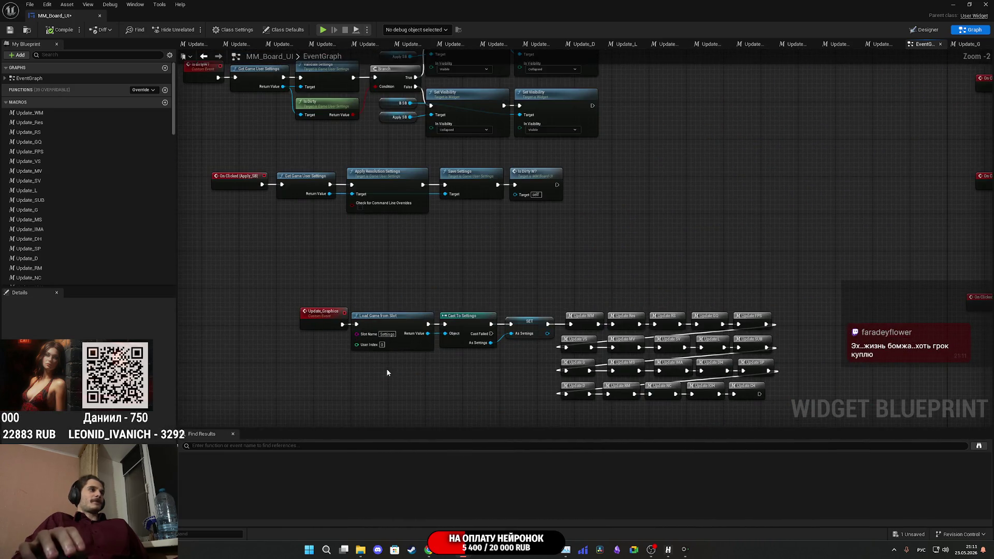
{"action": "scroll", "coordinate": [399, 301], "scroll_direction": "down", "scroll_amount": 2}
{"action": "scroll", "coordinate": [362, 272], "scroll_direction": "up", "scroll_amount": 4}
{"action": "left_click_drag", "start_coordinate": [335, 234], "coordinate": [377, 343]}
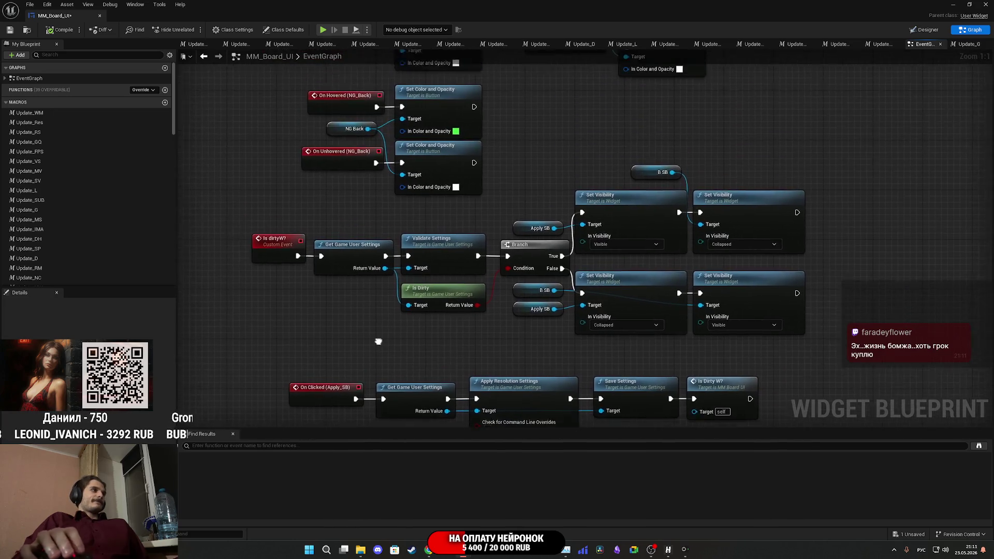
{"action": "scroll", "coordinate": [374, 331], "scroll_direction": "down", "scroll_amount": 1}
{"action": "mouse_move", "coordinate": [364, 227]}
{"action": "left_mouse_down"}
{"action": "mouse_move", "coordinate": [333, 384]}
{"action": "mouse_move", "coordinate": [497, 345]}
{"action": "left_mouse_up"}
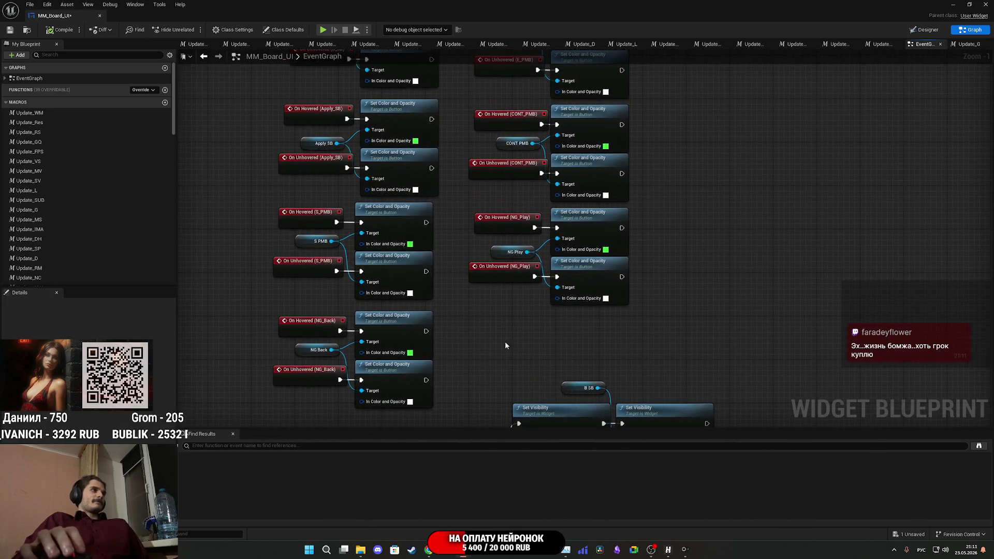
{"action": "scroll", "coordinate": [497, 345], "scroll_direction": "down", "scroll_amount": 7}
{"action": "scroll", "coordinate": [565, 280], "scroll_direction": "up", "scroll_amount": 7}
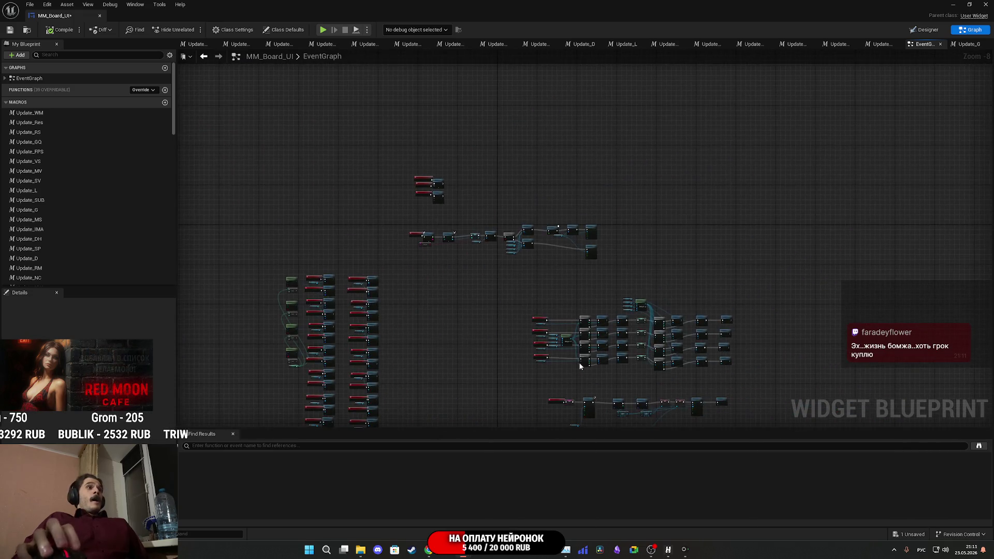
{"action": "mouse_move", "coordinate": [532, 367]}
{"action": "left_mouse_down"}
{"action": "mouse_move", "coordinate": [461, 378]}
{"action": "mouse_move", "coordinate": [437, 357]}
{"action": "mouse_move", "coordinate": [410, 266]}
{"action": "mouse_move", "coordinate": [484, 324]}
{"action": "mouse_move", "coordinate": [522, 324]}
{"action": "left_mouse_up"}
- Move the GR_SB, GP_SB, C_SB and A_SB click events beside their For Each Loop nodes
{"action": "mouse_move", "coordinate": [428, 343]}
{"action": "left_mouse_down"}
{"action": "mouse_move", "coordinate": [355, 140]}
{"action": "mouse_move", "coordinate": [370, 95]}
{"action": "left_mouse_up"}
{"action": "left_click_drag", "start_coordinate": [503, 174], "coordinate": [408, 181]}
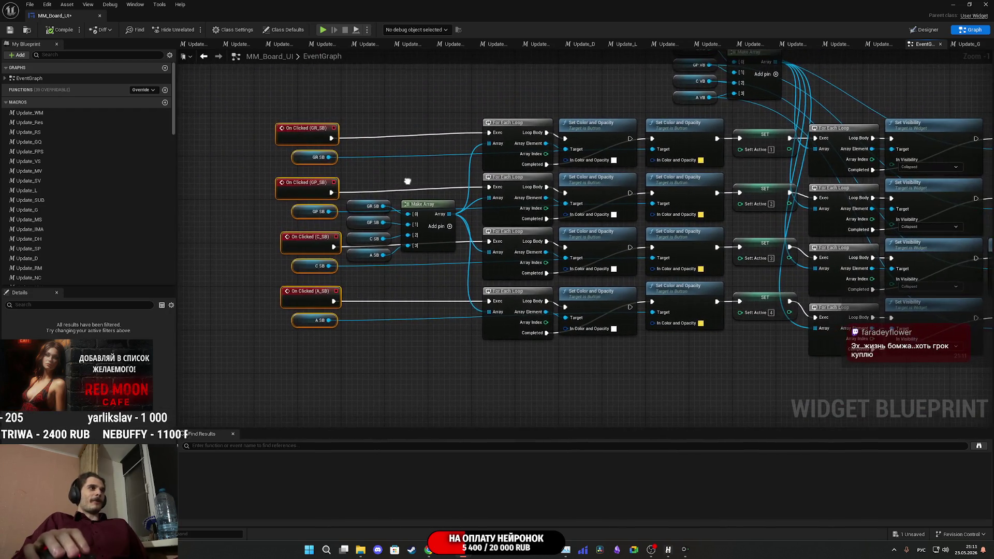
{"action": "left_click_drag", "start_coordinate": [304, 192], "coordinate": [443, 188]}
{"action": "left_click_drag", "start_coordinate": [370, 177], "coordinate": [388, 188]}
- Shift the four SB getters and the shared Make Array to the left
{"action": "mouse_move", "coordinate": [366, 302]}
{"action": "left_mouse_down"}
{"action": "mouse_move", "coordinate": [424, 208]}
{"action": "mouse_move", "coordinate": [375, 250]}
{"action": "mouse_move", "coordinate": [397, 245]}
{"action": "left_mouse_up"}
{"action": "left_click", "coordinate": [396, 330]}
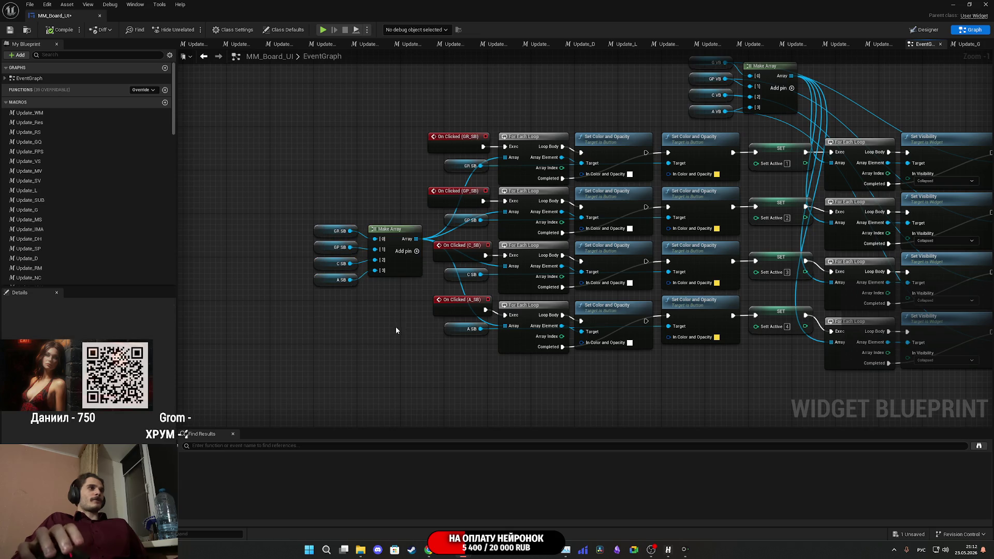
{"action": "left_click", "coordinate": [402, 380]}
- Review the S_MMB, B_SB, NG_MMB and NG_Back click chains before switching to Twitch
{"action": "mouse_move", "coordinate": [402, 381]}
{"action": "left_mouse_down"}
{"action": "mouse_move", "coordinate": [337, 328]}
{"action": "mouse_move", "coordinate": [275, 333]}
{"action": "mouse_move", "coordinate": [378, 158]}
{"action": "left_mouse_up"}
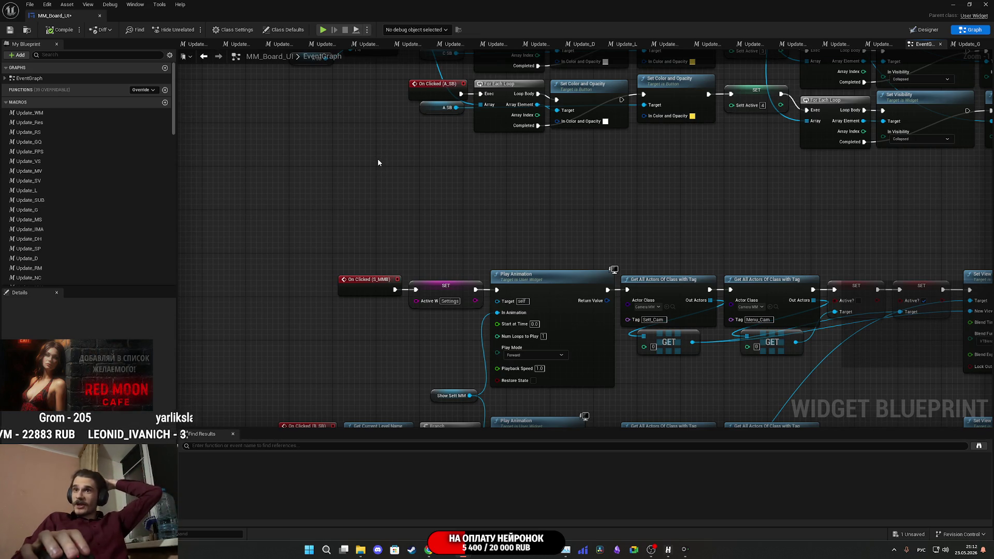
{"action": "mouse_move", "coordinate": [526, 224]}
{"action": "left_mouse_down"}
{"action": "mouse_move", "coordinate": [602, 147]}
{"action": "mouse_move", "coordinate": [584, 53]}
{"action": "left_mouse_up"}
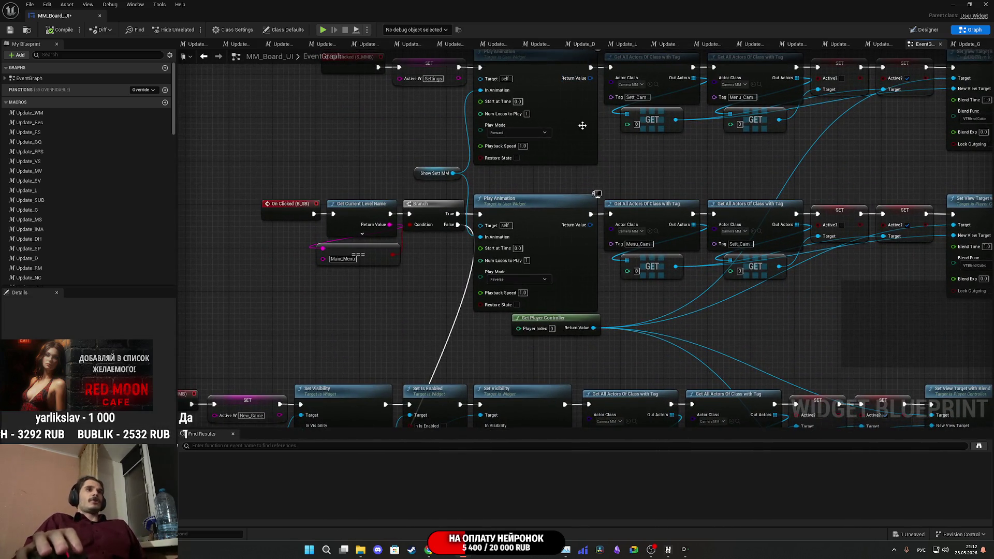
{"action": "mouse_move", "coordinate": [513, 182]}
{"action": "left_mouse_down"}
{"action": "mouse_move", "coordinate": [668, 258]}
{"action": "mouse_move", "coordinate": [647, 149]}
{"action": "left_mouse_up"}
{"action": "mouse_move", "coordinate": [561, 307]}
{"action": "left_mouse_down"}
{"action": "mouse_move", "coordinate": [444, 296]}
{"action": "mouse_move", "coordinate": [540, 257]}
{"action": "mouse_move", "coordinate": [551, 236]}
{"action": "mouse_move", "coordinate": [540, 217]}
{"action": "left_mouse_up"}
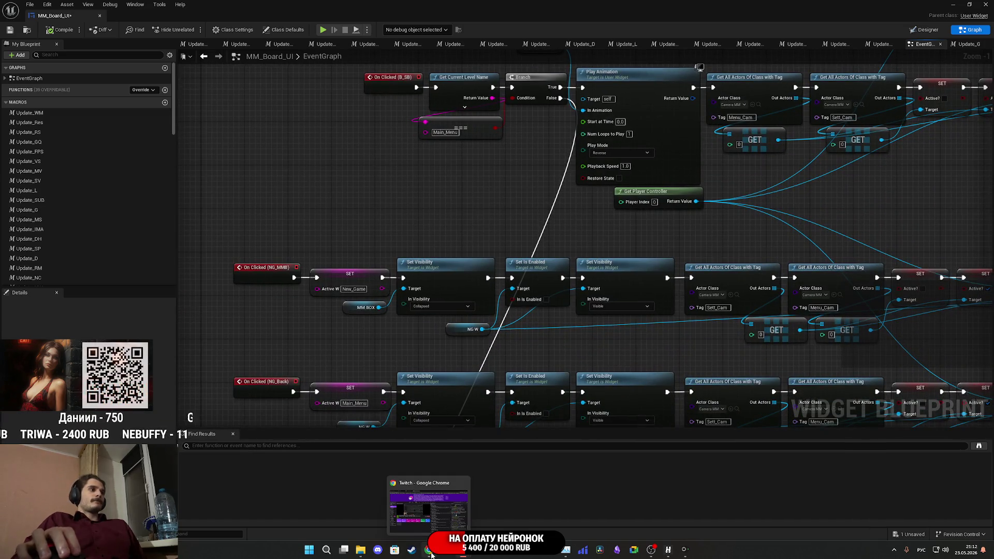
{"action": "left_click", "coordinate": [430, 550]}
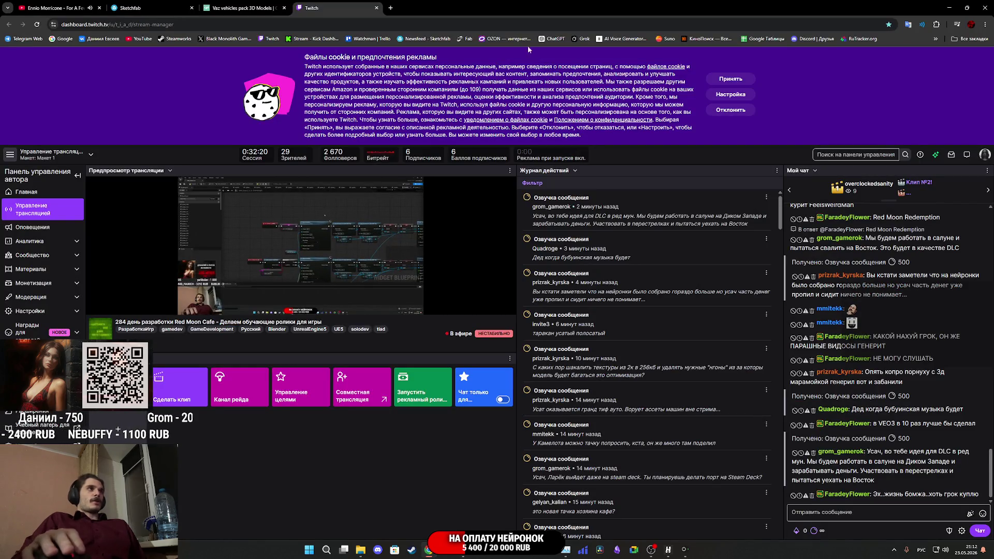
- Glance at the Twitch stream manager and chat, then return to the Unreal Editor
{"action": "mouse_move", "coordinate": [498, 194]}
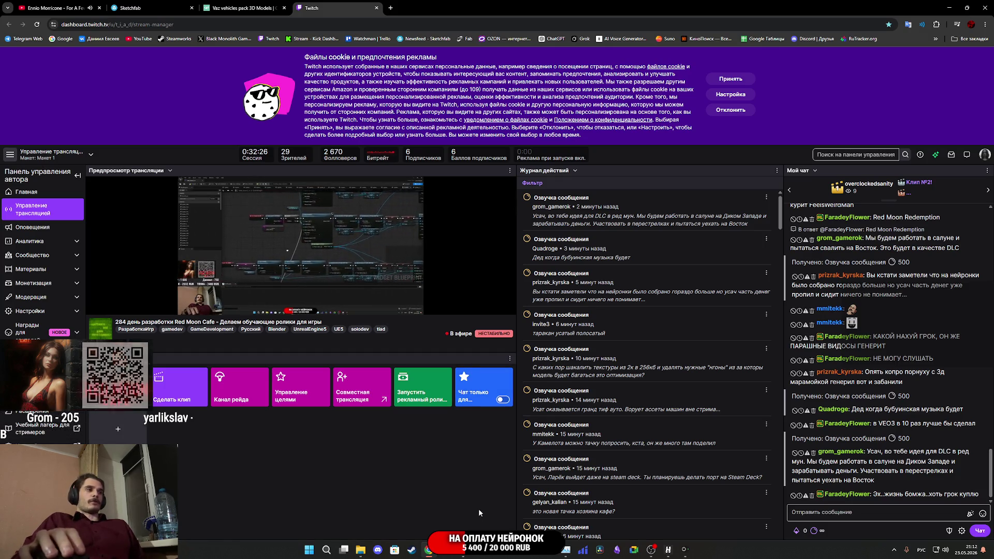
{"action": "key", "text": "alt+Tab"}
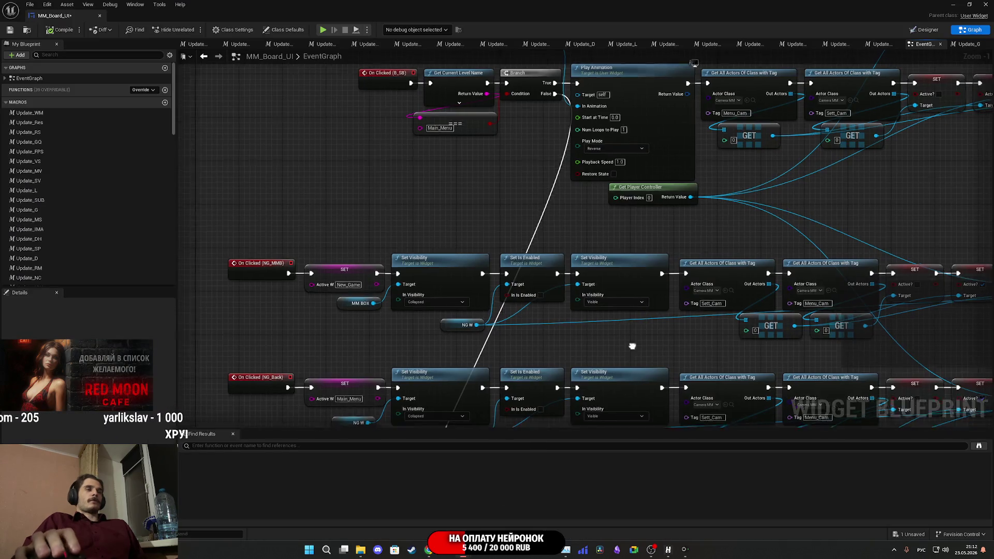
- Nudge the two upper GET nodes in the NG_MMB chain slightly to the right
{"action": "left_click_drag", "start_coordinate": [637, 349], "coordinate": [550, 293]}
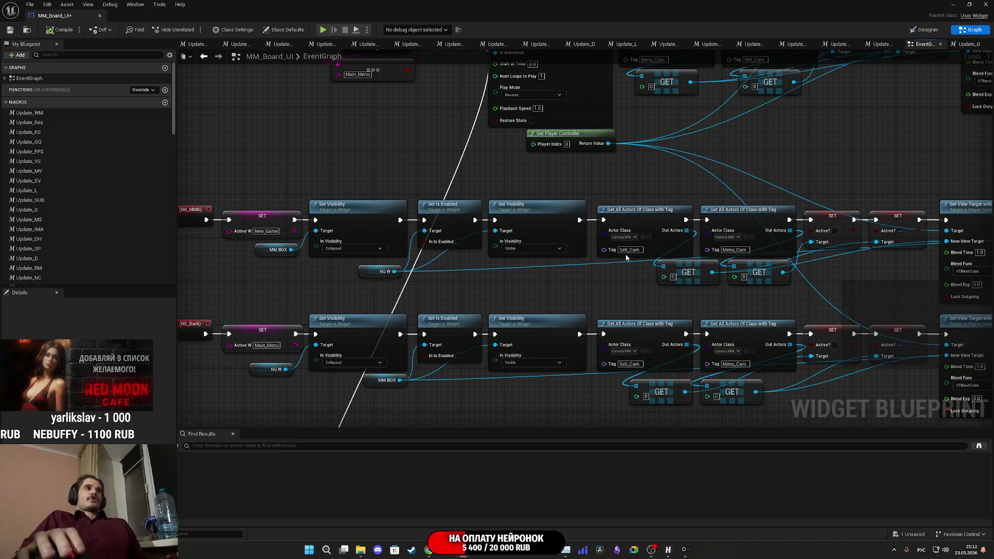
{"action": "scroll", "coordinate": [764, 298], "scroll_direction": "up", "scroll_amount": 1}
{"action": "left_click_drag", "start_coordinate": [691, 291], "coordinate": [605, 261]}
{"action": "left_click_drag", "start_coordinate": [681, 261], "coordinate": [693, 261]}
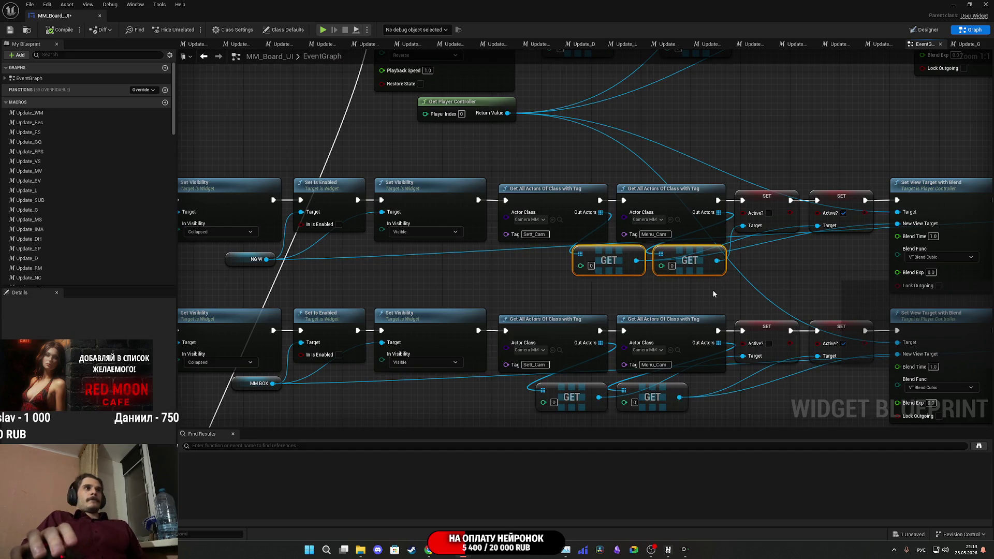
{"action": "left_click", "coordinate": [712, 294]}
{"action": "scroll", "coordinate": [713, 294], "scroll_direction": "down", "scroll_amount": 5}
- Pan the graph to inspect the S_PMB click chain
{"action": "mouse_move", "coordinate": [746, 298]}
{"action": "left_mouse_down"}
{"action": "mouse_move", "coordinate": [617, 262]}
{"action": "mouse_move", "coordinate": [599, 211]}
{"action": "left_mouse_up"}
{"action": "scroll", "coordinate": [599, 211], "scroll_direction": "down", "scroll_amount": 1}
{"action": "scroll", "coordinate": [460, 255], "scroll_direction": "up", "scroll_amount": 2}
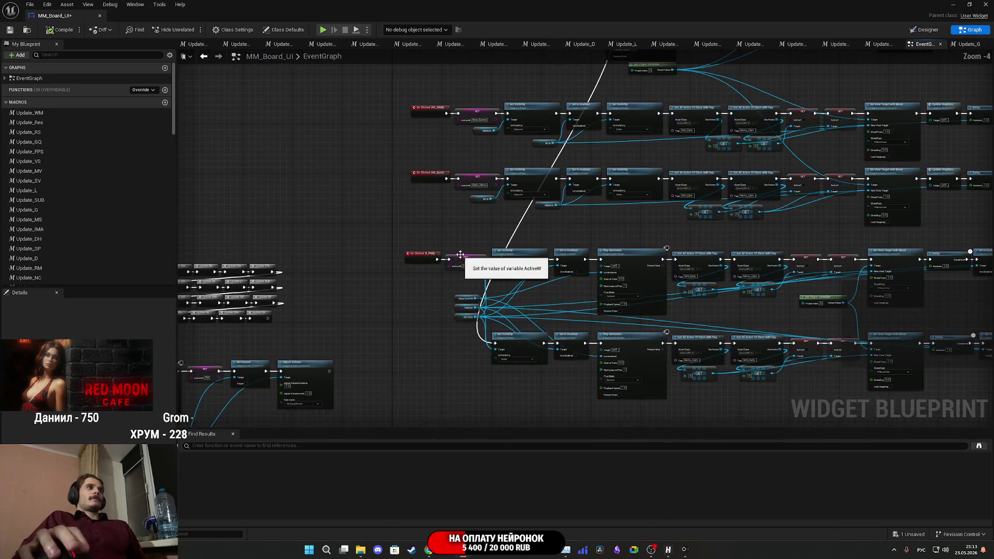
{"action": "scroll", "coordinate": [460, 255], "scroll_direction": "up", "scroll_amount": 4}
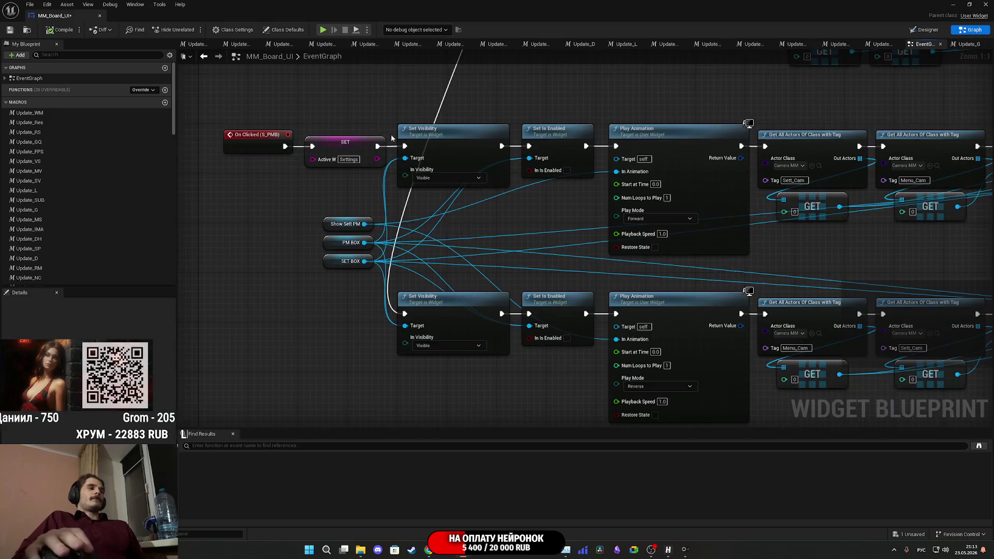
{"action": "scroll", "coordinate": [408, 304], "scroll_direction": "down", "scroll_amount": 5}
{"action": "scroll", "coordinate": [421, 322], "scroll_direction": "up", "scroll_amount": 5}
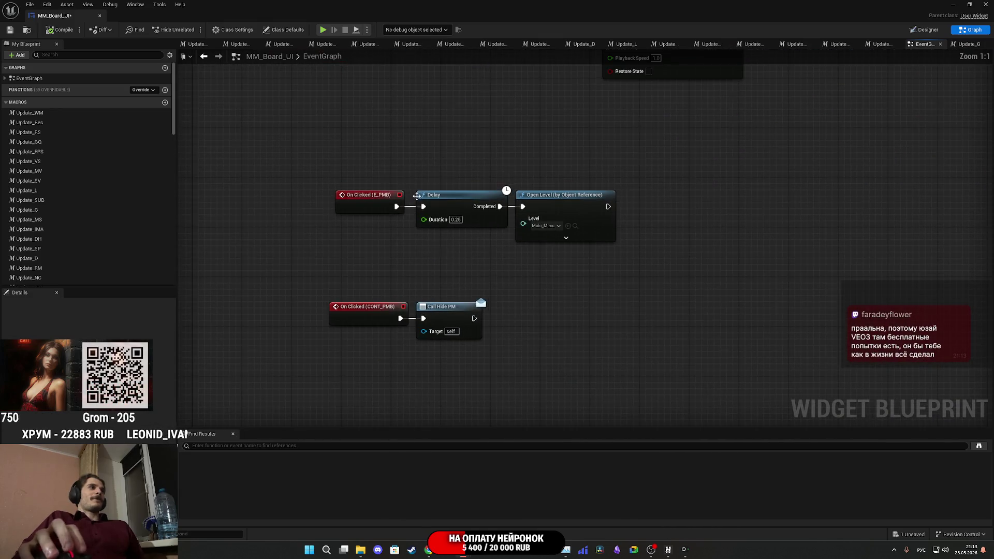
{"action": "left_click_drag", "start_coordinate": [471, 253], "coordinate": [557, 248]}
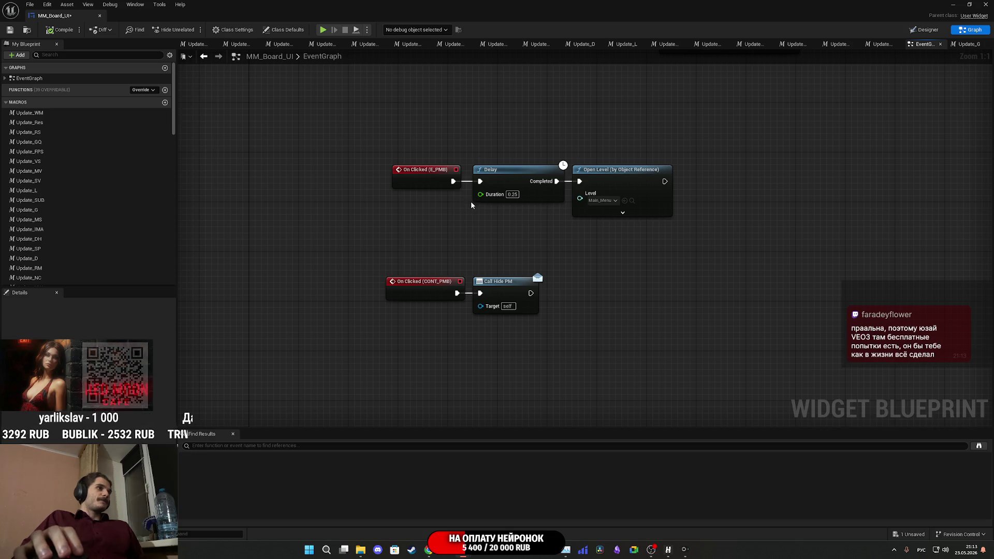
{"action": "scroll", "coordinate": [521, 215], "scroll_direction": "down", "scroll_amount": 3}
{"action": "scroll", "coordinate": [522, 219], "scroll_direction": "down", "scroll_amount": 2}
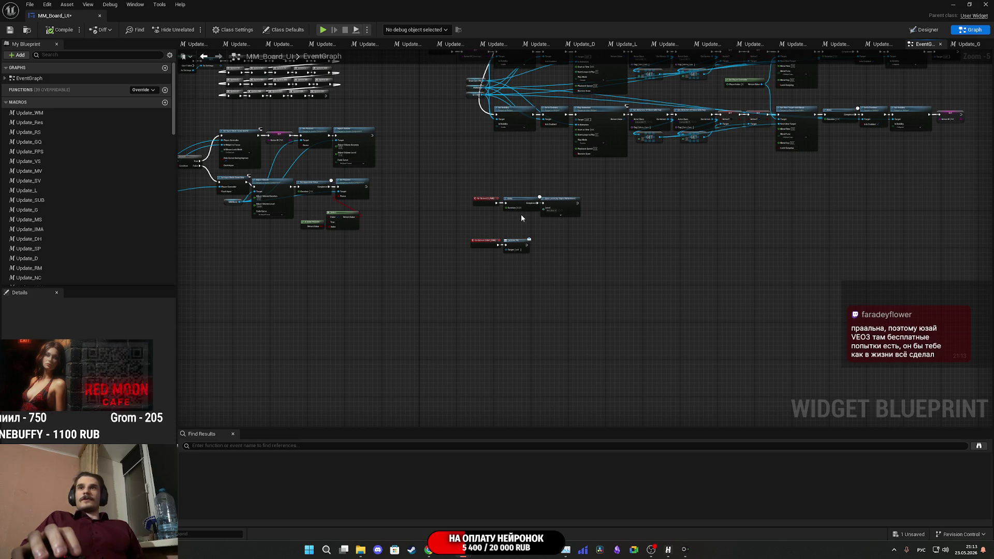
{"action": "mouse_move", "coordinate": [378, 201]}
{"action": "left_mouse_down"}
{"action": "mouse_move", "coordinate": [639, 246]}
{"action": "mouse_move", "coordinate": [735, 250]}
{"action": "left_mouse_up"}
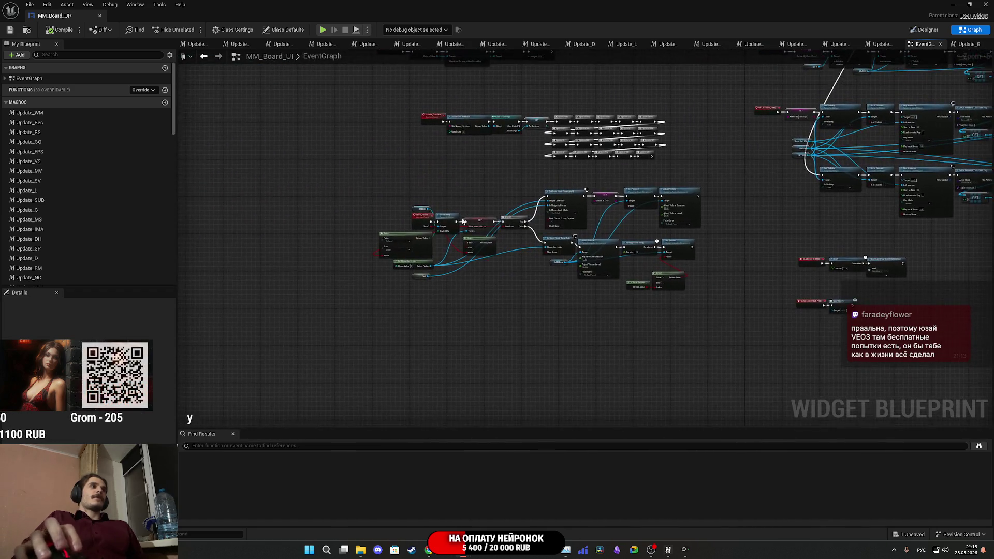
{"action": "scroll", "coordinate": [522, 195], "scroll_direction": "up", "scroll_amount": 4}
{"action": "scroll", "coordinate": [541, 173], "scroll_direction": "down", "scroll_amount": 5}
{"action": "mouse_move", "coordinate": [540, 173]}
{"action": "left_mouse_down"}
{"action": "mouse_move", "coordinate": [490, 290]}
{"action": "mouse_move", "coordinate": [540, 331]}
{"action": "left_mouse_up"}
{"action": "scroll", "coordinate": [375, 266], "scroll_direction": "up", "scroll_amount": 3}
{"action": "left_click_drag", "start_coordinate": [375, 267], "coordinate": [522, 413]}
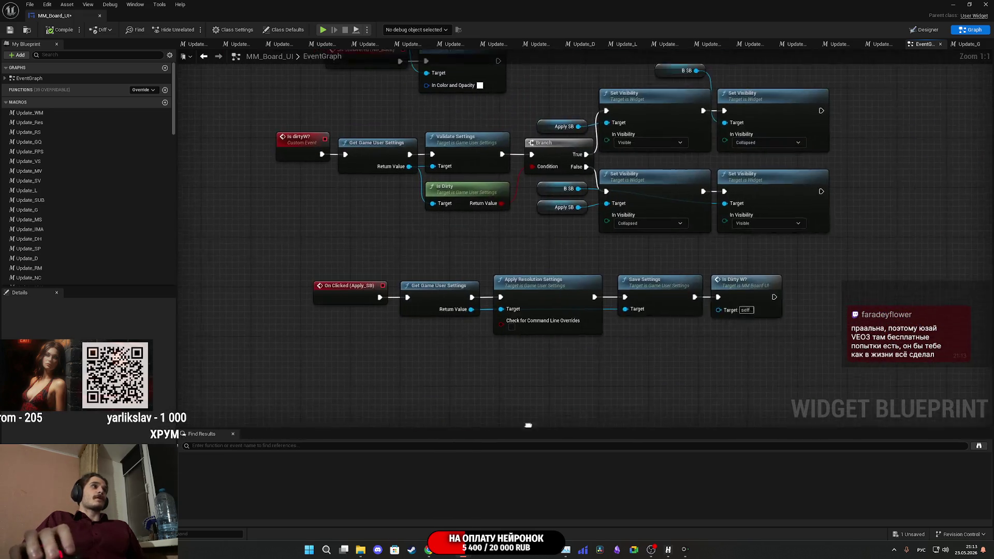
{"action": "scroll", "coordinate": [470, 328], "scroll_direction": "down", "scroll_amount": 2}
{"action": "scroll", "coordinate": [471, 327], "scroll_direction": "down", "scroll_amount": 6}
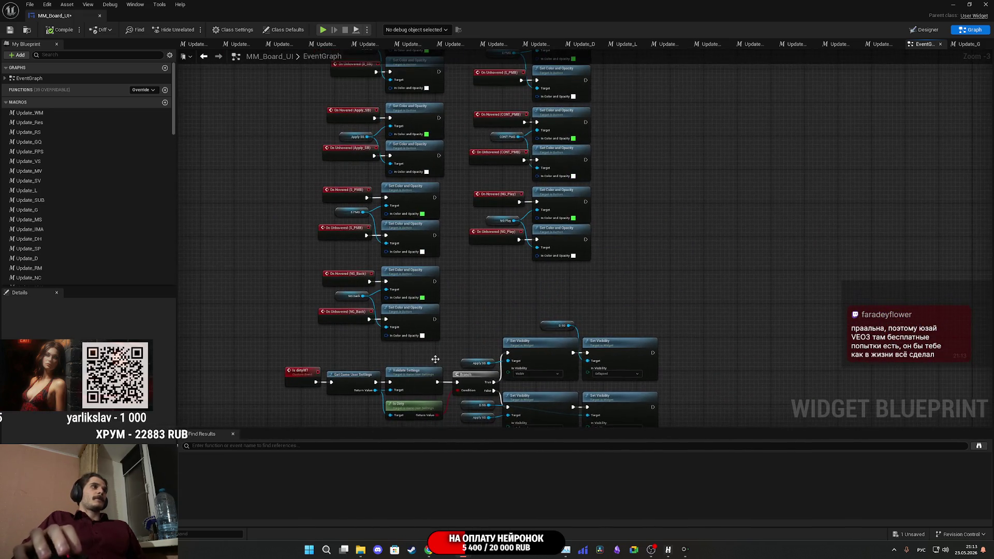
{"action": "mouse_move", "coordinate": [430, 326]}
{"action": "left_mouse_down"}
{"action": "mouse_move", "coordinate": [637, 346]}
{"action": "mouse_move", "coordinate": [433, 355]}
{"action": "left_mouse_up"}
{"action": "scroll", "coordinate": [440, 291], "scroll_direction": "up", "scroll_amount": 5}
{"action": "mouse_move", "coordinate": [440, 291]}
{"action": "left_mouse_down"}
{"action": "mouse_move", "coordinate": [539, 413]}
{"action": "mouse_move", "coordinate": [691, 352]}
{"action": "mouse_move", "coordinate": [311, 243]}
{"action": "mouse_move", "coordinate": [517, 466]}
{"action": "left_mouse_up"}
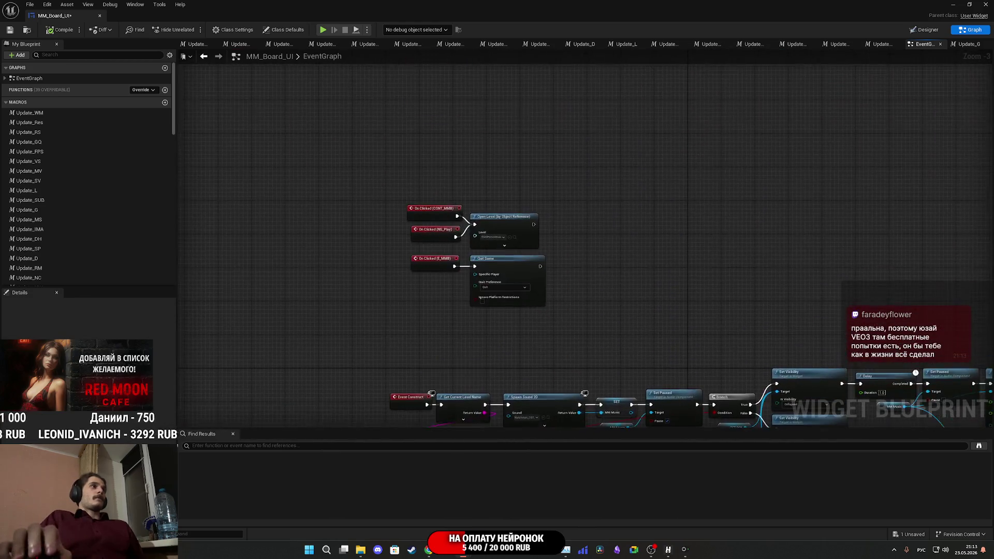
{"action": "scroll", "coordinate": [418, 197], "scroll_direction": "up", "scroll_amount": 3}
{"action": "left_click_drag", "start_coordinate": [432, 147], "coordinate": [574, 276]}
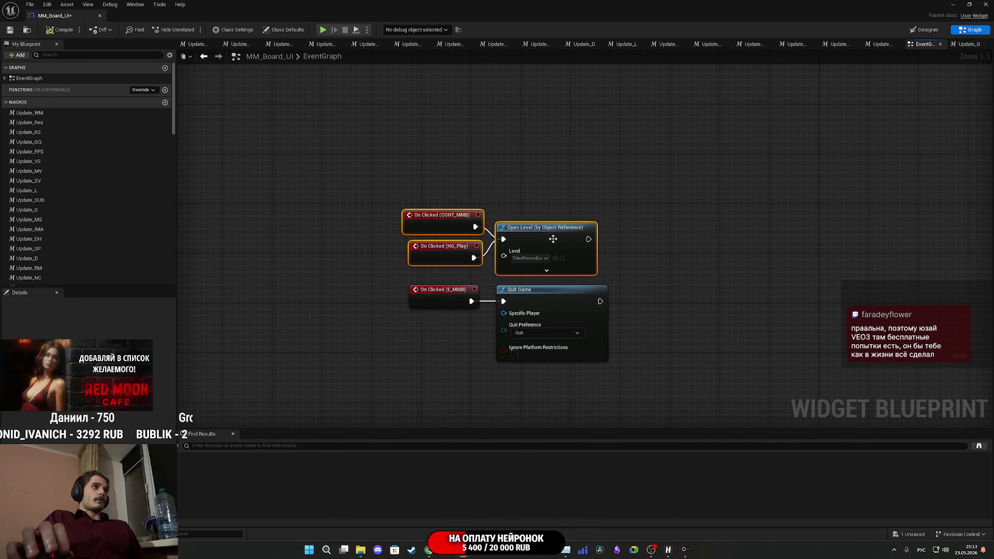
{"action": "left_click_drag", "start_coordinate": [554, 239], "coordinate": [543, 127]}
{"action": "mouse_move", "coordinate": [526, 173]}
{"action": "left_mouse_down"}
{"action": "mouse_move", "coordinate": [532, 259]}
{"action": "mouse_move", "coordinate": [599, 242]}
{"action": "left_mouse_up"}
{"action": "left_click", "coordinate": [626, 176]}
{"action": "left_click", "coordinate": [532, 170], "text": "ctrl"}
{"action": "left_click_drag", "start_coordinate": [532, 170], "coordinate": [625, 132]}
{"action": "left_click", "coordinate": [672, 196]}
{"action": "mouse_move", "coordinate": [533, 206]}
{"action": "left_mouse_down"}
{"action": "mouse_move", "coordinate": [320, 261]}
{"action": "mouse_move", "coordinate": [334, 243]}
{"action": "left_mouse_up"}
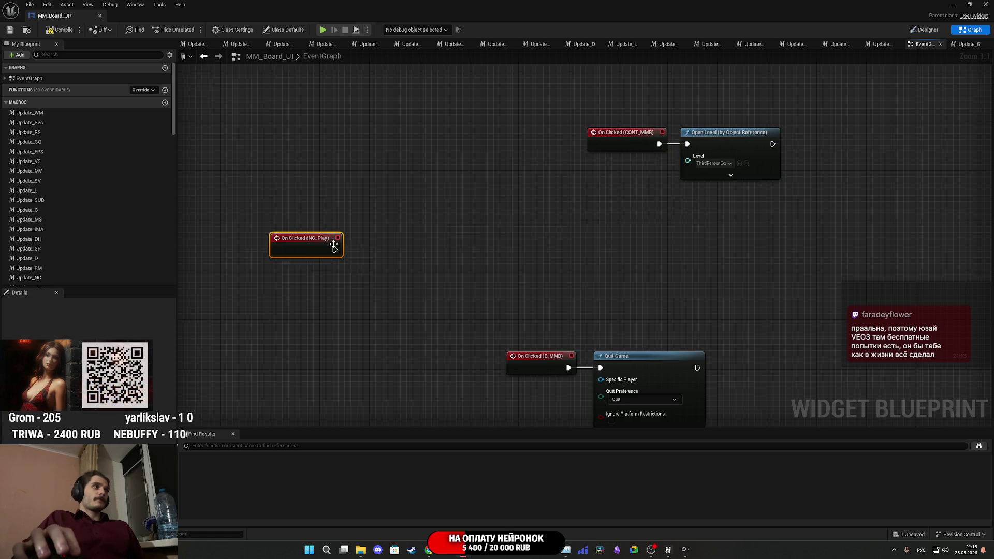
{"action": "left_click", "coordinate": [10, 31]}
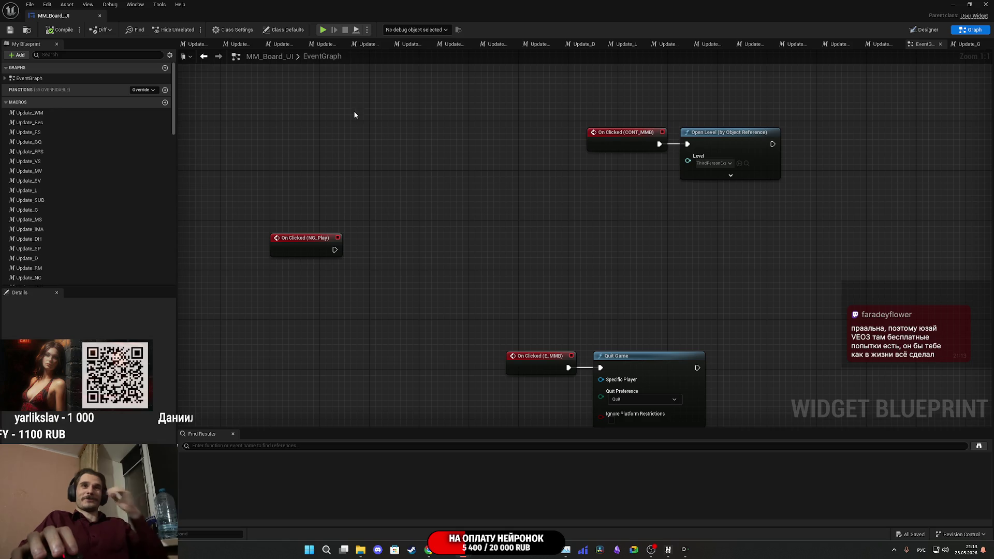
{"action": "mouse_move", "coordinate": [334, 250]}
{"action": "left_mouse_down"}
{"action": "mouse_move", "coordinate": [177, 77]}
{"action": "mouse_move", "coordinate": [369, 263]}
{"action": "mouse_move", "coordinate": [358, 259]}
{"action": "left_mouse_up"}
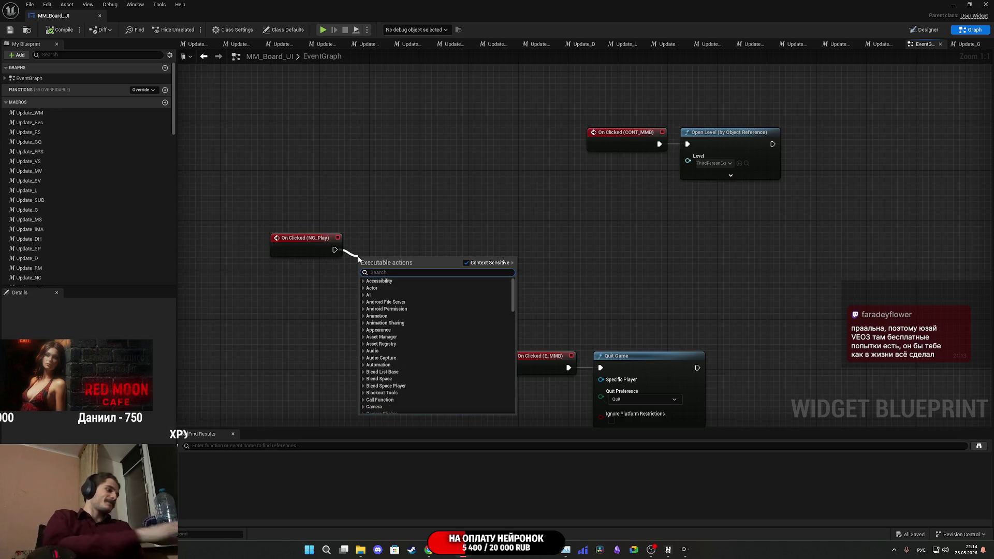
- Add a Does Save Game Exist node from the Save Game actions after NG_Play's click
{"action": "type", "text": "ф"}
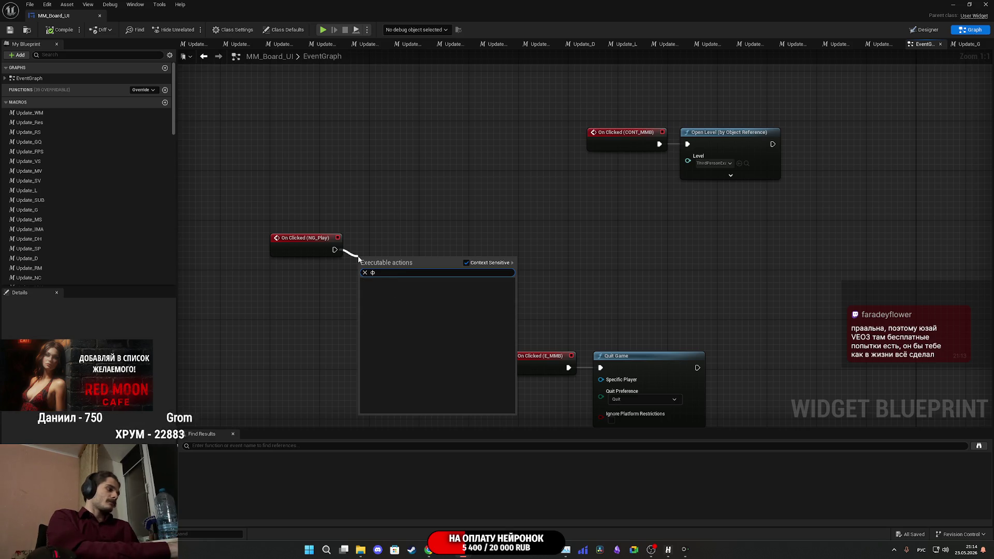
{"action": "key", "text": "BackSpace"}
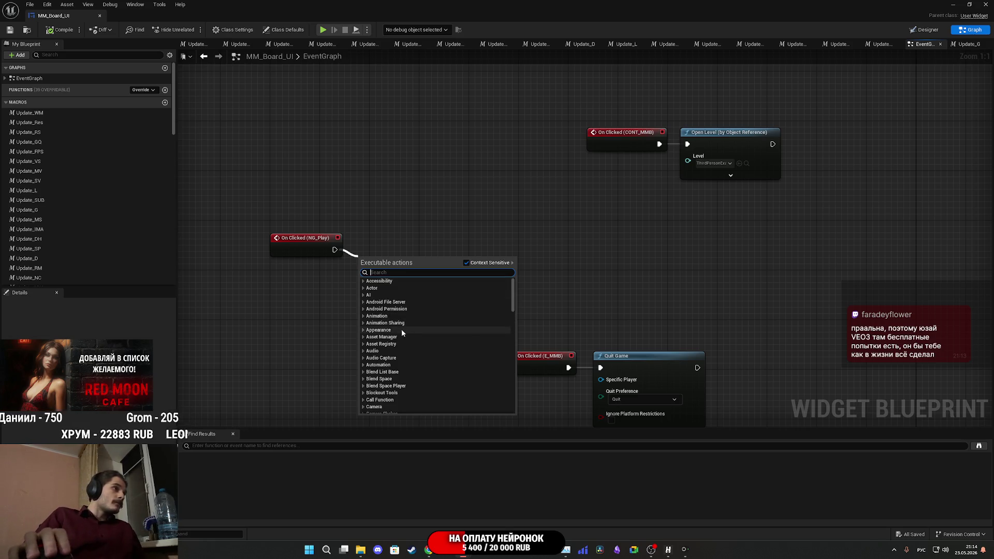
{"action": "scroll", "coordinate": [397, 339], "scroll_direction": "down", "scroll_amount": 4}
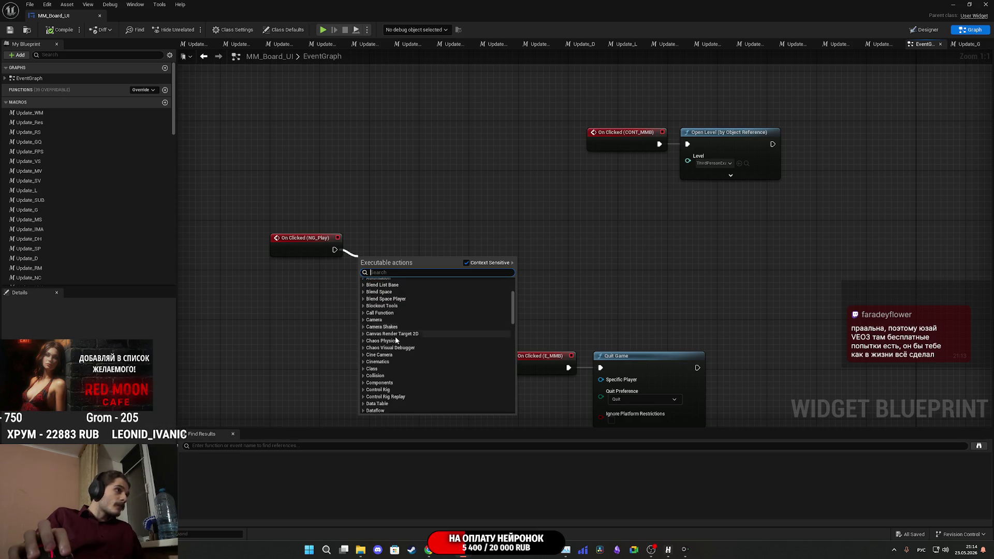
{"action": "scroll", "coordinate": [397, 339], "scroll_direction": "down", "scroll_amount": 3}
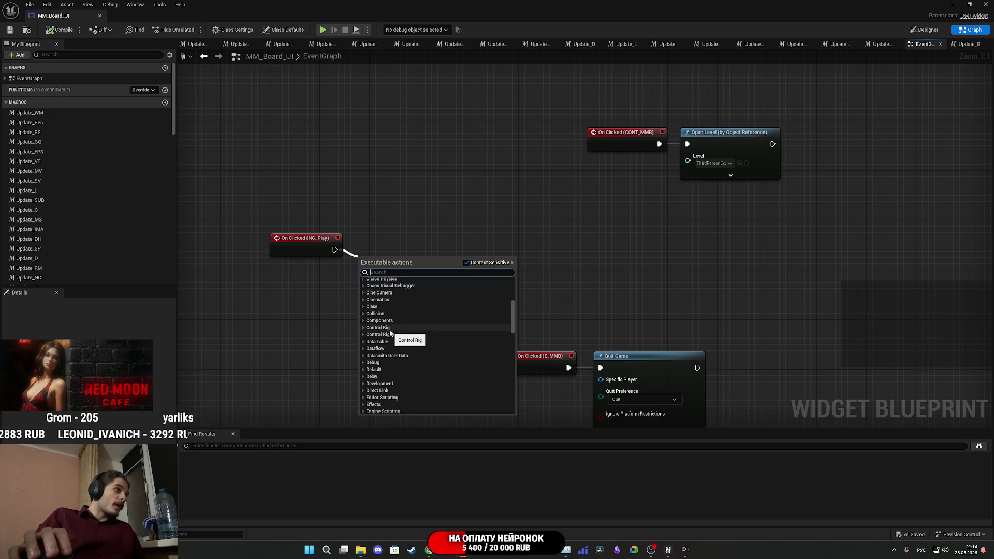
{"action": "scroll", "coordinate": [389, 333], "scroll_direction": "down", "scroll_amount": 1}
{"action": "scroll", "coordinate": [389, 328], "scroll_direction": "up", "scroll_amount": 9}
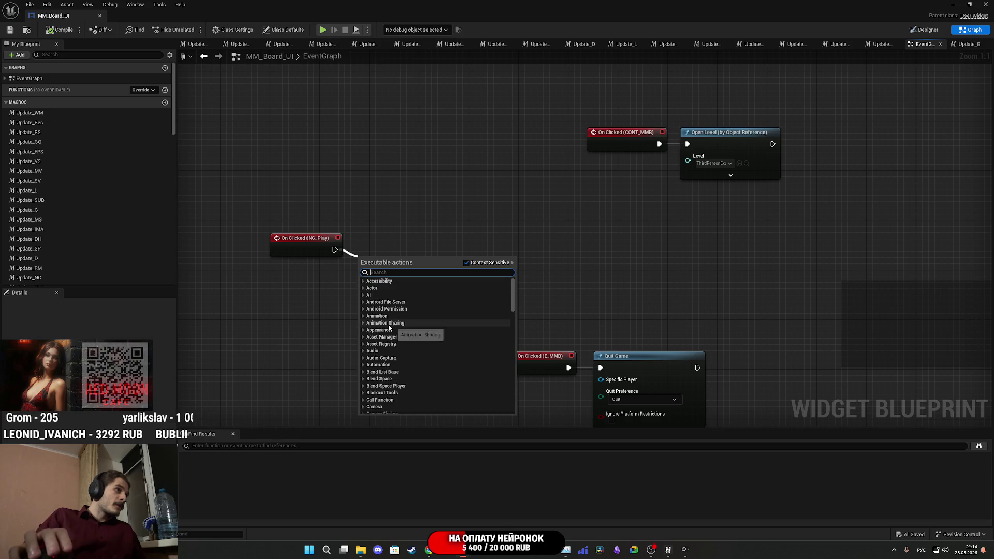
{"action": "scroll", "coordinate": [389, 326], "scroll_direction": "down", "scroll_amount": 5}
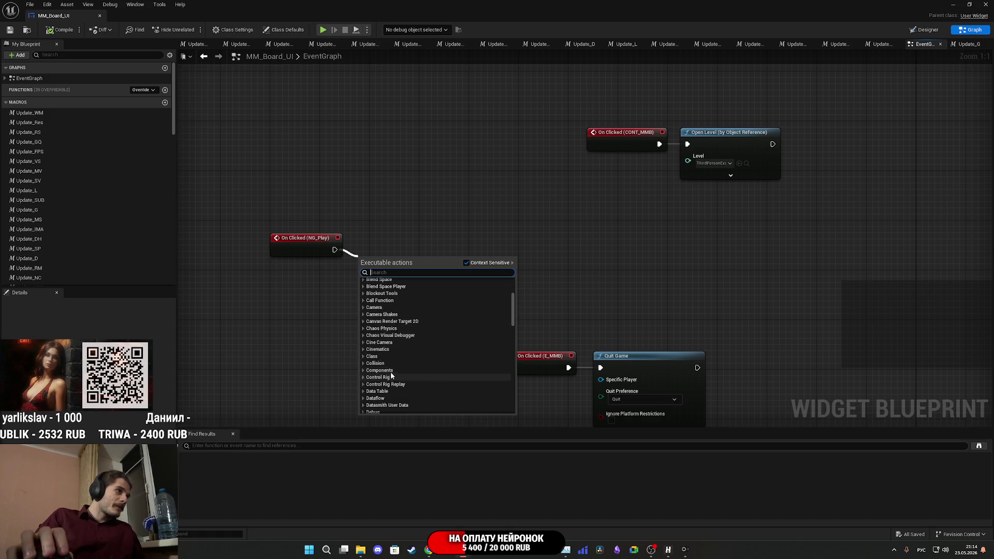
{"action": "scroll", "coordinate": [389, 373], "scroll_direction": "up", "scroll_amount": 2}
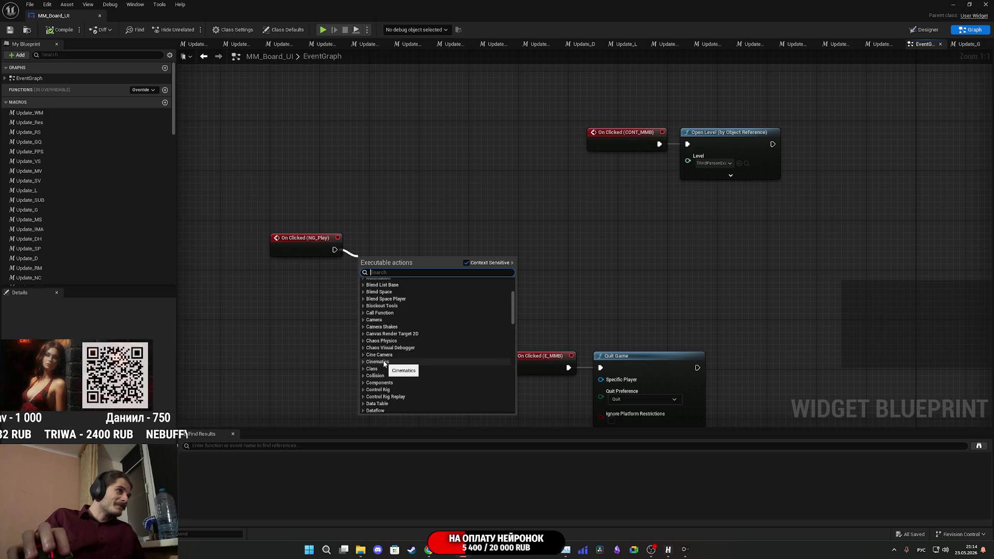
{"action": "scroll", "coordinate": [381, 366], "scroll_direction": "down", "scroll_amount": 10}
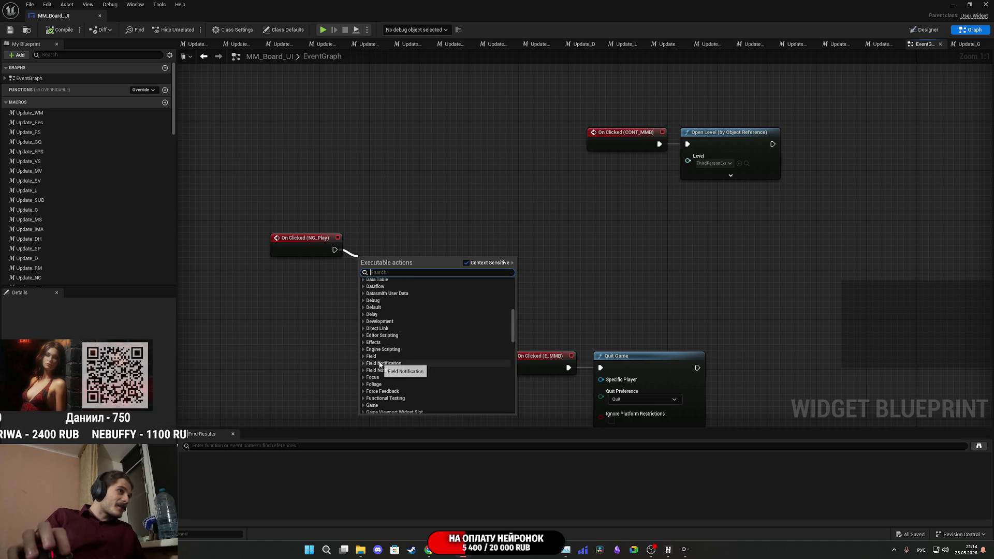
{"action": "scroll", "coordinate": [379, 365], "scroll_direction": "down", "scroll_amount": 8}
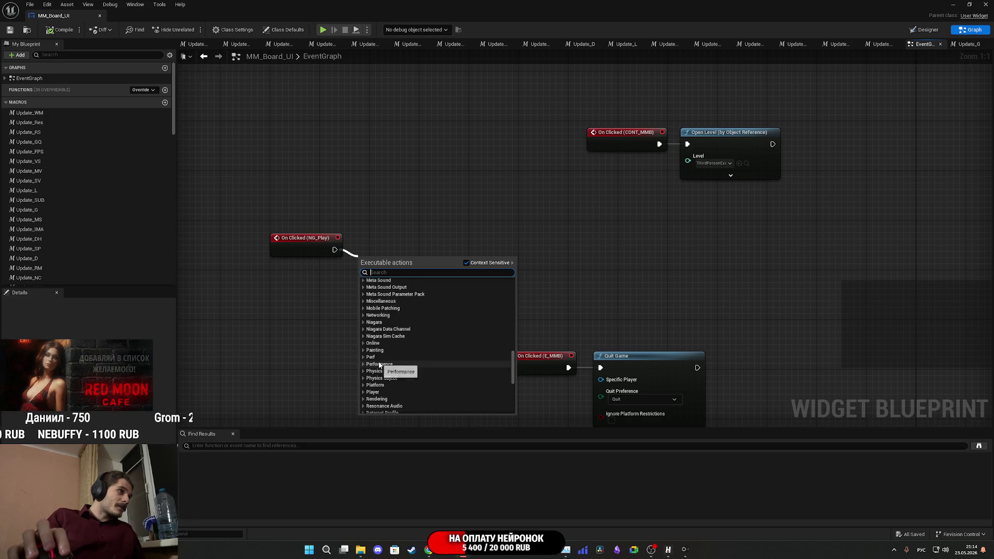
{"action": "scroll", "coordinate": [381, 366], "scroll_direction": "down", "scroll_amount": 3}
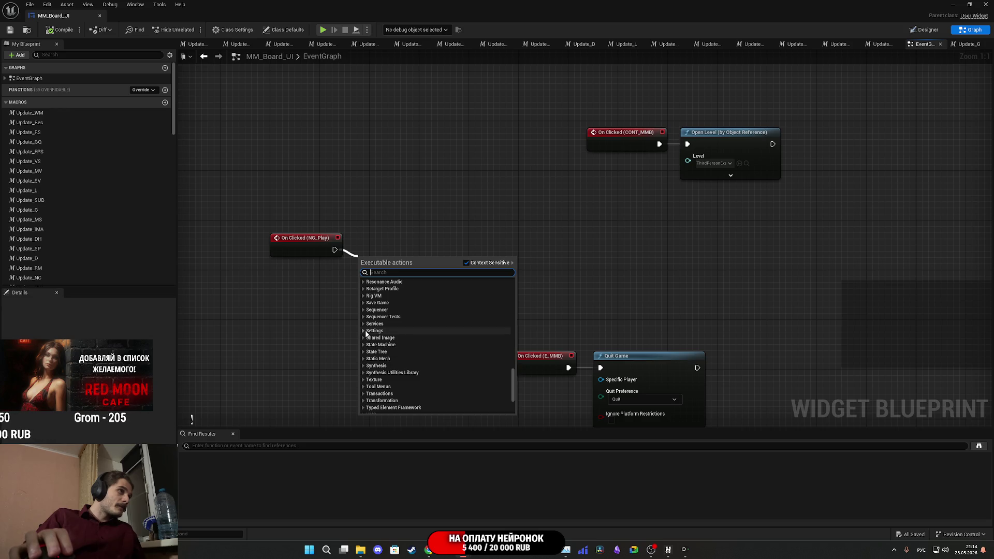
{"action": "left_click", "coordinate": [364, 303]}
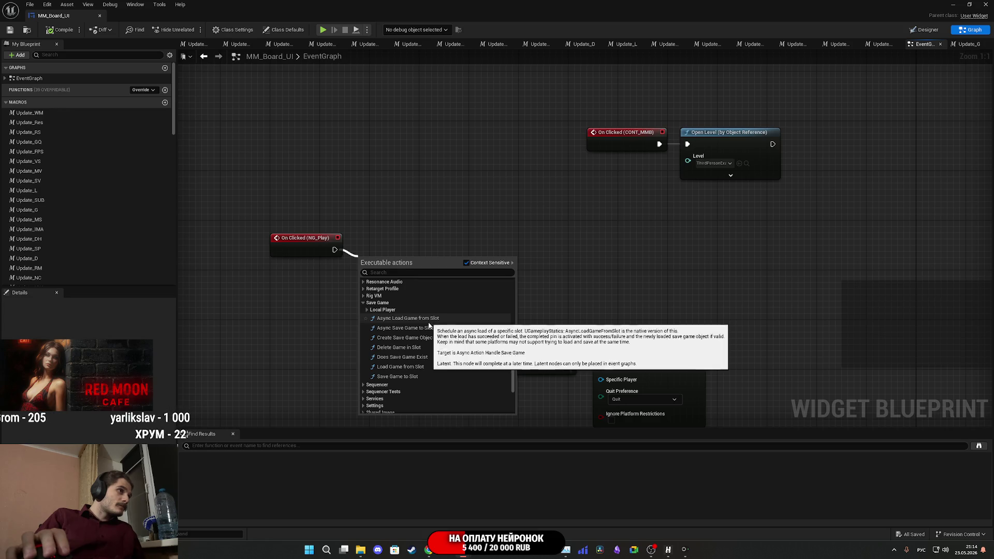
{"action": "left_click", "coordinate": [399, 358]}
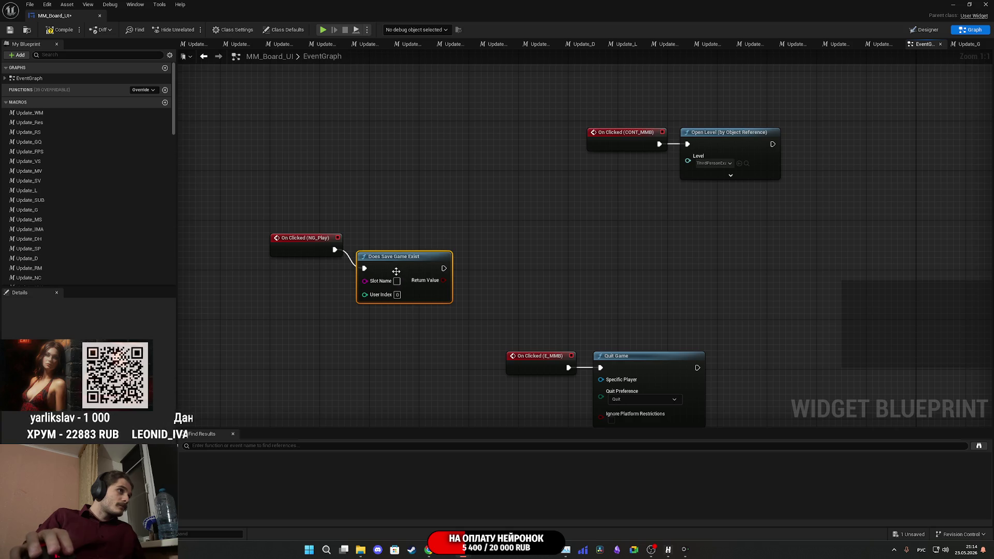
- Place the Does Save Game Exist node beside the NG_Play event, then open a new Chrome tab
{"action": "left_click_drag", "start_coordinate": [396, 271], "coordinate": [390, 253]}
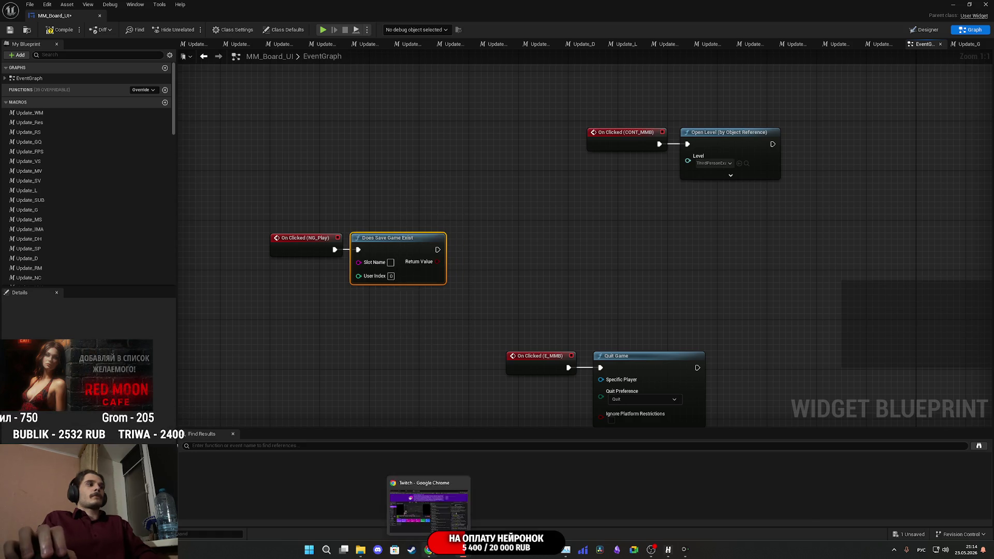
{"action": "left_click", "coordinate": [429, 550]}
{"action": "left_click", "coordinate": [392, 10]}
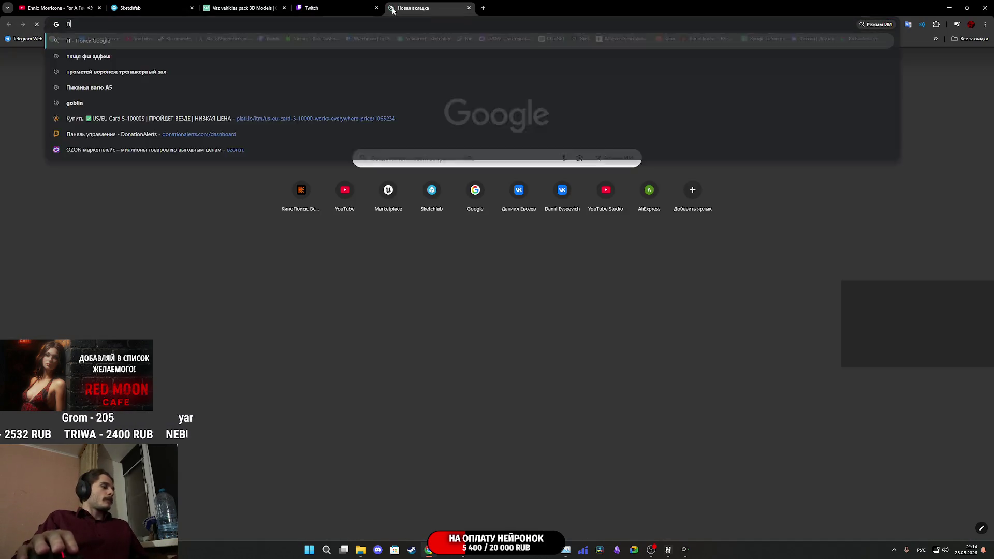
- Search Google for переводчик to bring up the translator
{"action": "type", "text": "пере"}
{"action": "key", "text": "Down"}
{"action": "key", "text": "Return"}
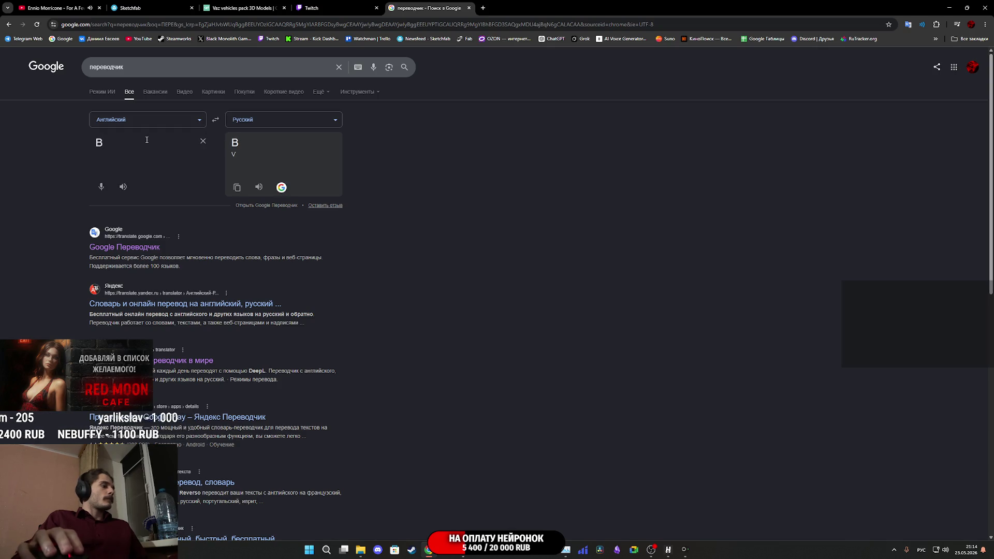
- Translate 'DOES SAVE GAME EXIST' into Russian, then clear the translator text and return to Unreal
{"action": "key", "text": "alt+shift"}
{"action": "key", "text": "BackSpace"}
{"action": "type", "text": "DOES"}
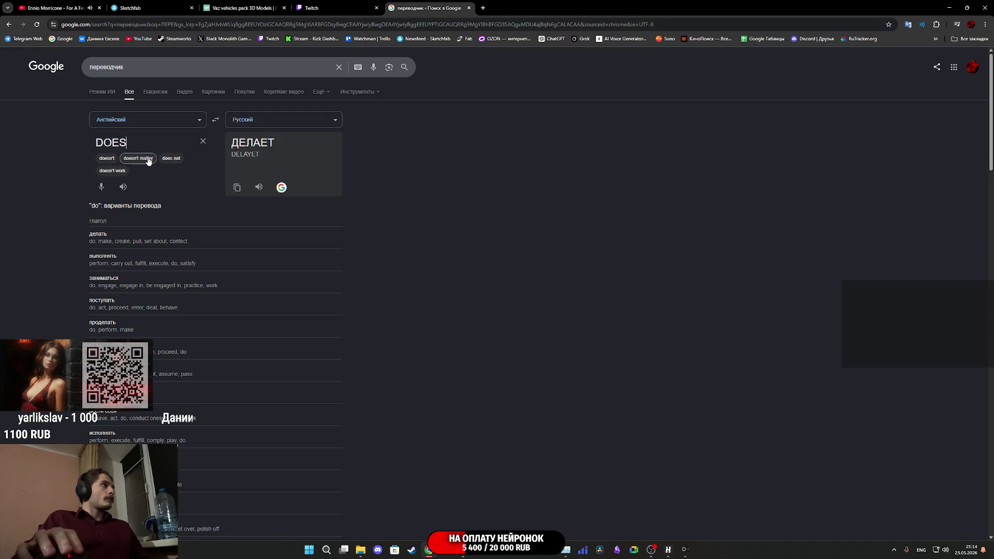
{"action": "mouse_move", "coordinate": [465, 552]}
{"action": "mouse_move", "coordinate": [499, 511]}
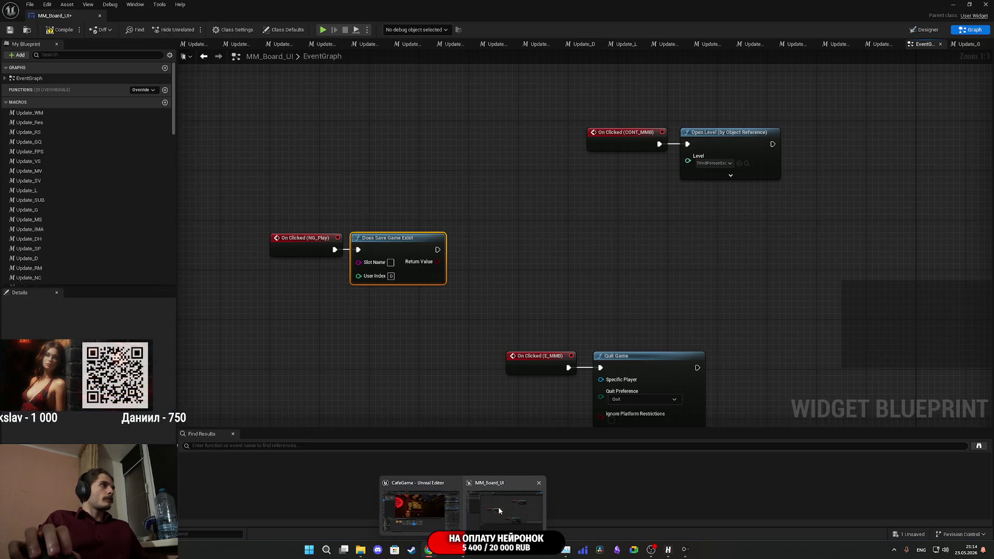
{"action": "type", "text": "AVE"}
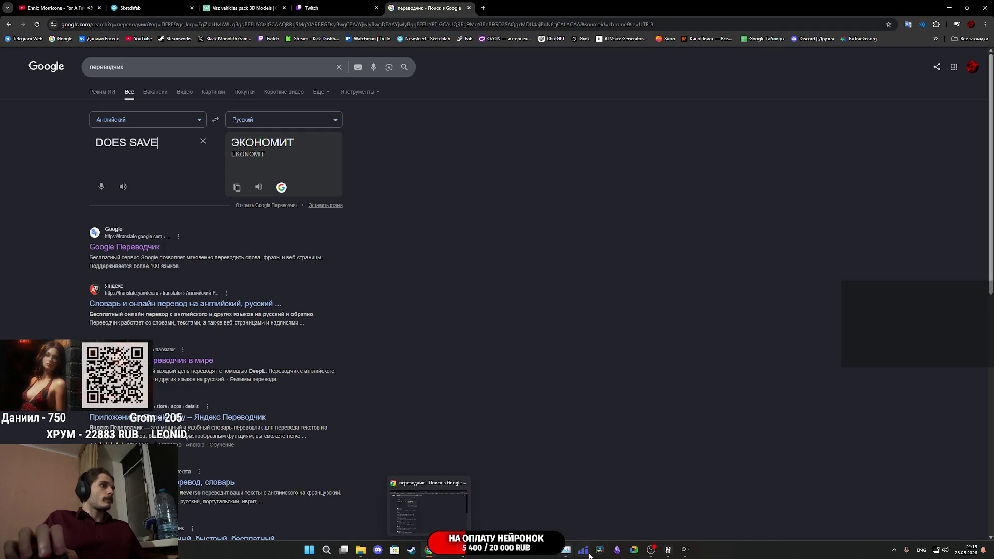
{"action": "mouse_move", "coordinate": [463, 553]}
{"action": "left_click", "coordinate": [498, 502]}
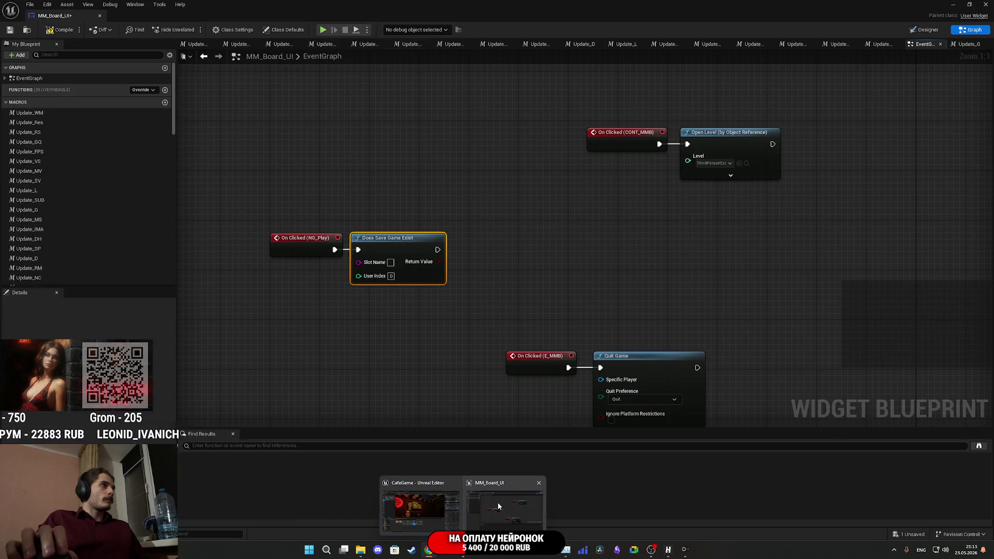
{"action": "key", "text": "alt+Tab"}
{"action": "type", "text": "GAME"}
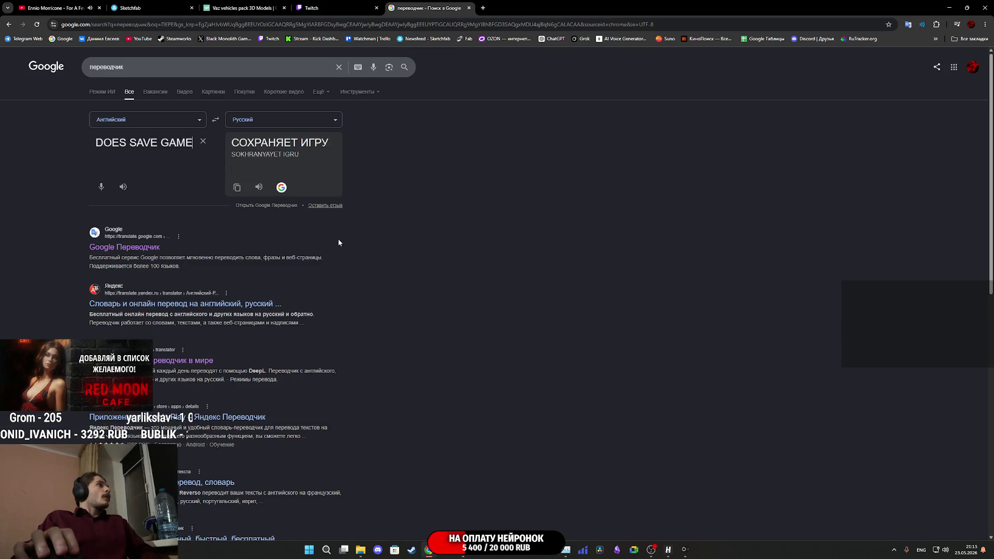
{"action": "mouse_move", "coordinate": [463, 550]}
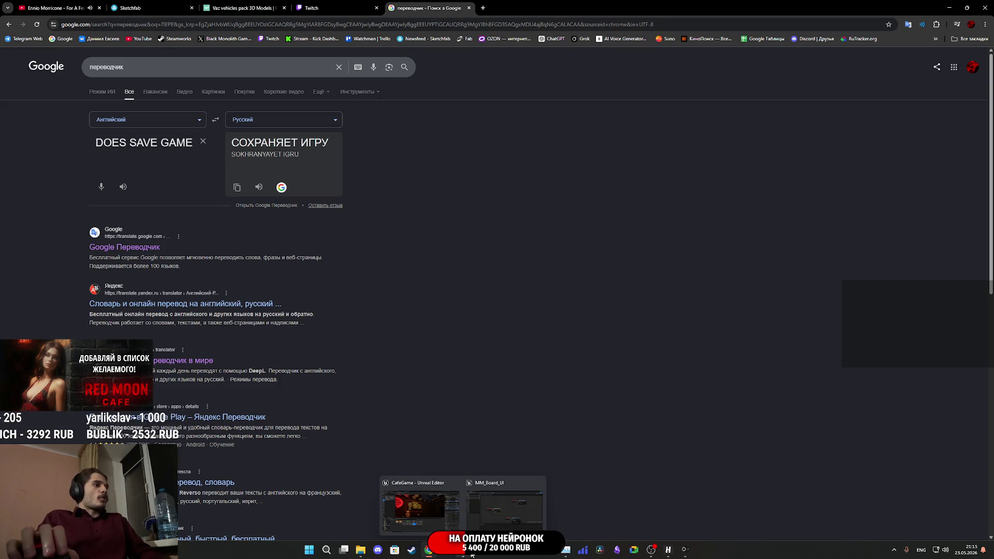
{"action": "left_click", "coordinate": [509, 501]}
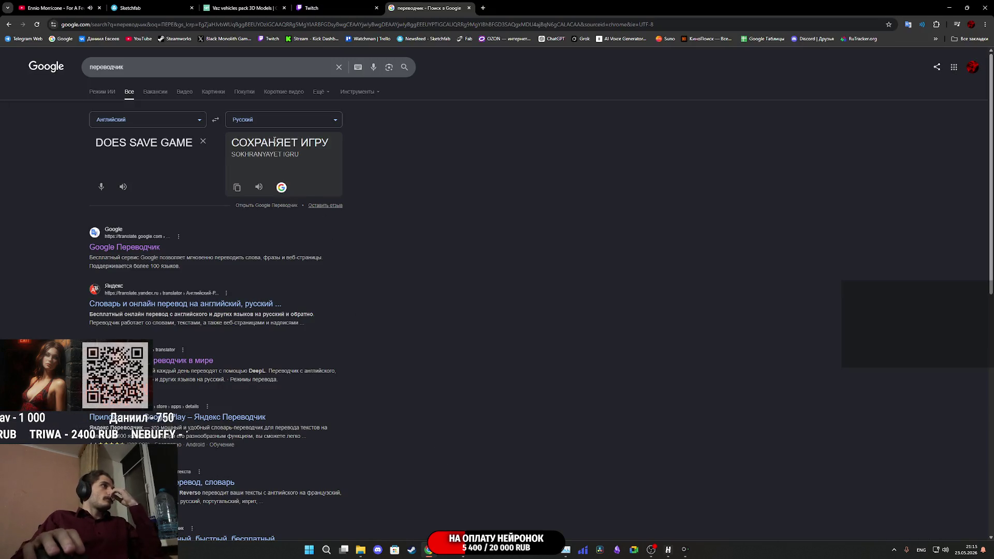
{"action": "type", "text": "EXI"}
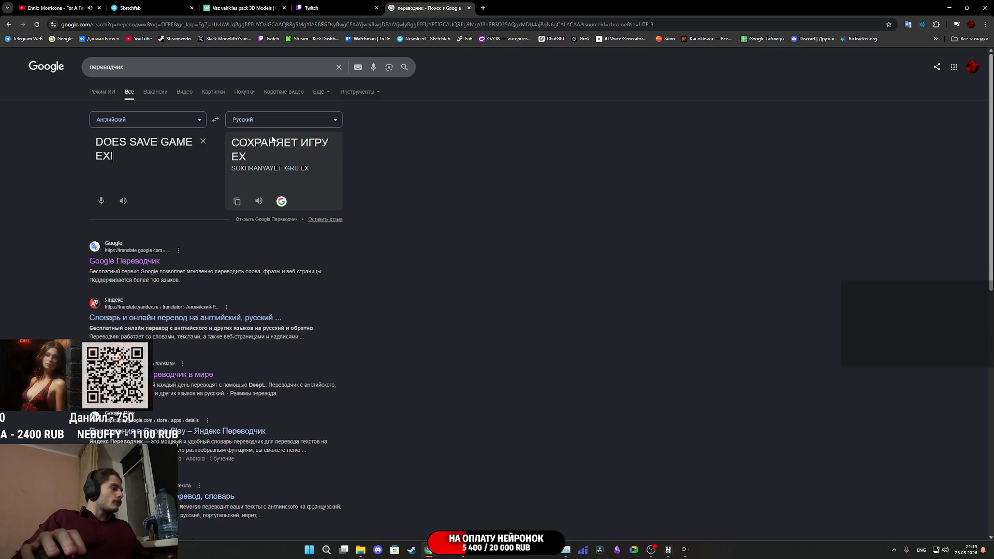
{"action": "type", "text": "ST"}
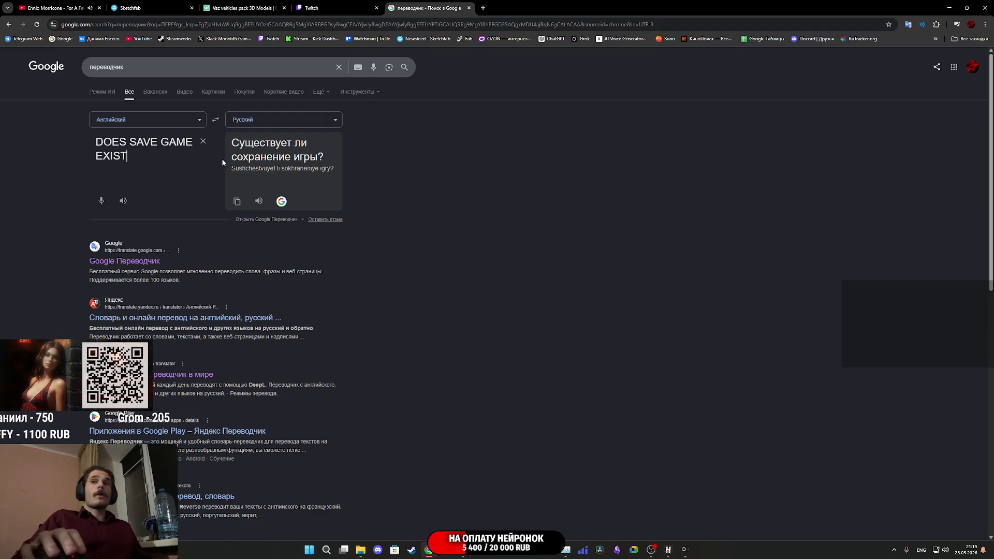
{"action": "left_click", "coordinate": [203, 142]}
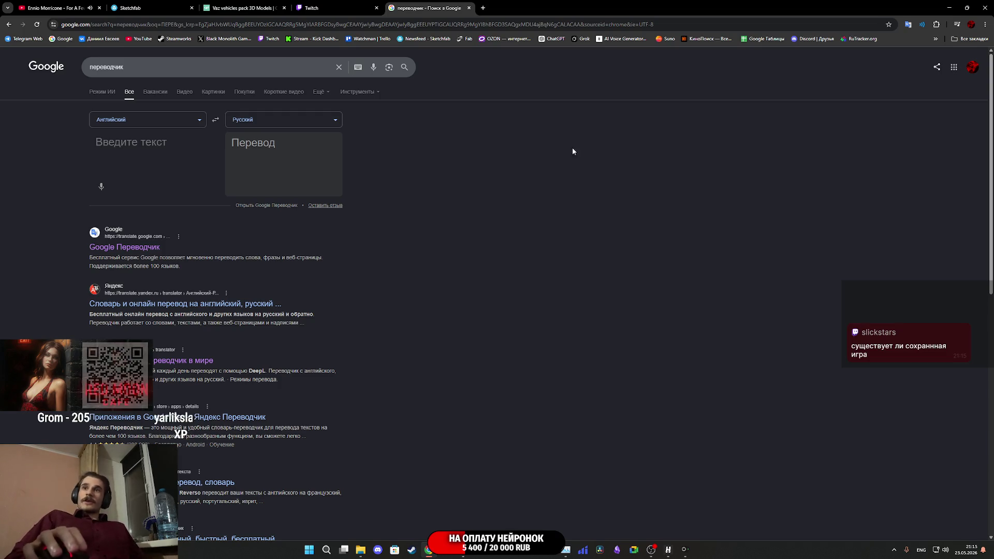
{"action": "left_click", "coordinate": [504, 508]}
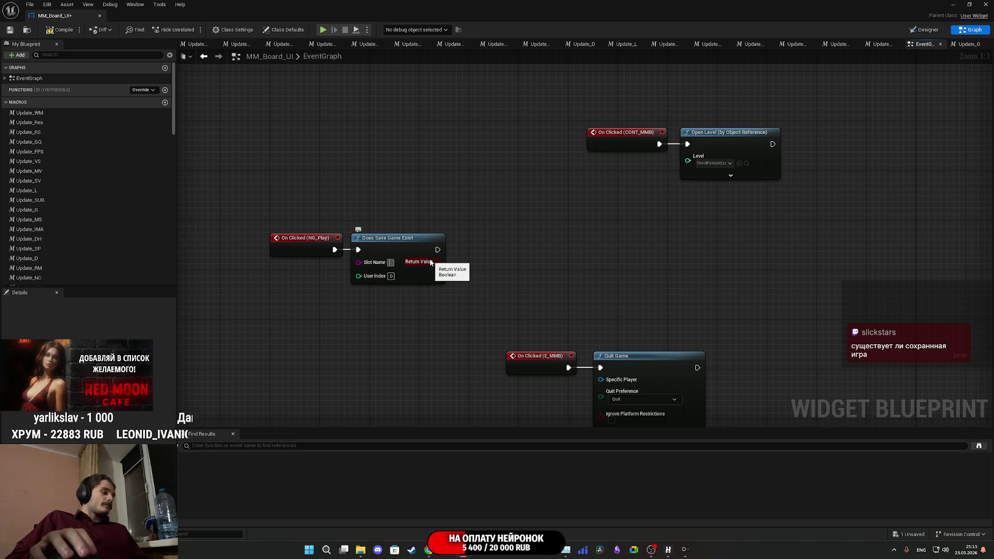
- Enter GameS as the save slot name and add a Branch off Does Save Game Exist's Return Value
{"action": "type", "text": "Game"}
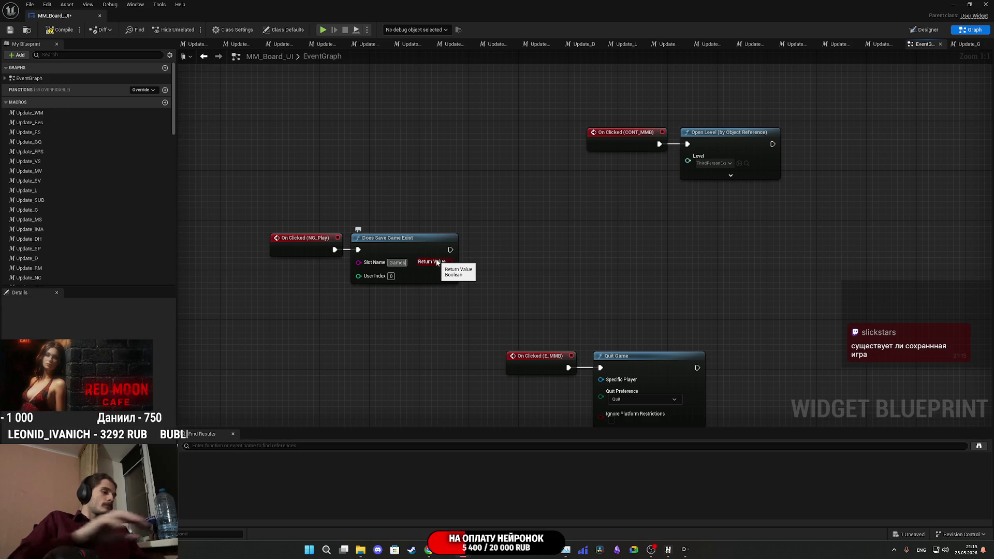
{"action": "type", "text": "S"}
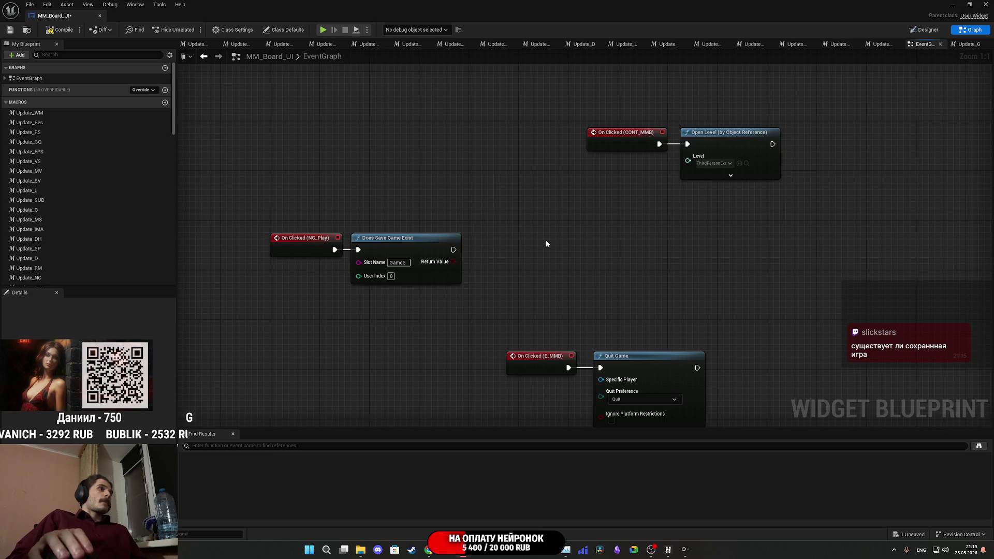
{"action": "left_click_drag", "start_coordinate": [546, 243], "coordinate": [504, 226]}
{"action": "mouse_move", "coordinate": [409, 244]}
{"action": "left_mouse_down"}
{"action": "mouse_move", "coordinate": [436, 259]}
{"action": "mouse_move", "coordinate": [458, 233]}
{"action": "left_mouse_up"}
{"action": "type", "text": "branch"}
{"action": "key", "text": "Return"}
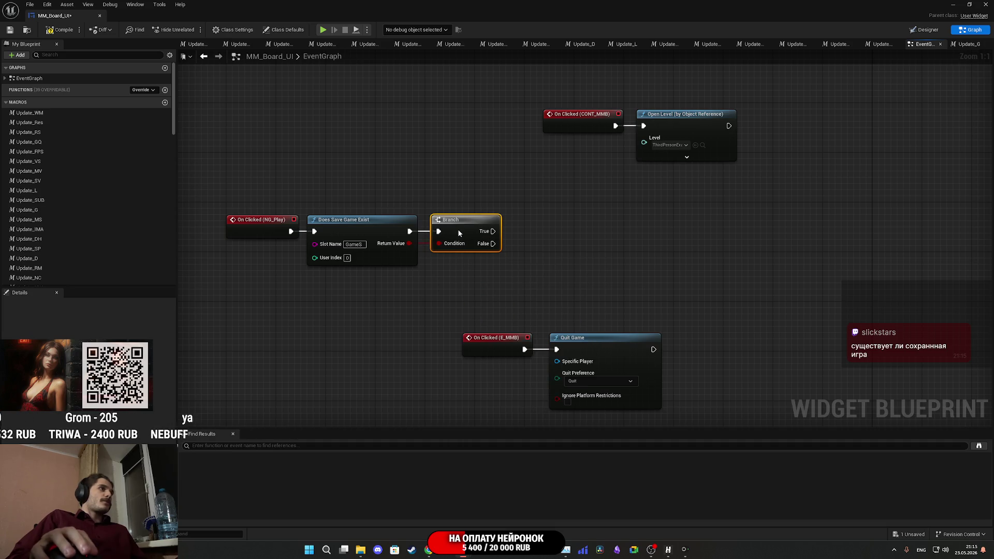
{"action": "left_click", "coordinate": [454, 271]}
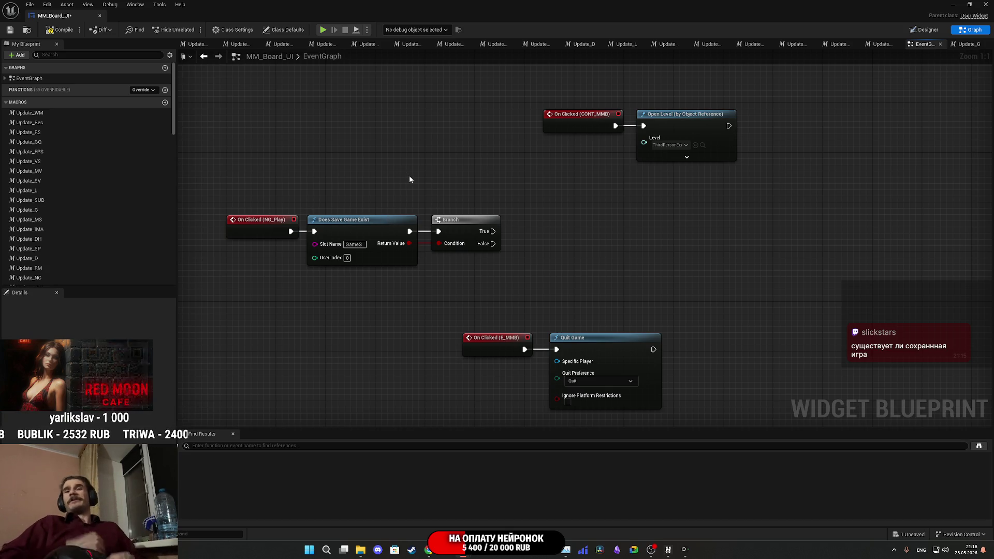
- Shift the event graph view and bring up the Yandex Telemost call window
{"action": "left_click_drag", "start_coordinate": [433, 129], "coordinate": [406, 171]}
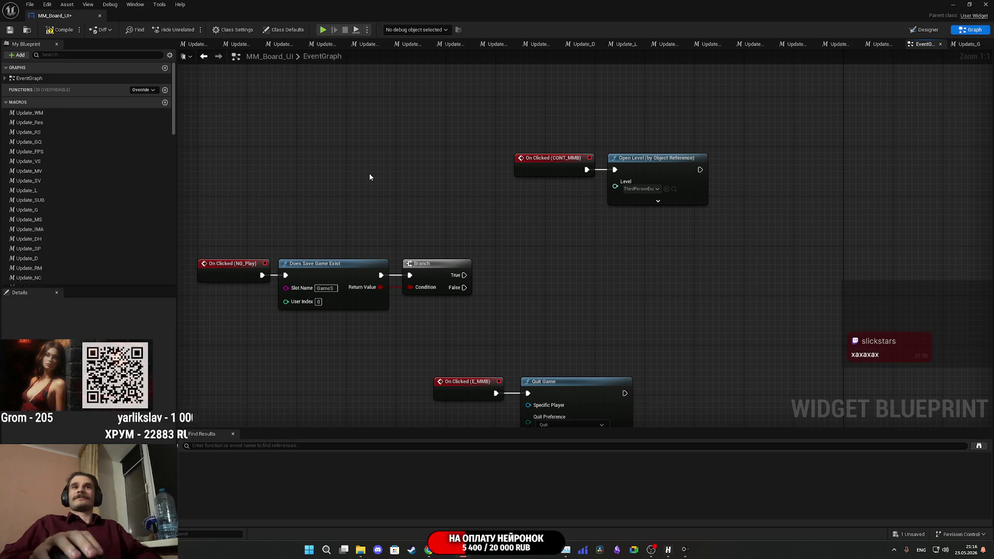
{"action": "left_click", "coordinate": [684, 549]}
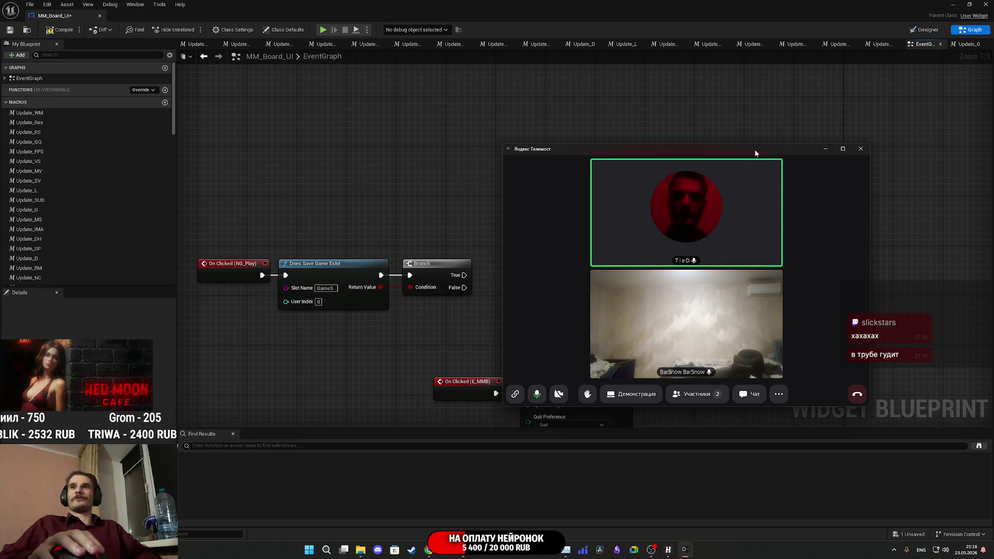
- Drag the Telemost call window off screen and bring the Unreal Editor back to front
{"action": "left_click_drag", "start_coordinate": [755, 153], "coordinate": [993, 153]}
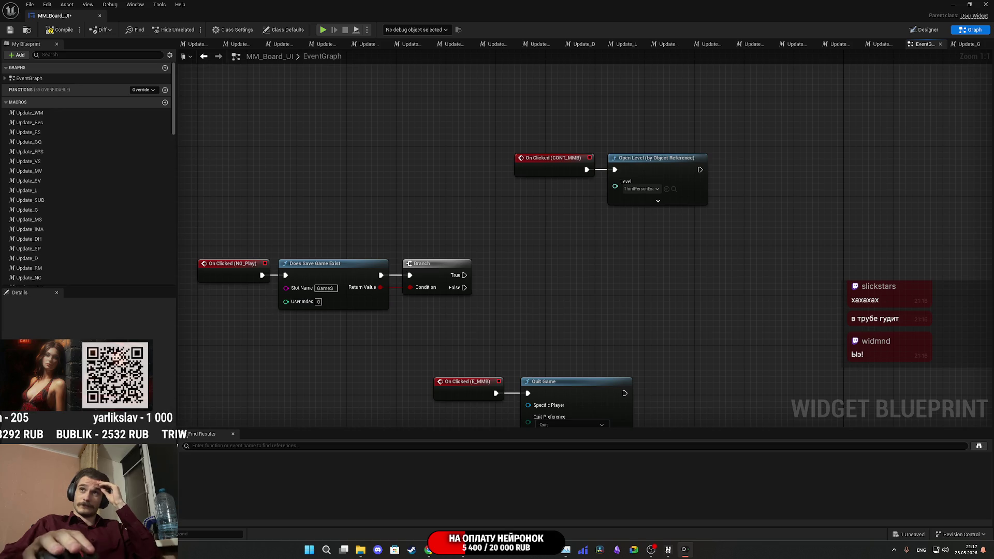
{"action": "left_click", "coordinate": [684, 549]}
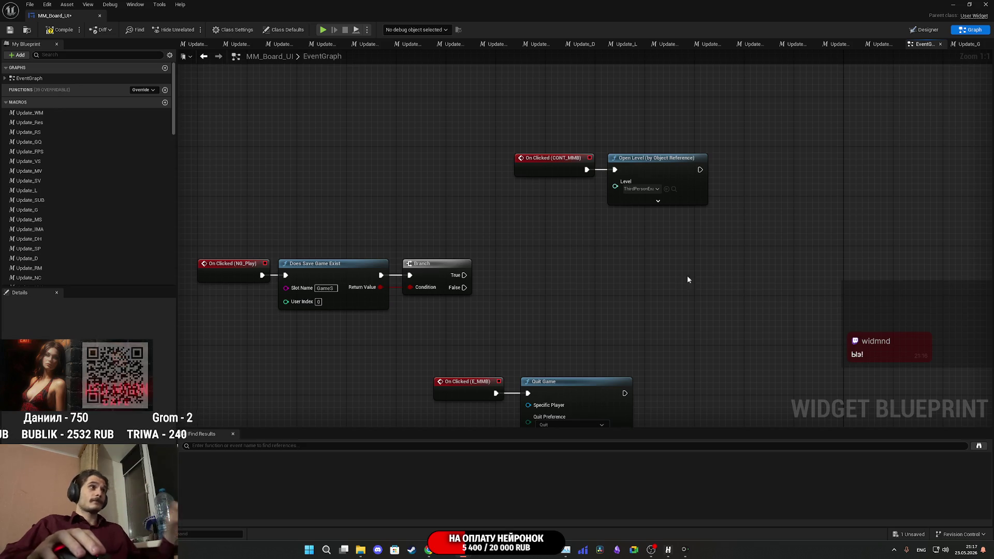
- Pan the graph right and pull a new wire from On Clicked (NG_Play)'s exec output
{"action": "left_click_drag", "start_coordinate": [548, 262], "coordinate": [709, 274]}
{"action": "left_click_drag", "start_coordinate": [420, 288], "coordinate": [436, 340]}
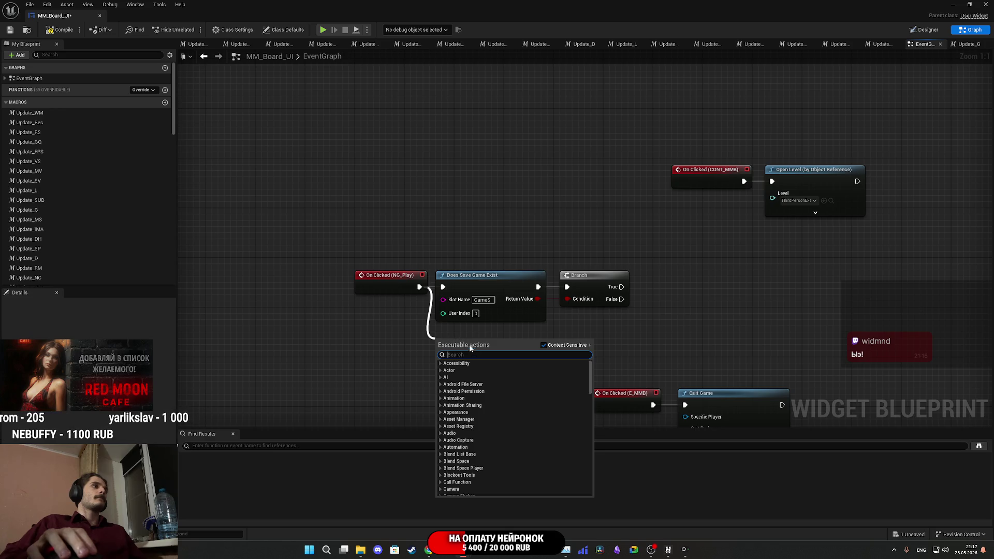
- Add a Delete Game in Slot node after NG_Play with slot name GameS
{"action": "scroll", "coordinate": [468, 407], "scroll_direction": "down", "scroll_amount": 5}
{"action": "scroll", "coordinate": [468, 408], "scroll_direction": "down", "scroll_amount": 1}
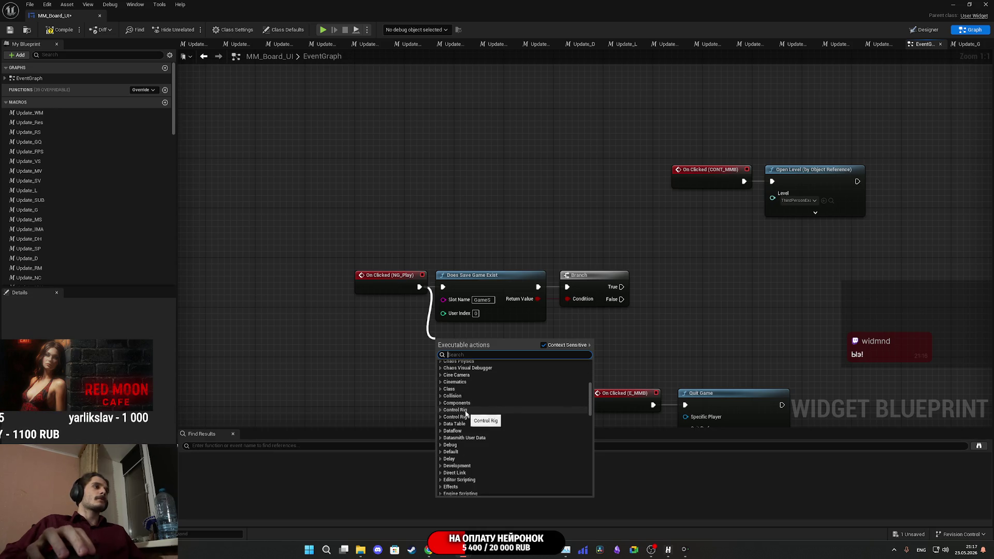
{"action": "scroll", "coordinate": [461, 431], "scroll_direction": "down", "scroll_amount": 7}
{"action": "scroll", "coordinate": [461, 430], "scroll_direction": "down", "scroll_amount": 10}
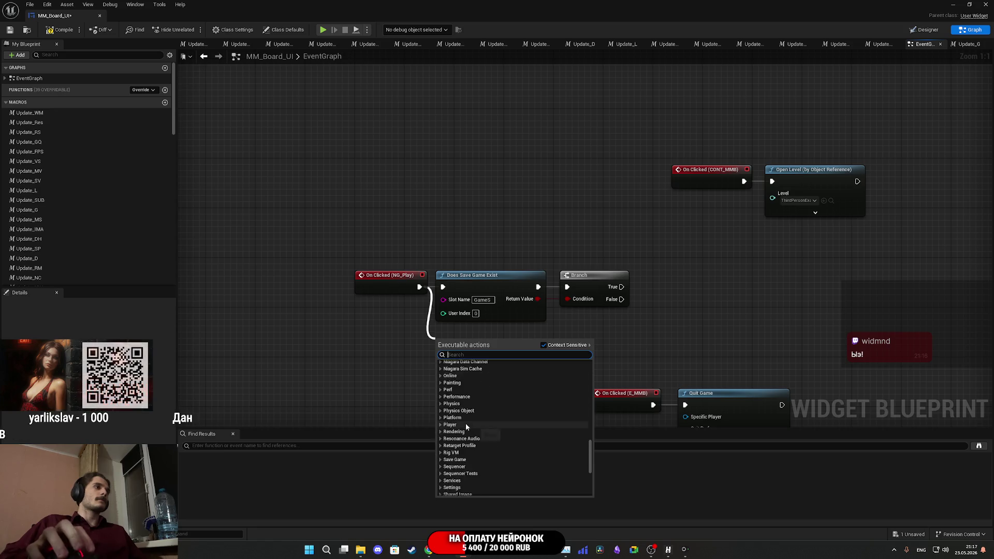
{"action": "scroll", "coordinate": [465, 422], "scroll_direction": "up", "scroll_amount": 2}
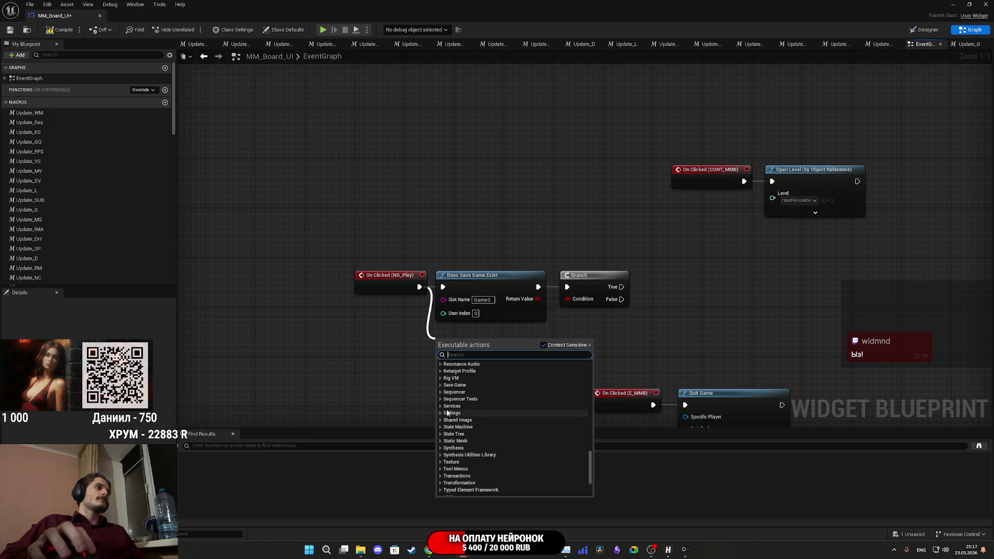
{"action": "left_click", "coordinate": [441, 386]}
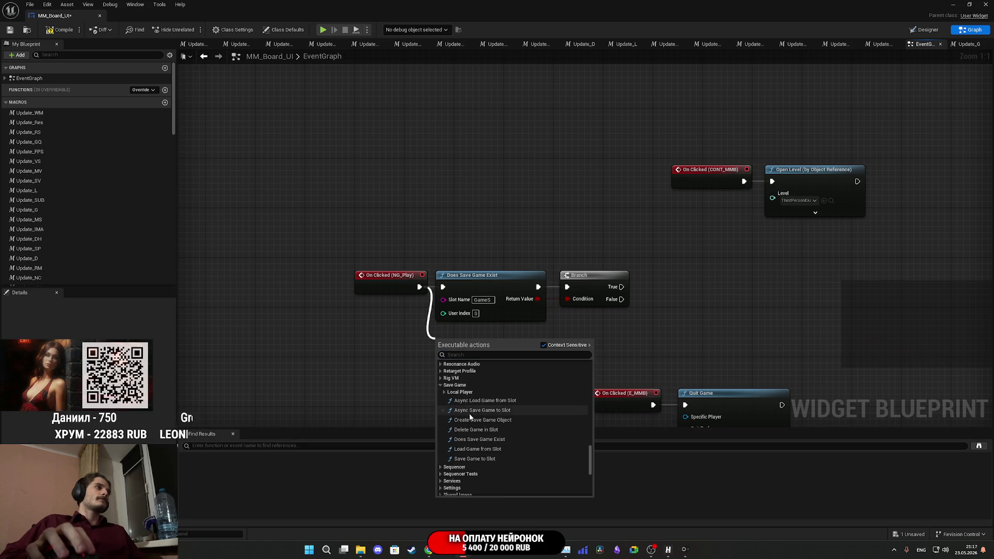
{"action": "left_click", "coordinate": [478, 429]}
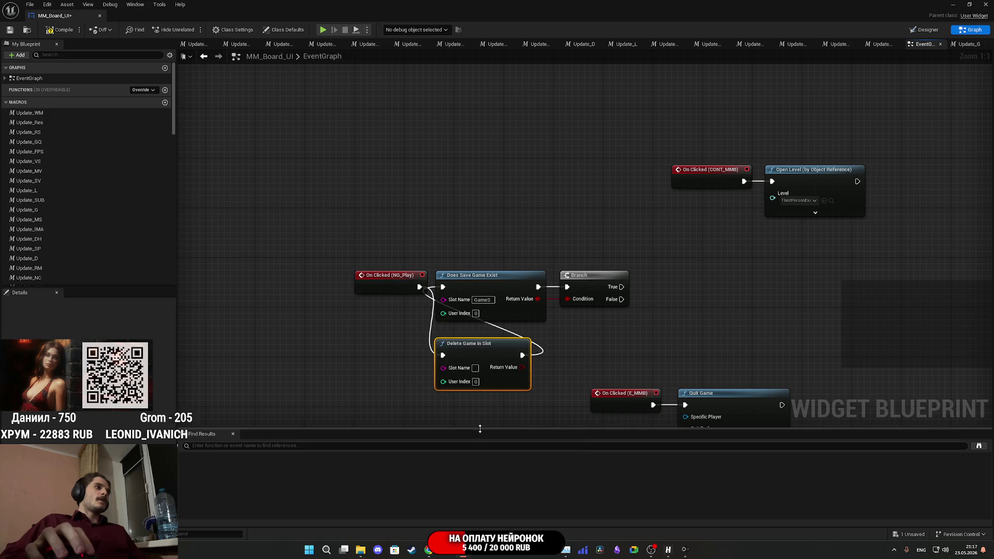
{"action": "left_click", "coordinate": [482, 299]}
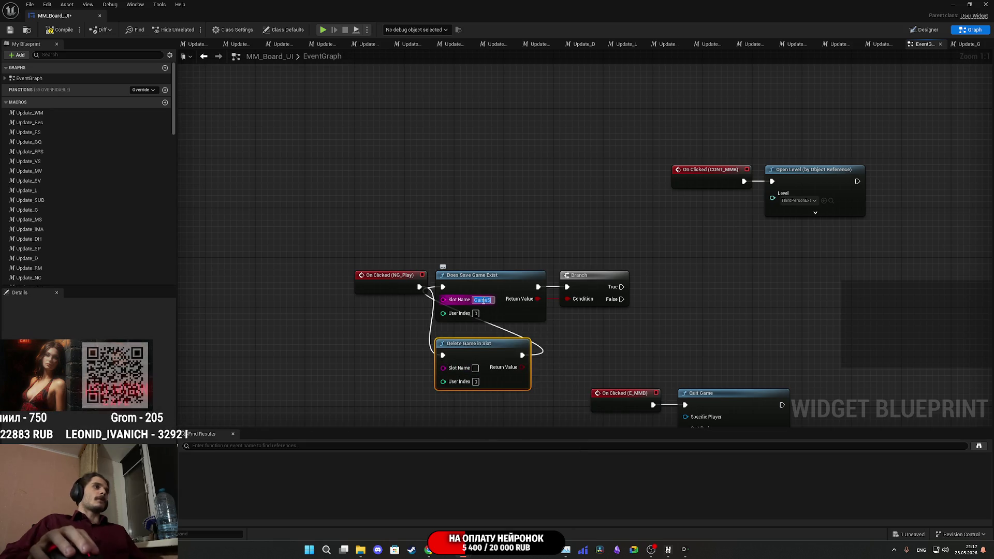
{"action": "left_click", "coordinate": [475, 368]}
{"action": "type", "text": "GameS"}
{"action": "left_click", "coordinate": [582, 365]}
- Remove the Does Save Game Exist and Branch nodes, moving Delete Game in Slot into their place
{"action": "left_click", "coordinate": [502, 275]}
{"action": "key", "text": "Delete"}
{"action": "mouse_move", "coordinate": [486, 348]}
{"action": "left_mouse_down"}
{"action": "mouse_move", "coordinate": [488, 279]}
{"action": "mouse_move", "coordinate": [485, 286]}
{"action": "left_mouse_up"}
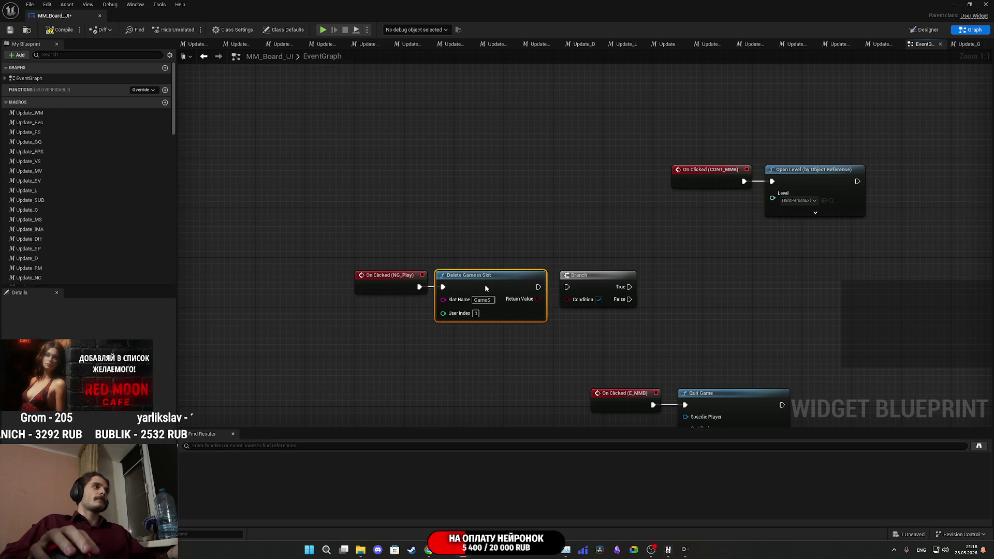
{"action": "left_click", "coordinate": [591, 282]}
{"action": "key", "text": "Delete"}
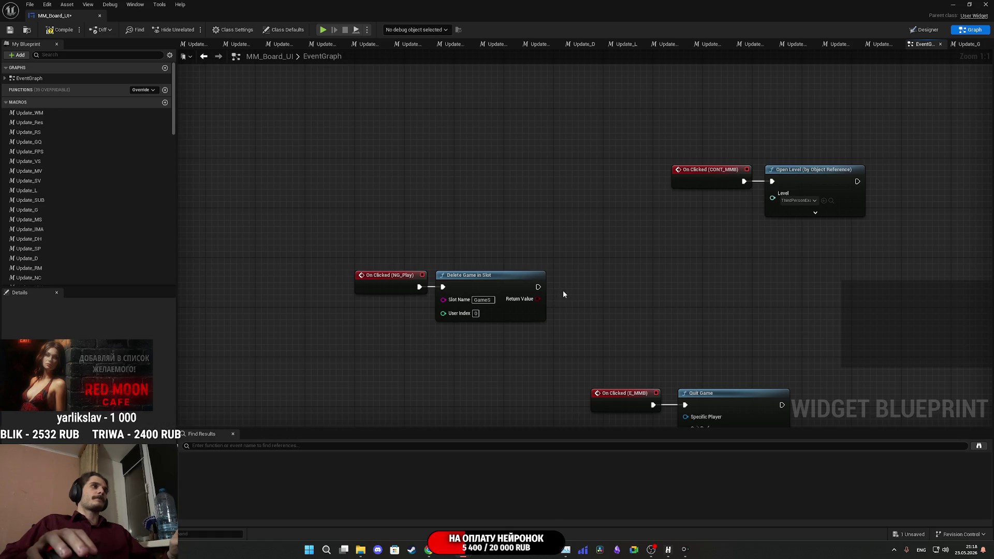
- Add a Create Save Game Object node after Delete Game in Slot, with class Game Save
{"action": "left_click_drag", "start_coordinate": [539, 287], "coordinate": [563, 296]}
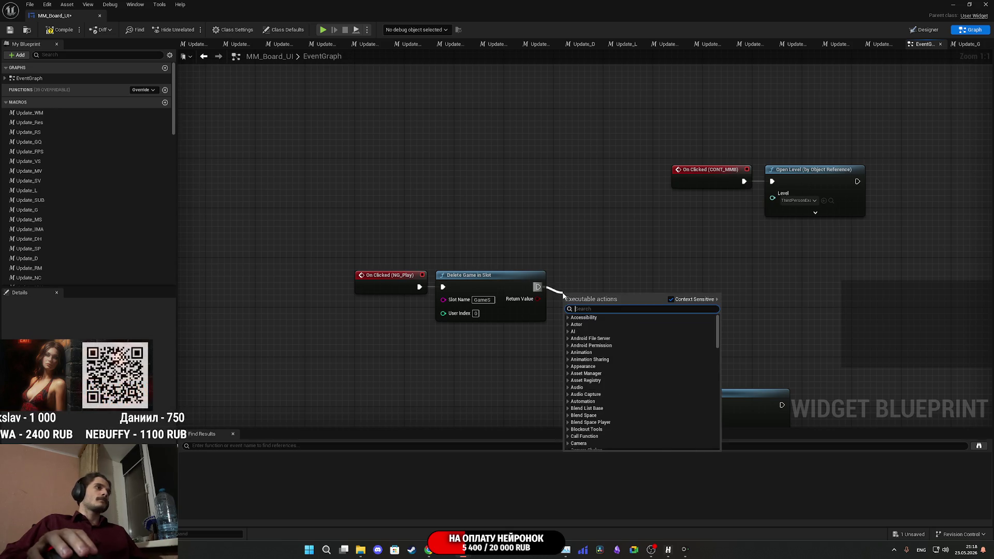
{"action": "type", "text": "create"}
{"action": "scroll", "coordinate": [638, 371], "scroll_direction": "down", "scroll_amount": 3}
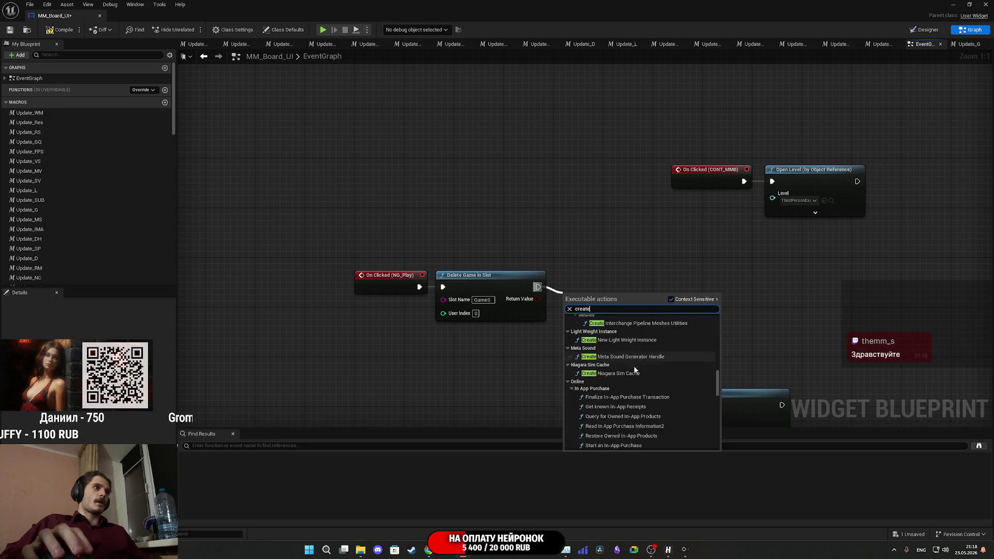
{"action": "type", "text": "game"}
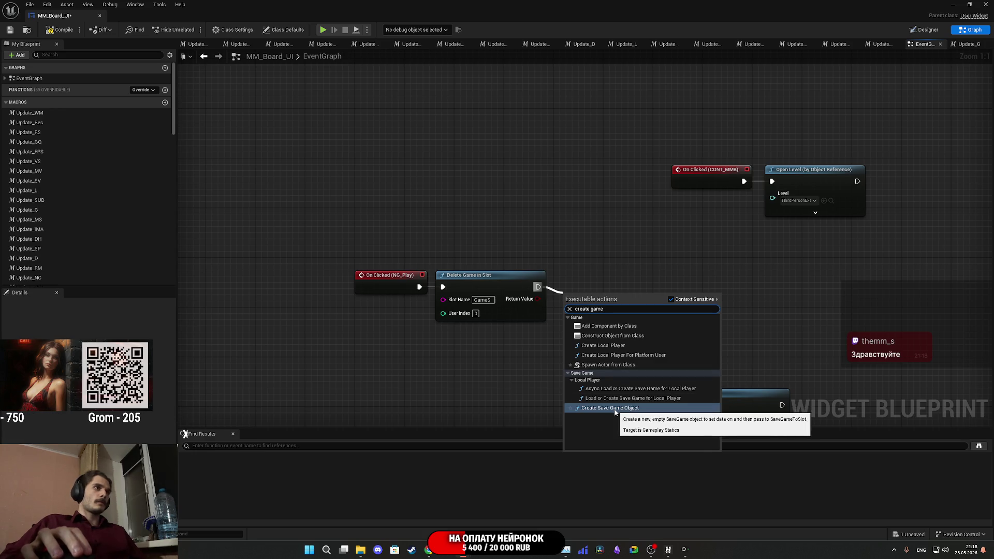
{"action": "left_click", "coordinate": [616, 408]}
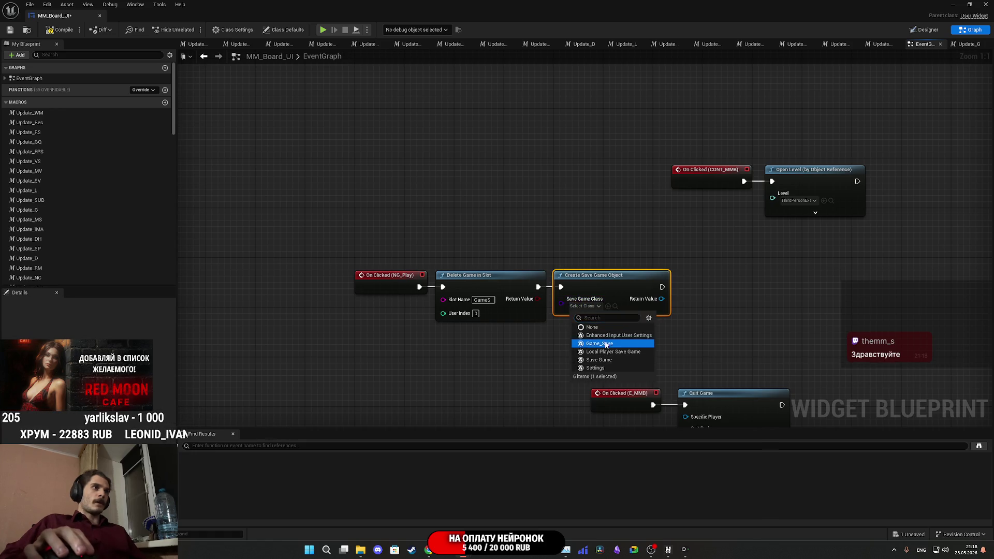
{"action": "left_click", "coordinate": [600, 344]}
- Feed the new save object's Return Value into a Save Game to Slot node
{"action": "mouse_move", "coordinate": [658, 299]}
{"action": "left_mouse_down"}
{"action": "mouse_move", "coordinate": [723, 299]}
{"action": "mouse_move", "coordinate": [708, 281]}
{"action": "mouse_move", "coordinate": [526, 255]}
{"action": "left_mouse_up"}
{"action": "type", "text": "sa"}
{"action": "key", "text": "Return"}
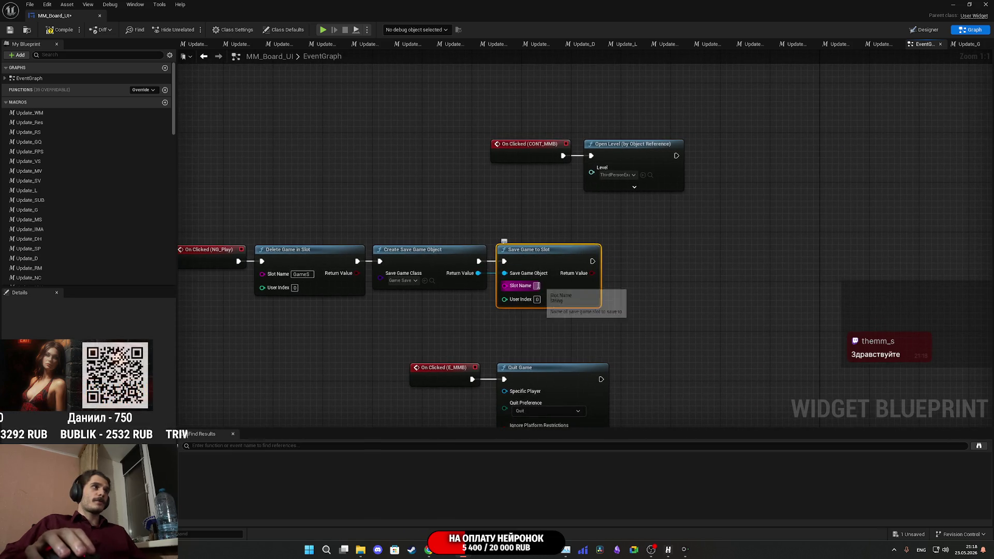
- Paste GameS as the Save Game to Slot node's slot name
{"action": "left_click", "coordinate": [302, 274]}
{"action": "left_click", "coordinate": [537, 286]}
{"action": "type", "text": "GameS"}
{"action": "left_click", "coordinate": [655, 308]}
- Add a 0.25 s Delay wired into Open Level, then save and close the MM_Board_UI blueprint
{"action": "left_click_drag", "start_coordinate": [671, 268], "coordinate": [697, 283]}
{"action": "type", "text": "delay"}
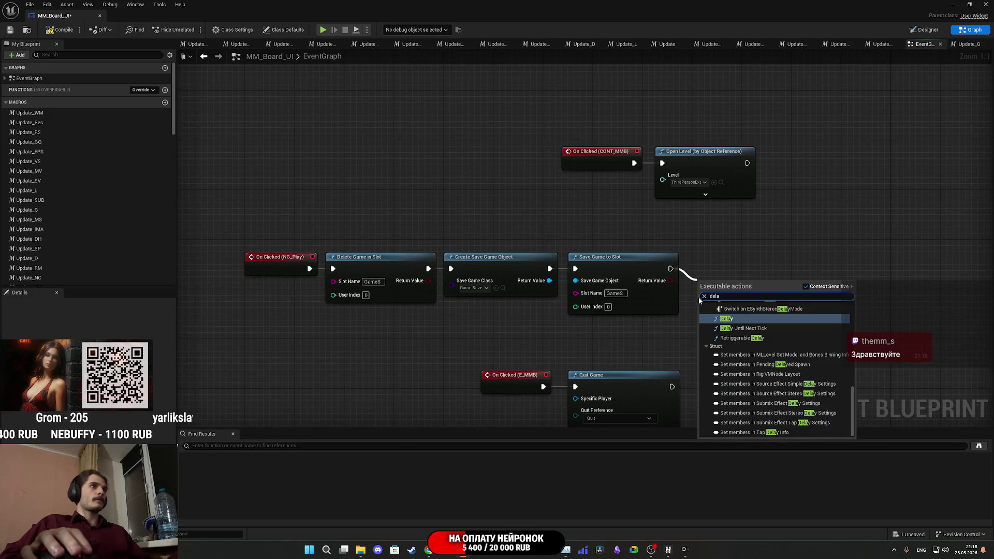
{"action": "left_click", "coordinate": [725, 314]}
{"action": "key", "text": "q"}
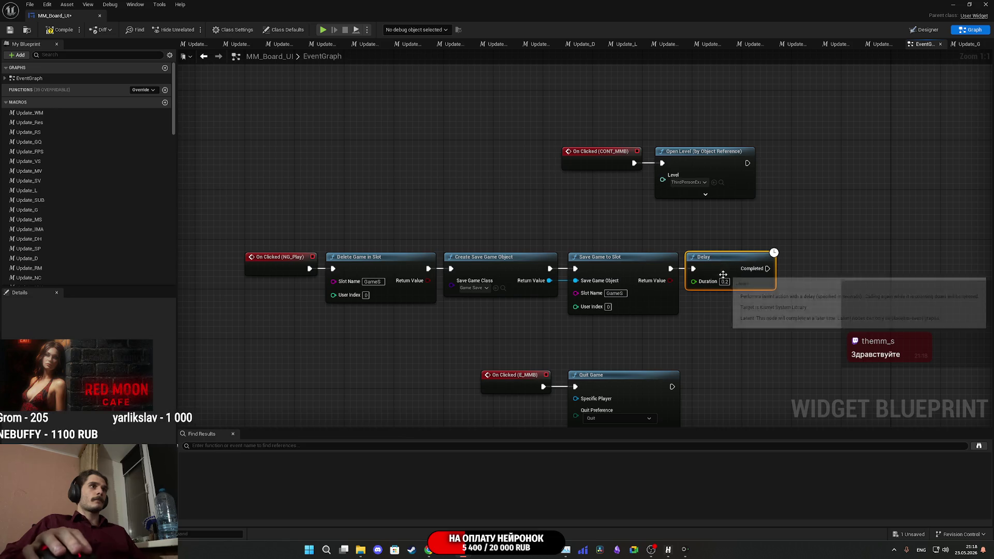
{"action": "type", "text": "5"}
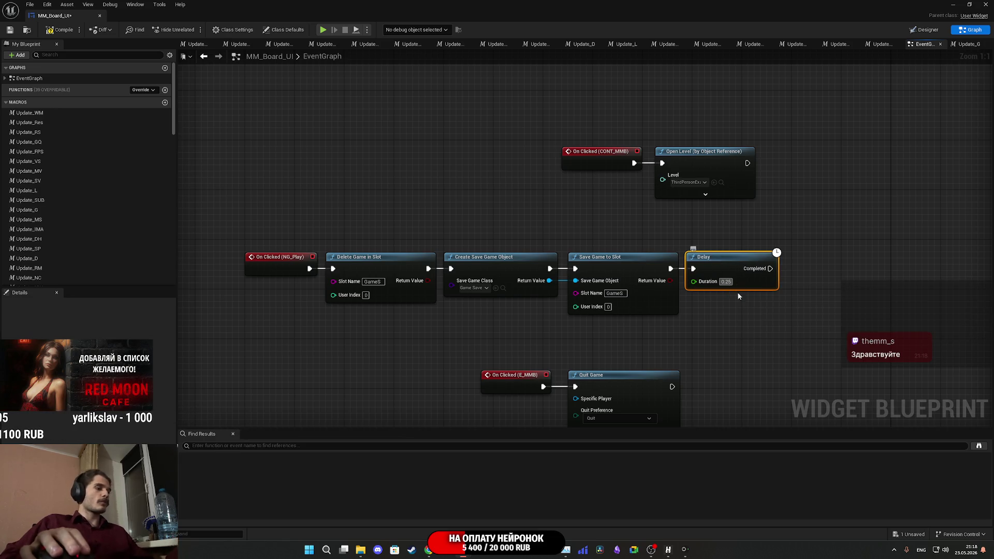
{"action": "mouse_move", "coordinate": [770, 268]}
{"action": "left_mouse_down"}
{"action": "mouse_move", "coordinate": [657, 170]}
{"action": "mouse_move", "coordinate": [663, 163]}
{"action": "left_mouse_up"}
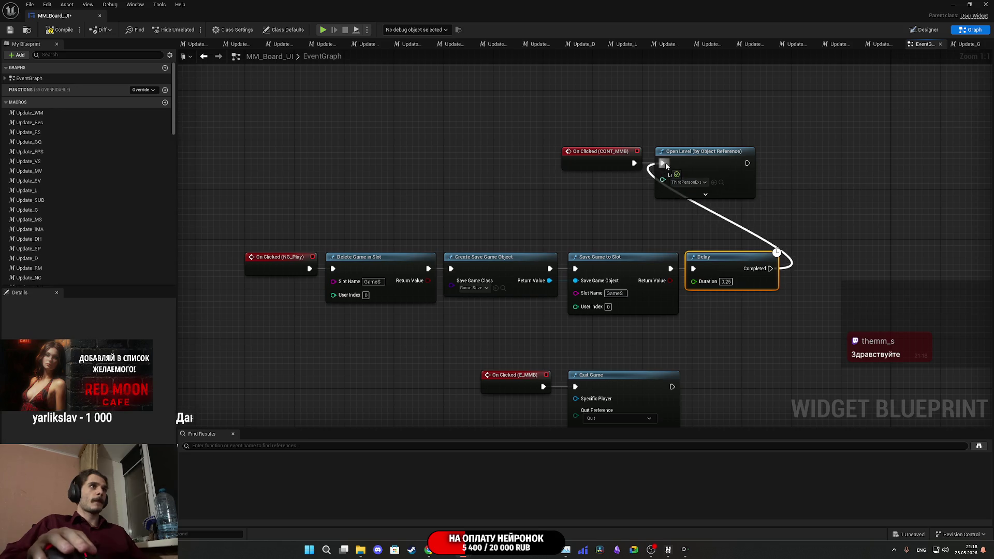
{"action": "left_click", "coordinate": [580, 233]}
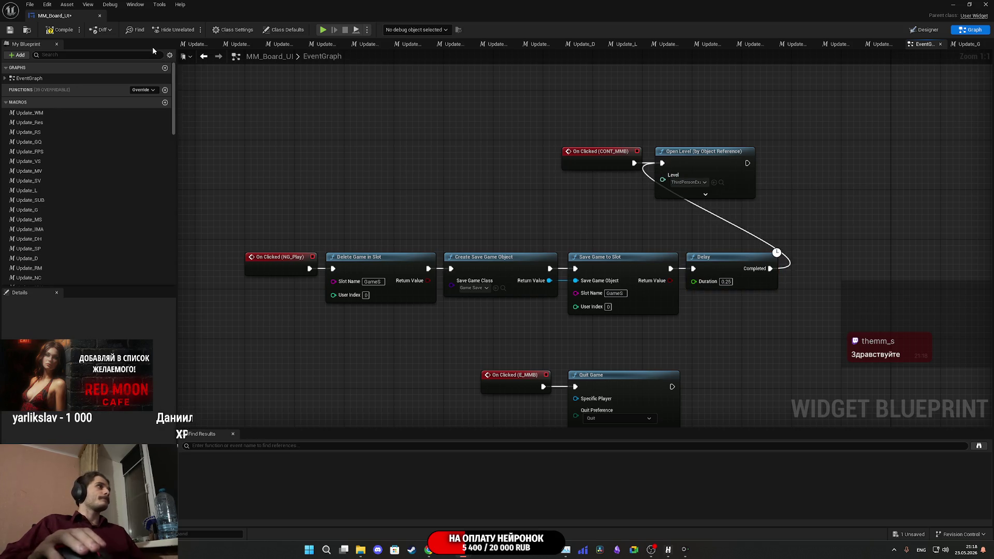
{"action": "left_click", "coordinate": [9, 32]}
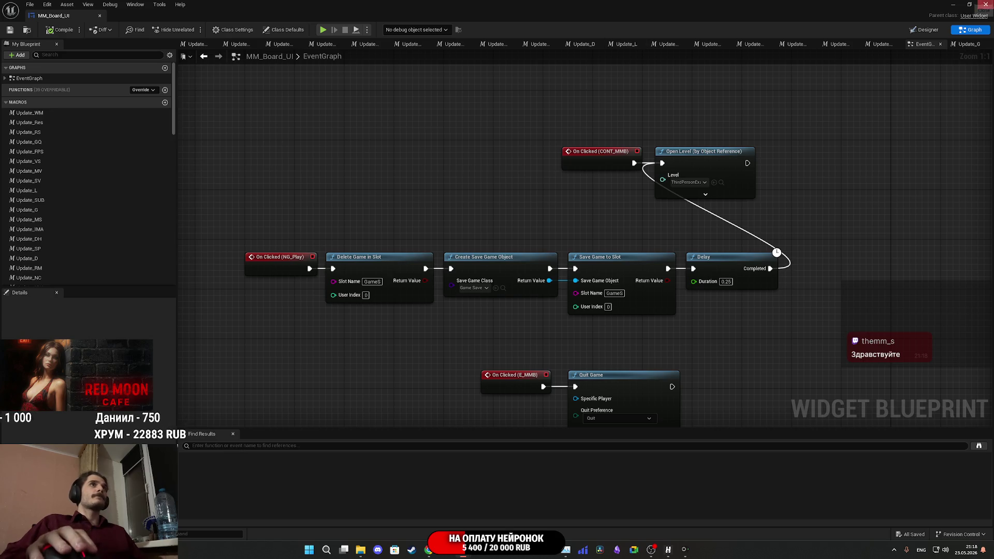
{"action": "left_click", "coordinate": [986, 5]}
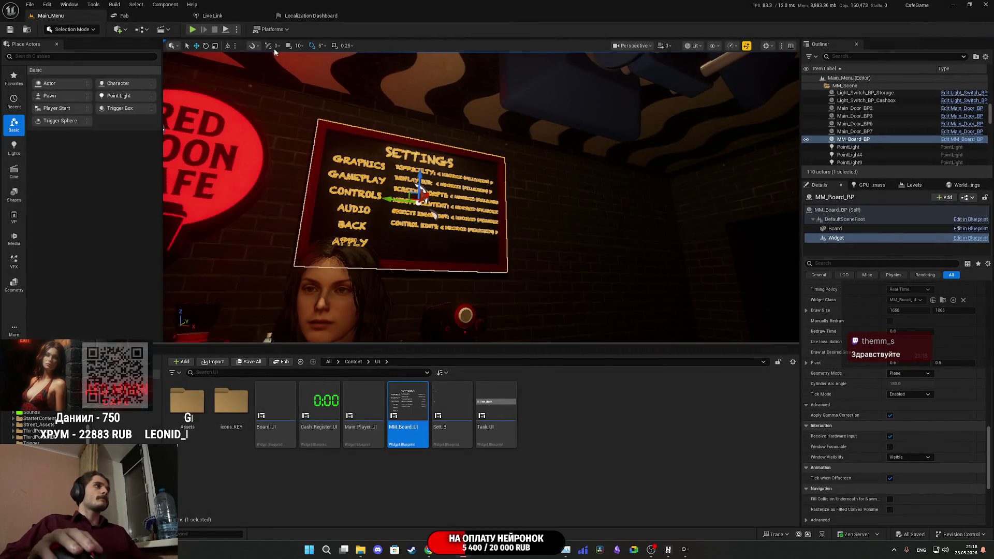
- Launch Play in the editor and start via NEW GAME, then PLAY in the main menu
{"action": "left_click", "coordinate": [191, 30]}
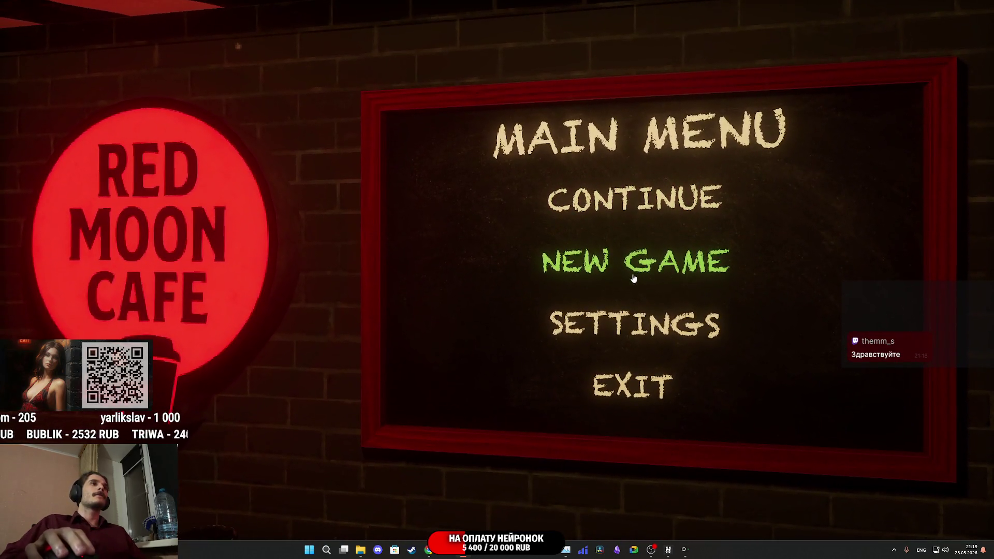
{"action": "left_click", "coordinate": [633, 267]}
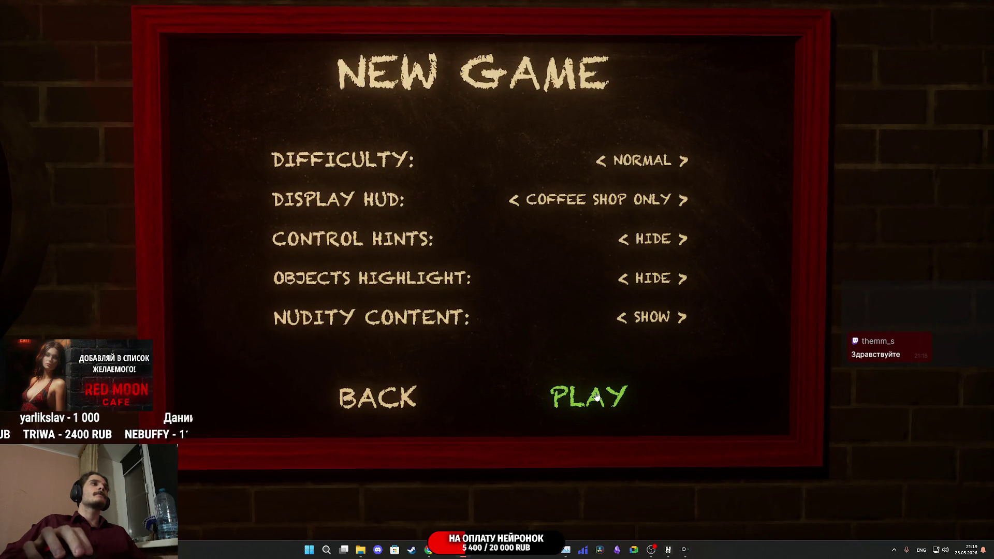
{"action": "left_click", "coordinate": [596, 395]}
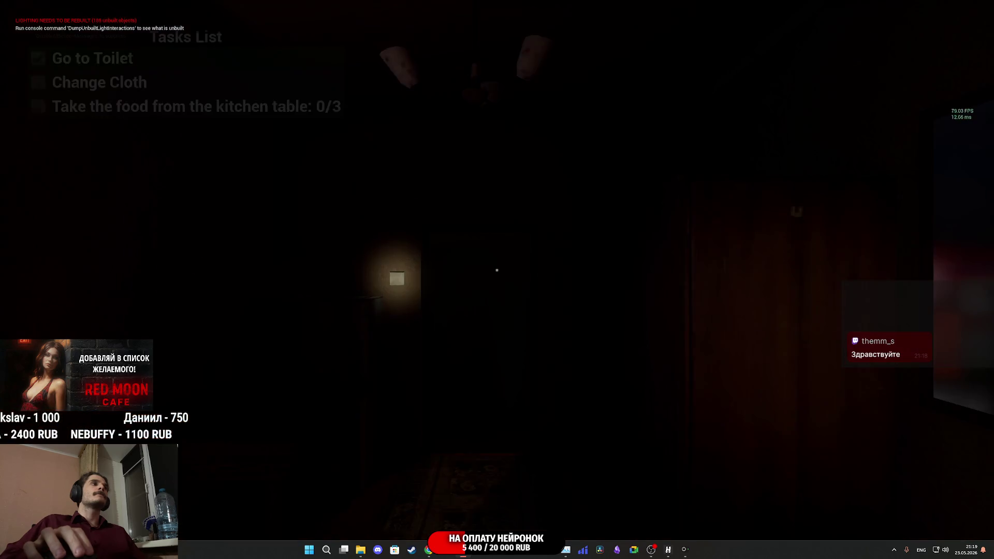
- Light the room, take the clothes from the wardrobe shelf, and open the door to the living room
{"action": "key", "text": "e"}
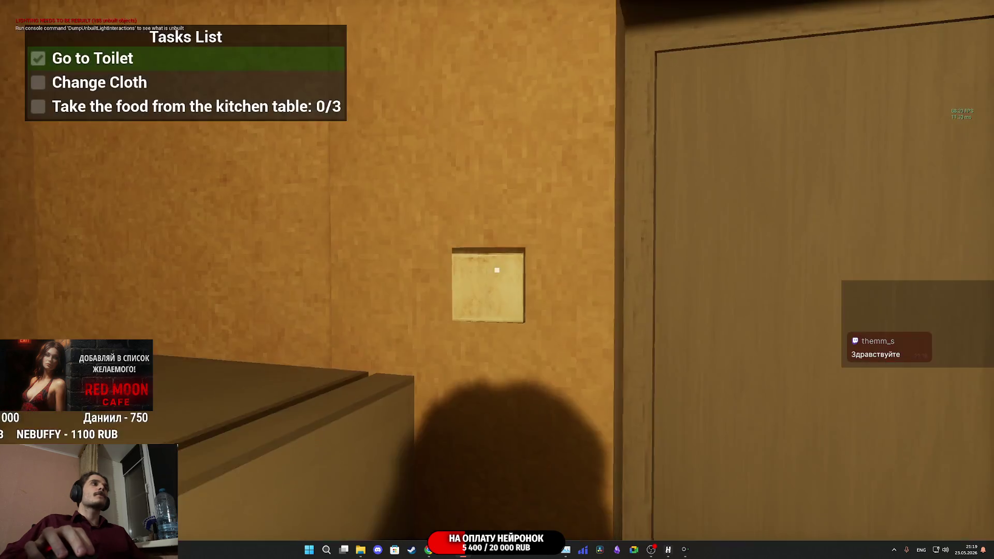
{"action": "key", "text": "e"}
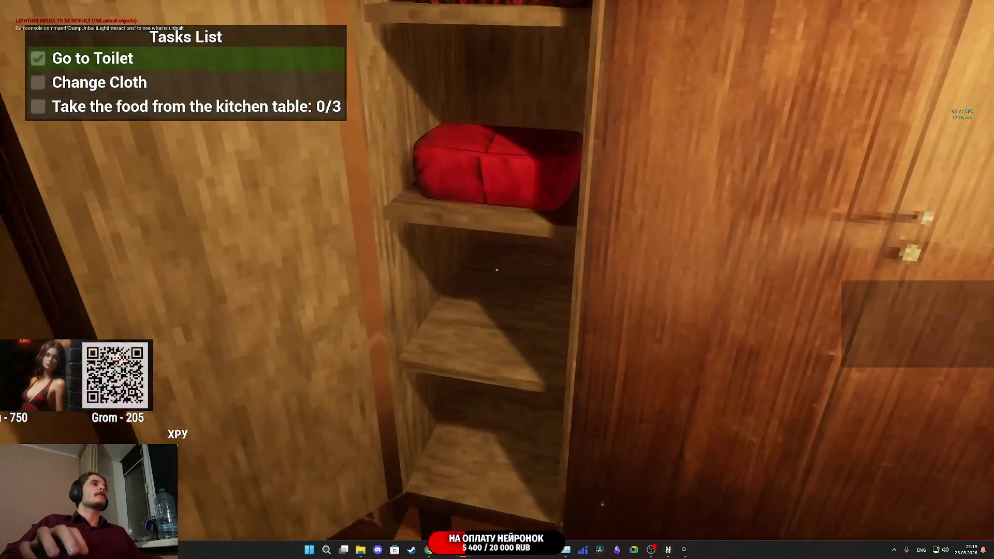
{"action": "key", "text": "e"}
{"action": "key", "text": "e"}
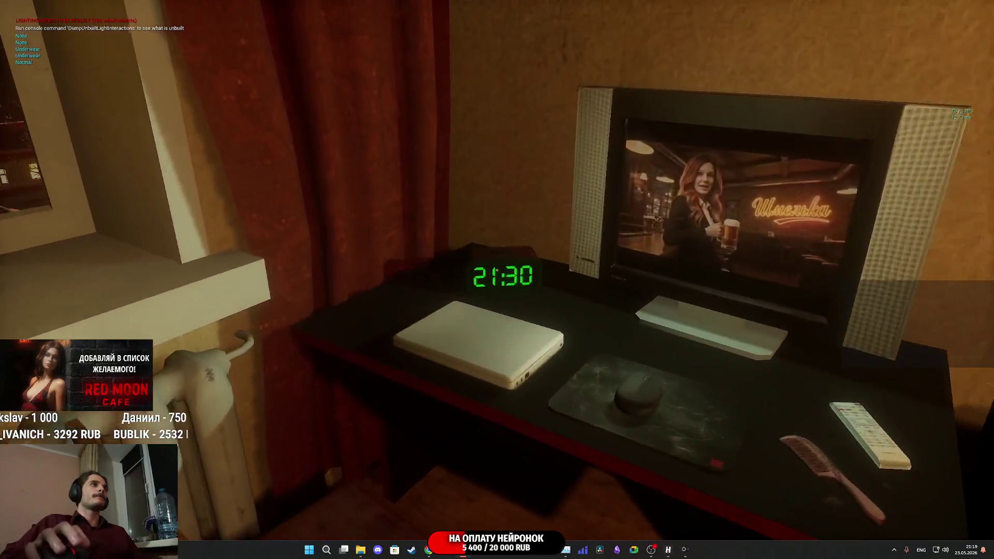
{"action": "left_click", "coordinate": [497, 270]}
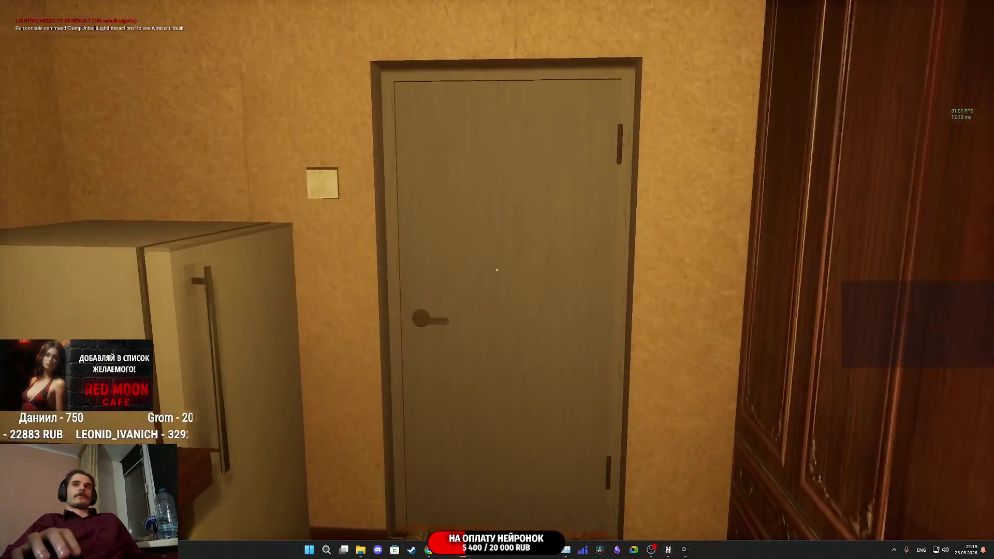
{"action": "key", "text": "e"}
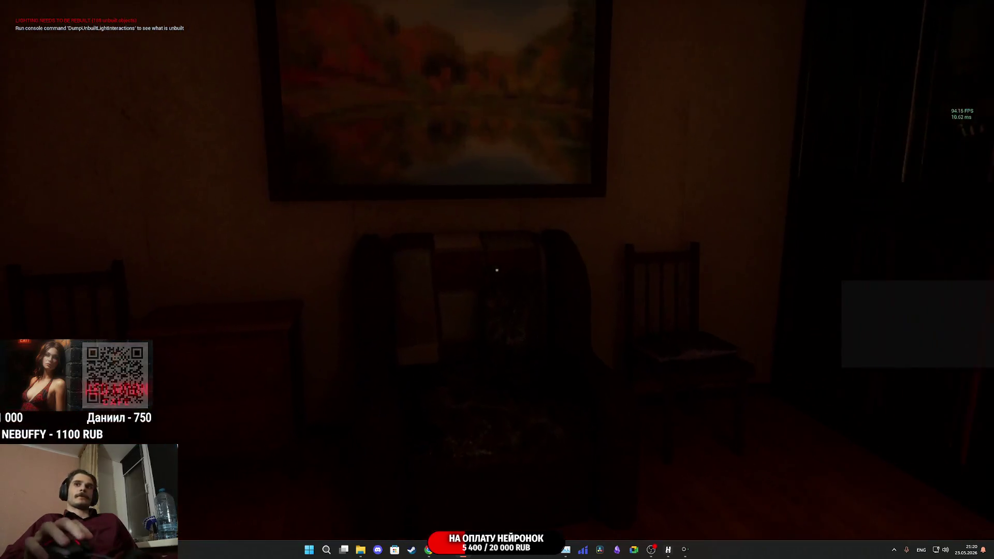
- Walk into the hallway, switch on the toilet room light, and step inside
{"action": "key", "text": "w"}
{"action": "key", "text": "w"}
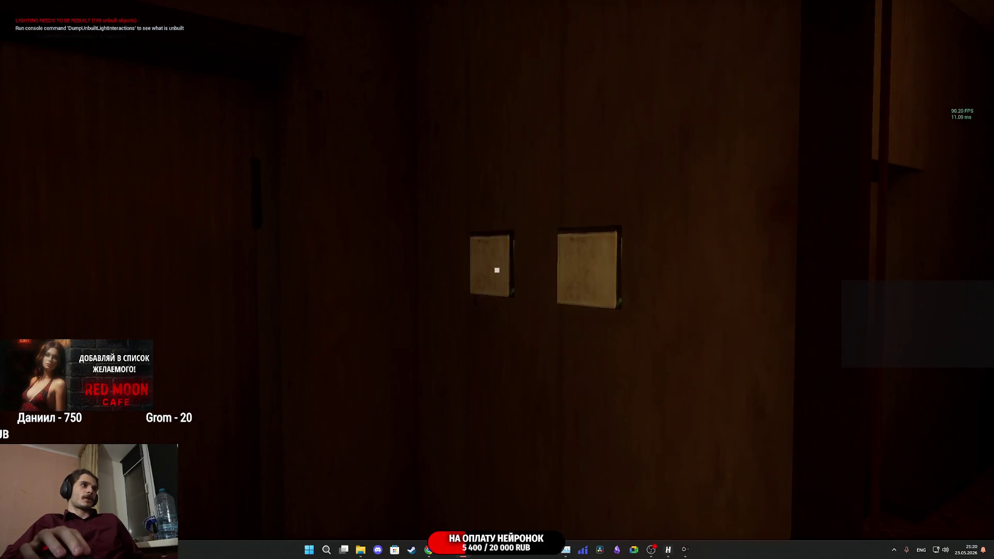
{"action": "left_click", "coordinate": [497, 270]}
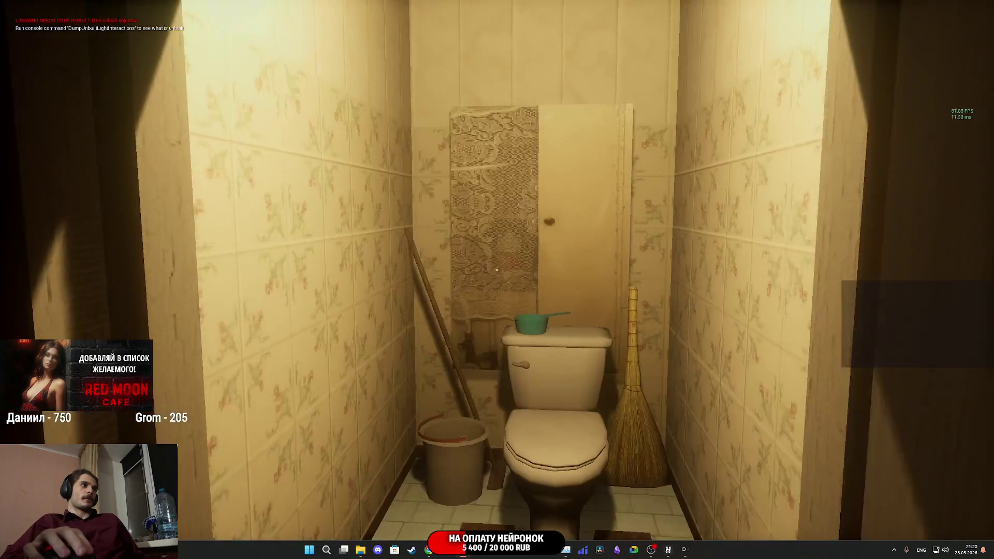
{"action": "key", "text": "w"}
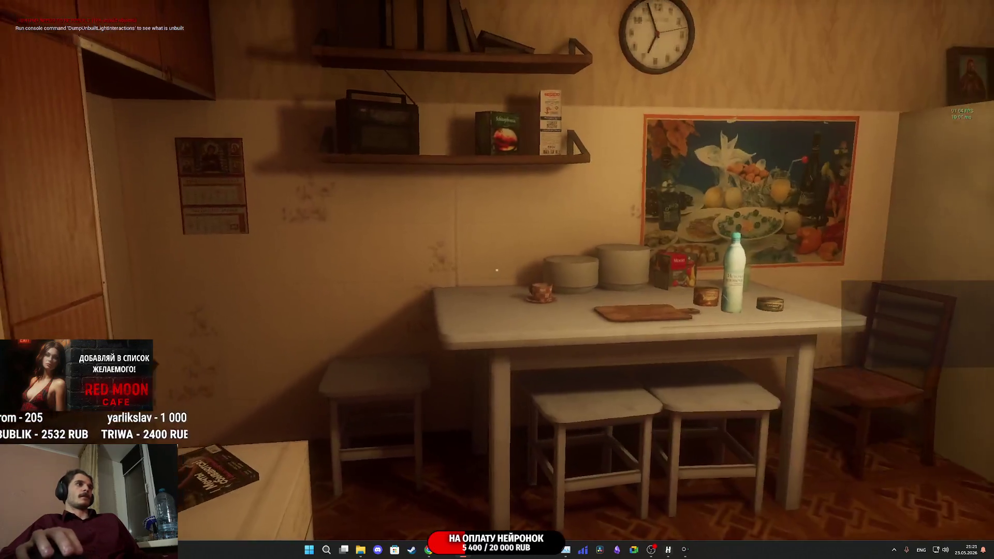
- Walk down the hallway past the calendar and light switches, then open the bathroom door
{"action": "key", "text": "w"}
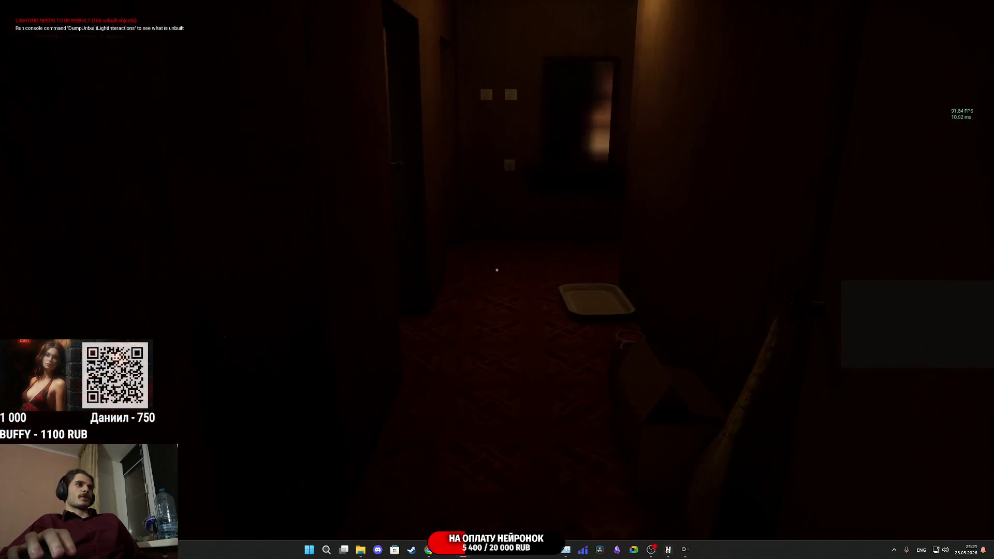
{"action": "key", "text": "w"}
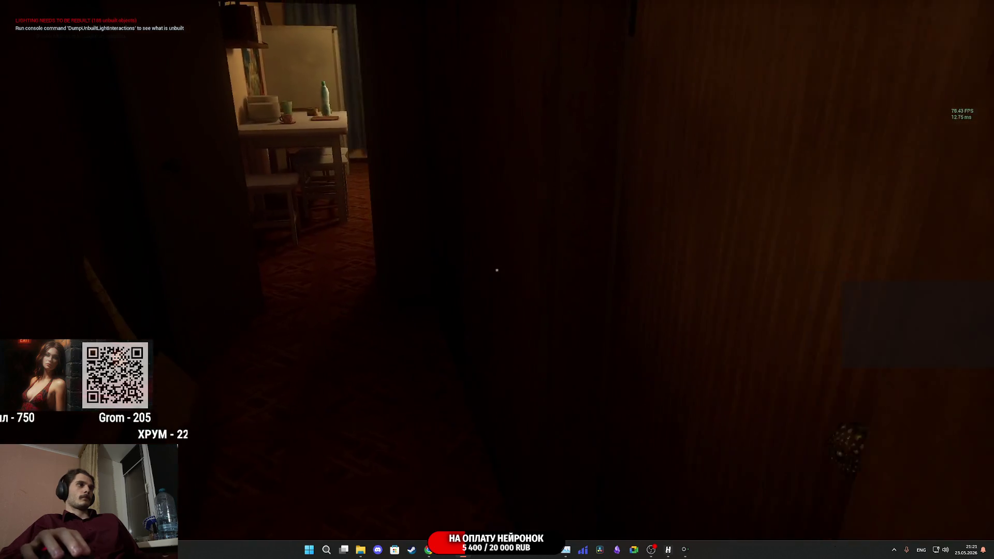
{"action": "key", "text": "w"}
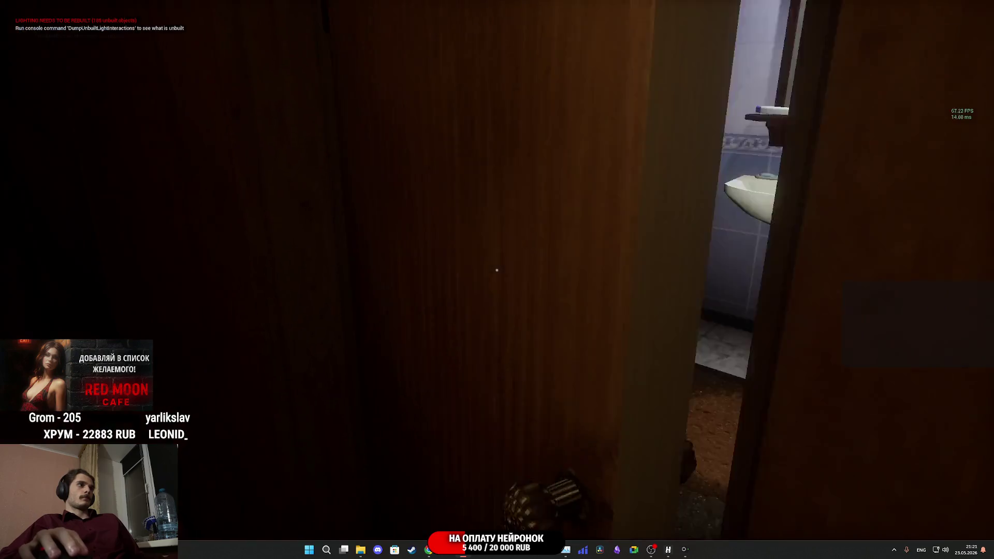
{"action": "left_click", "coordinate": [497, 270]}
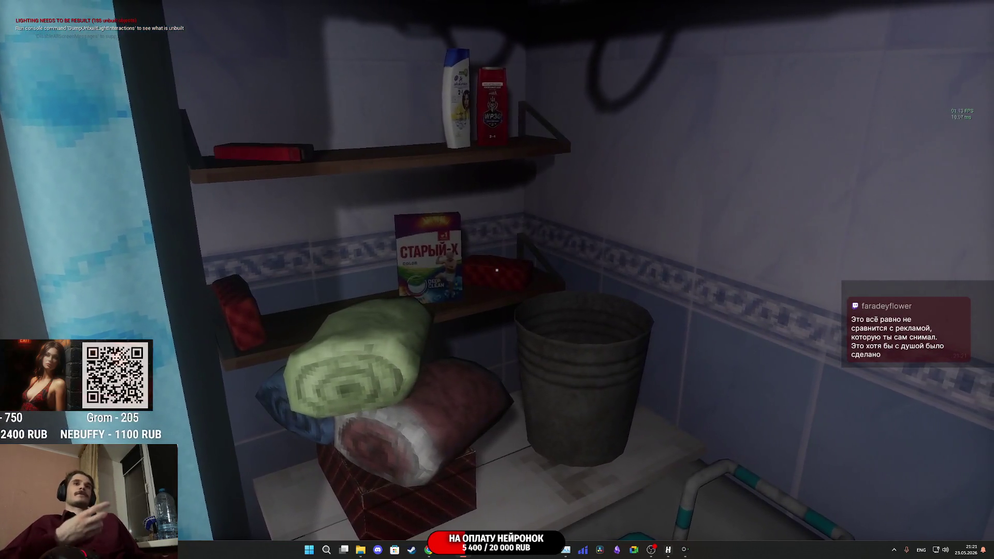
- Move around the shower curtain and mirror, ending close to the towel and detergent shelves
{"action": "key", "text": "a"}
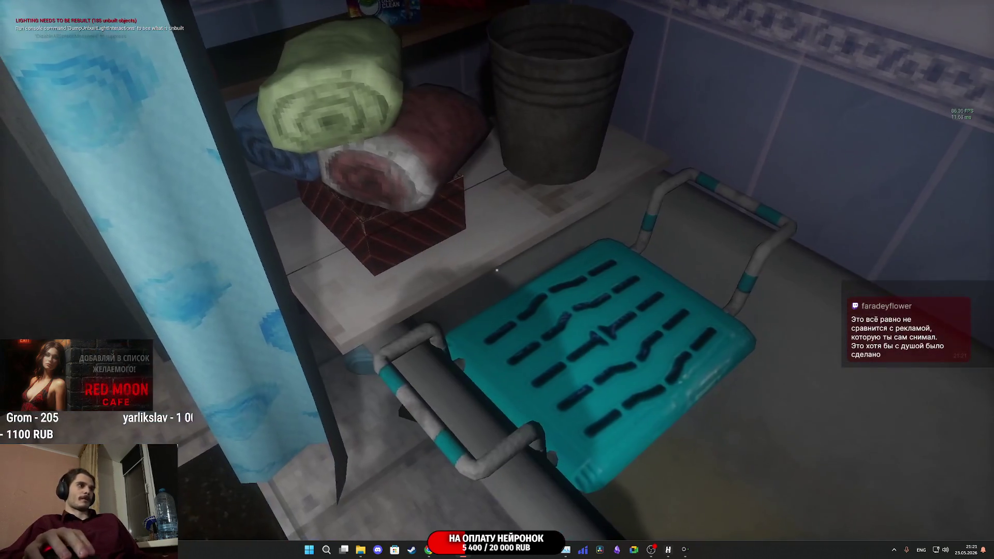
{"action": "key", "text": "a"}
{"action": "key", "text": "d"}
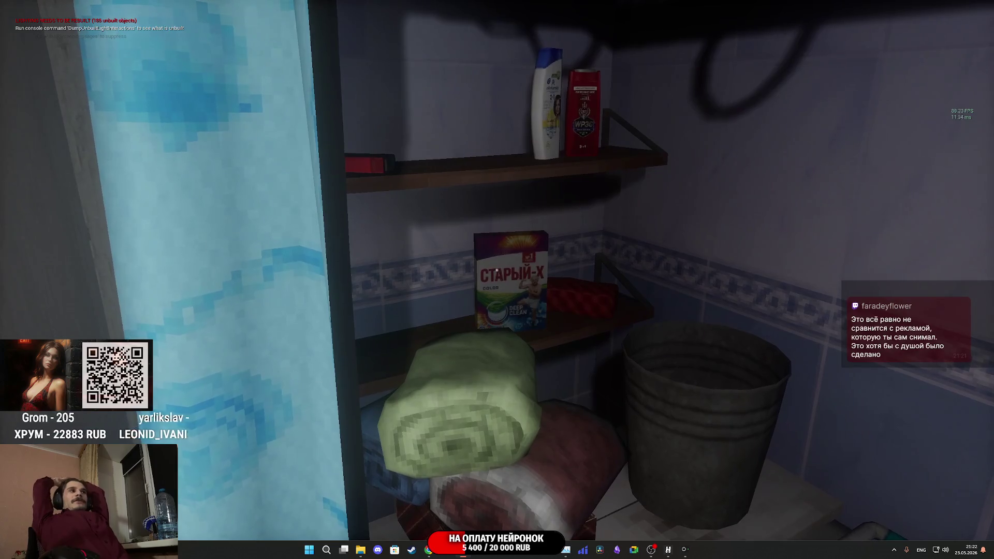
{"action": "key", "text": "a"}
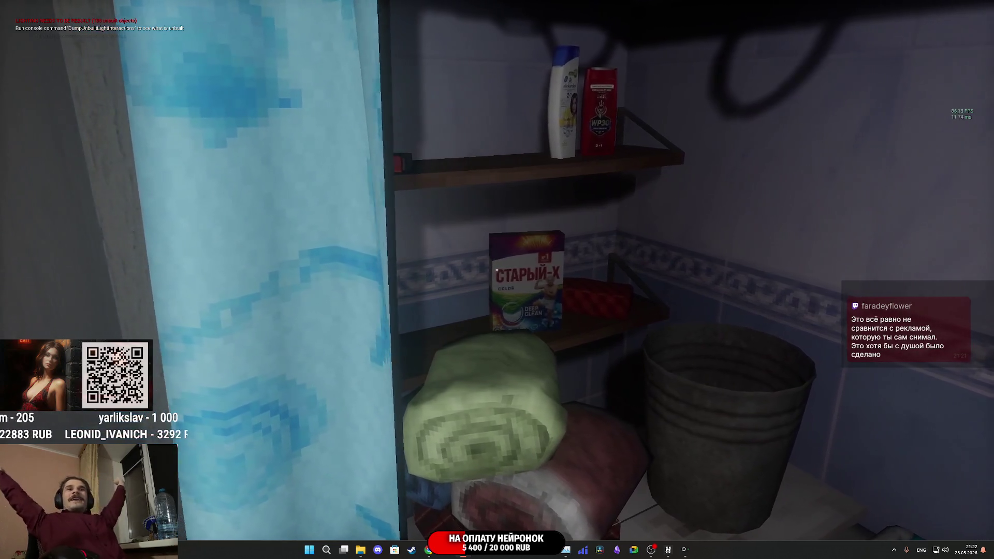
{"action": "key", "text": "d"}
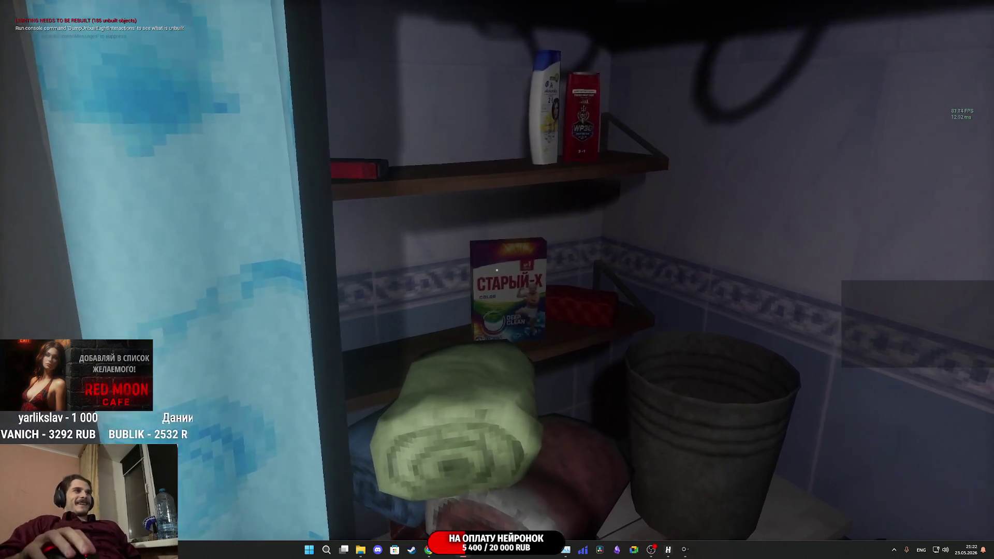
{"action": "key", "text": "d"}
{"action": "key", "text": "d"}
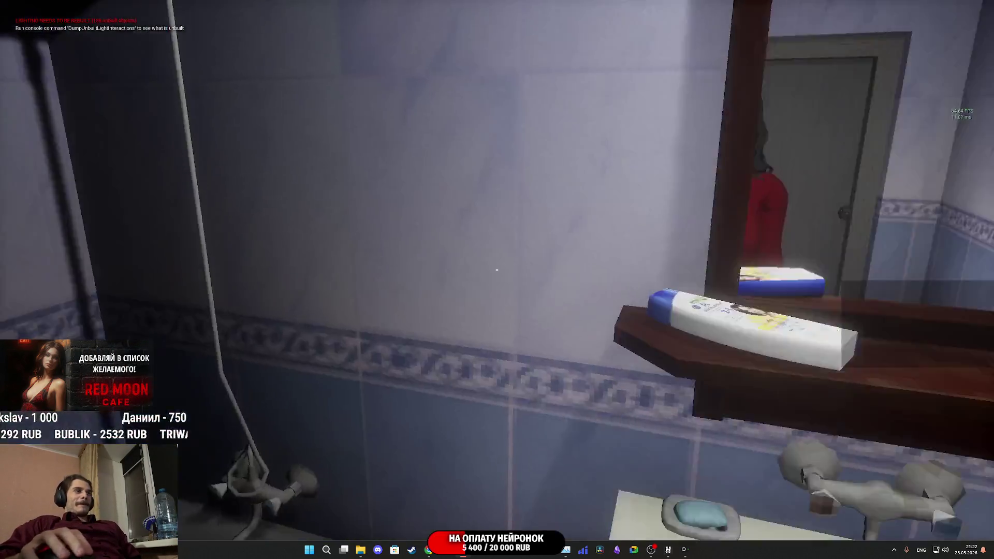
{"action": "key", "text": "a"}
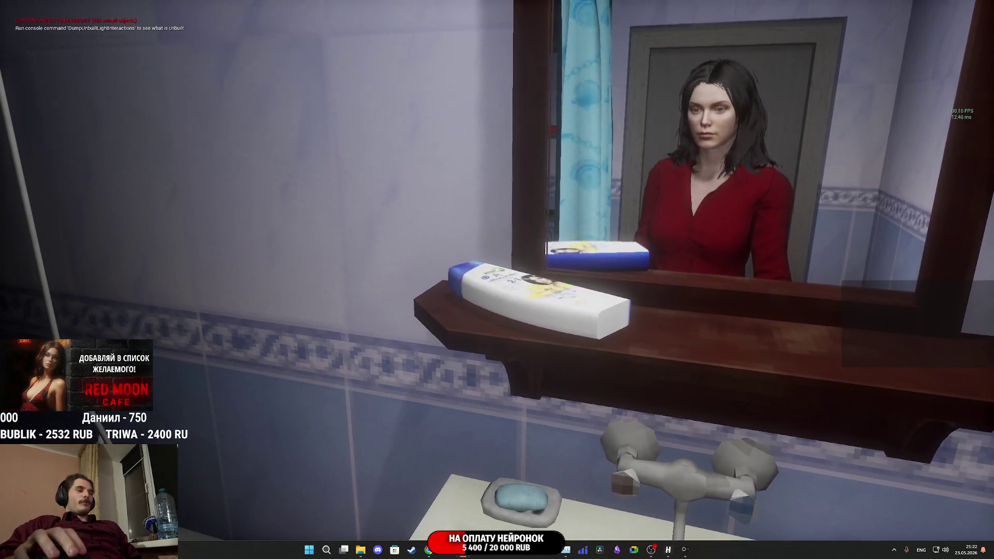
{"action": "key", "text": "a"}
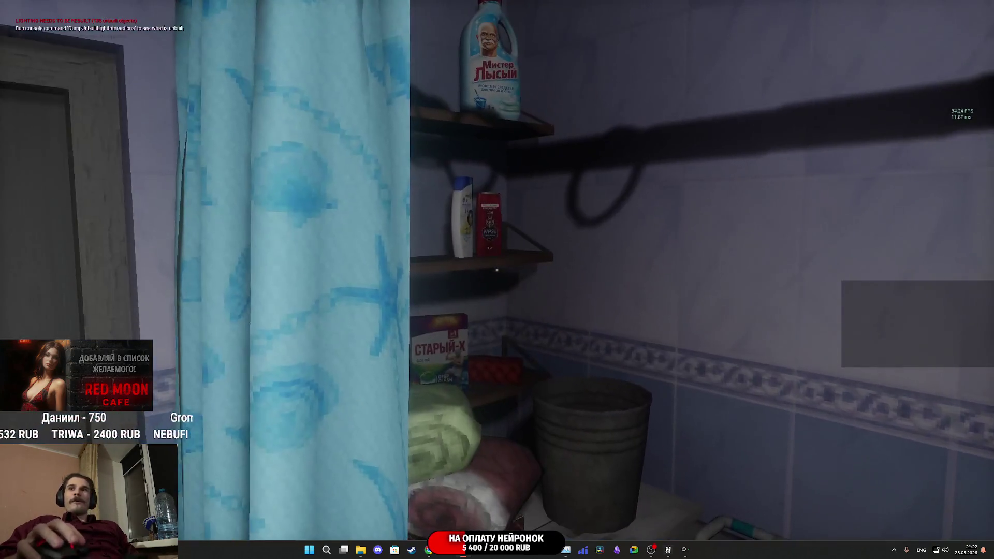
{"action": "key", "text": "w"}
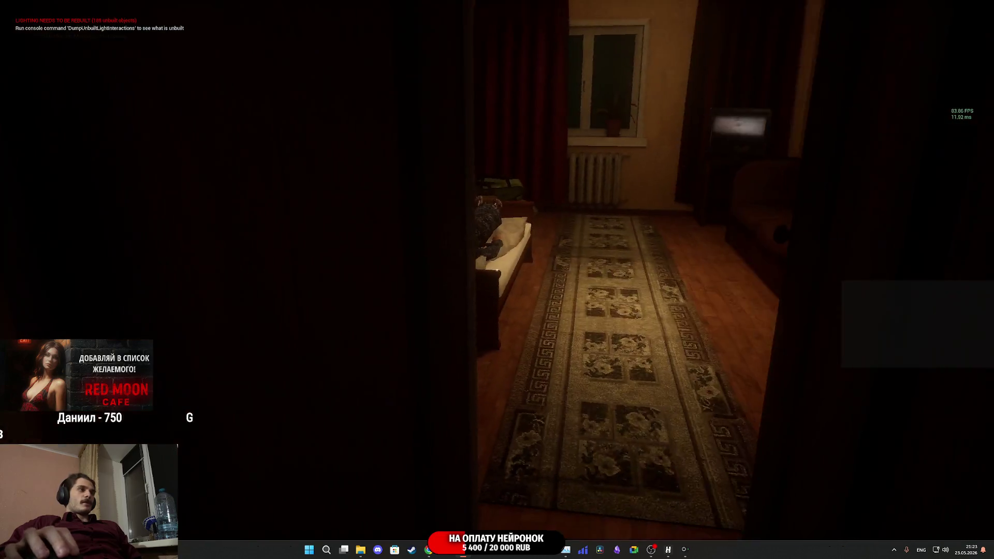
- Walk through the room with the bed, past the armchair, corner shelf and lamp table
{"action": "key", "text": "w"}
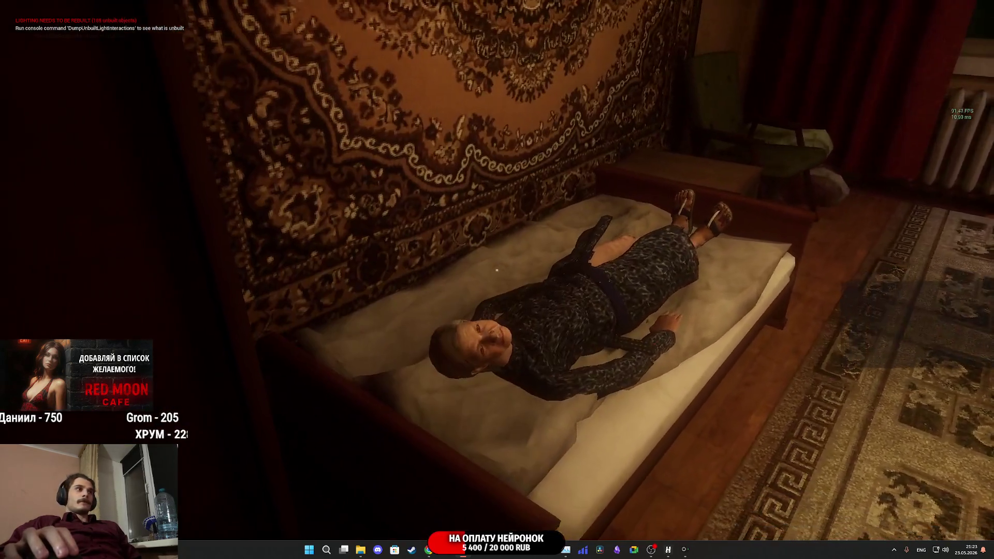
{"action": "mouse_move", "coordinate": [497, 270]}
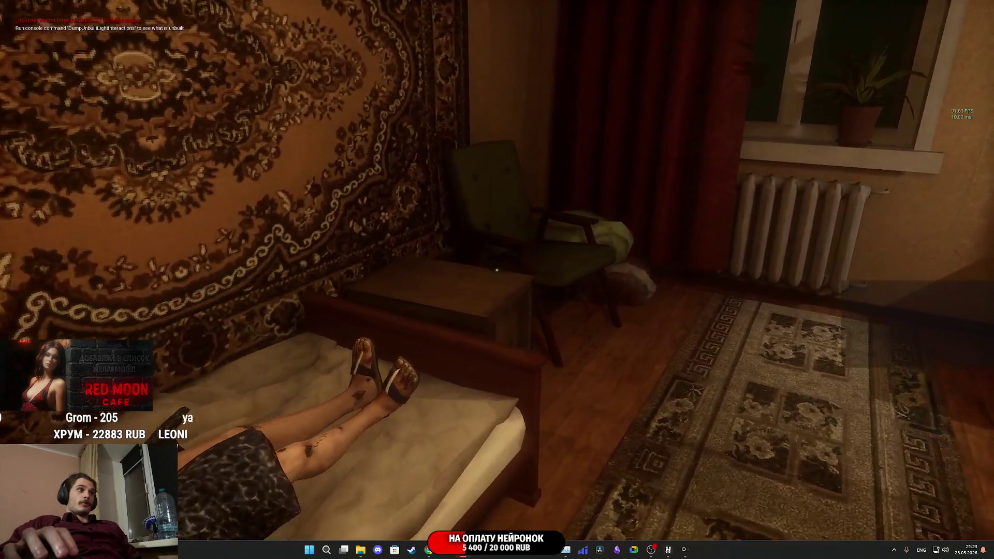
{"action": "key", "text": "w"}
{"action": "key", "text": "w"}
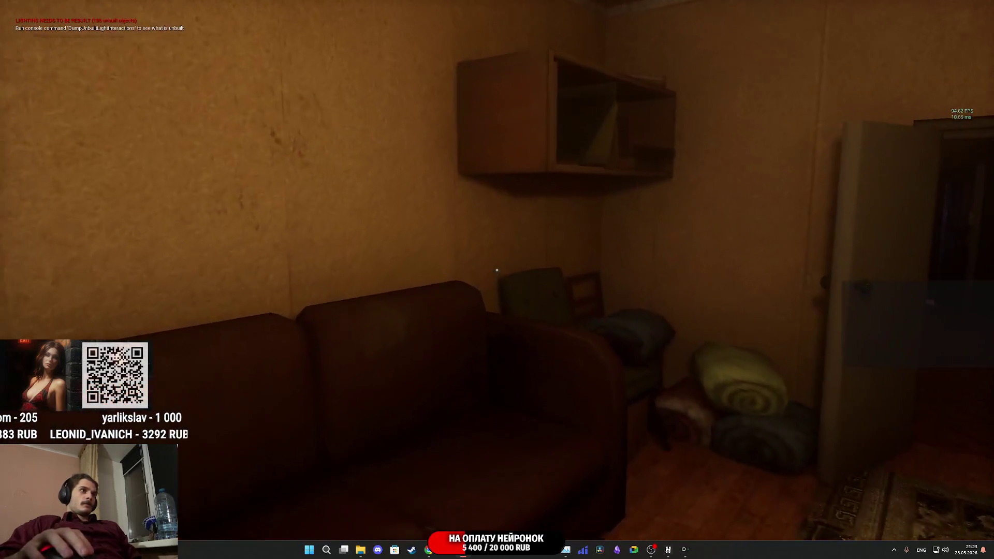
{"action": "key", "text": "w"}
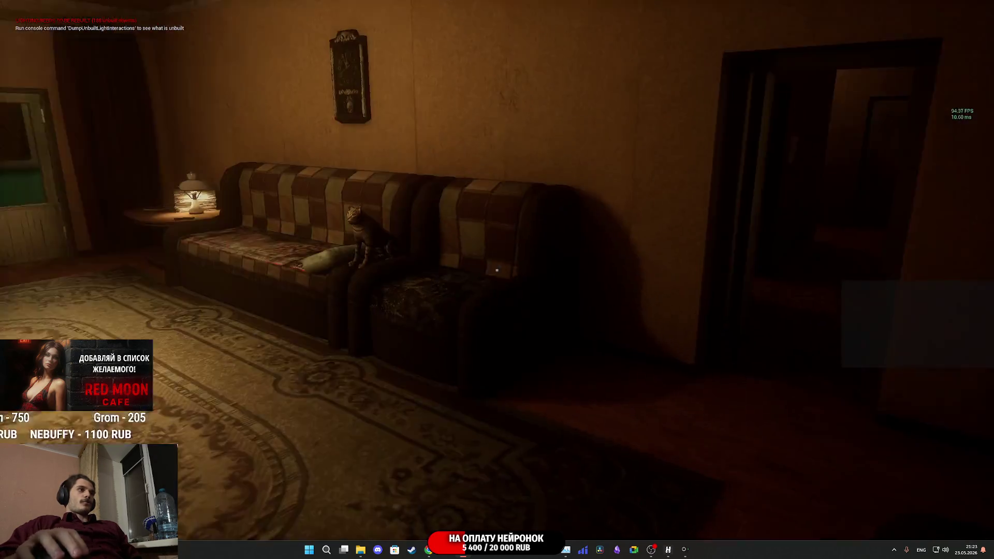
{"action": "key", "text": "w"}
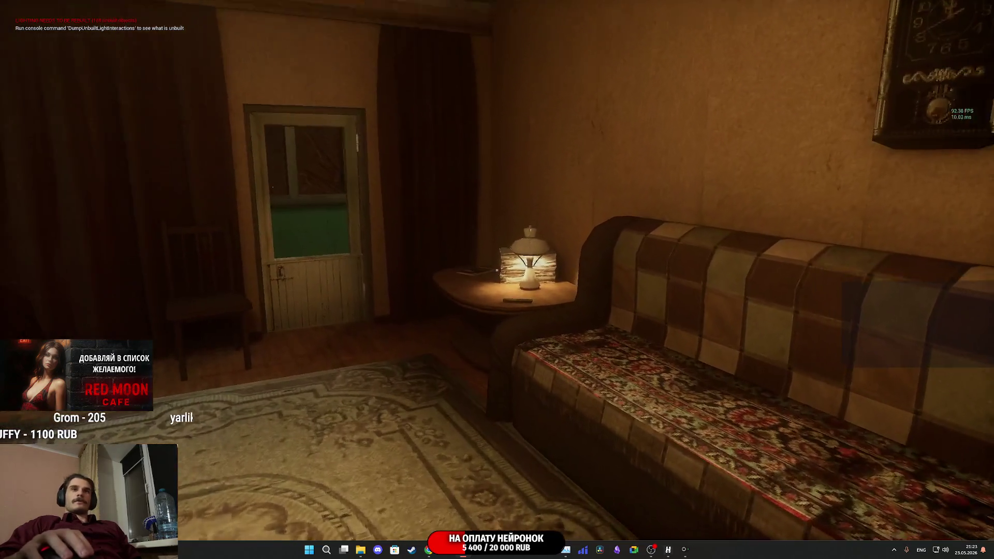
{"action": "key", "text": "w"}
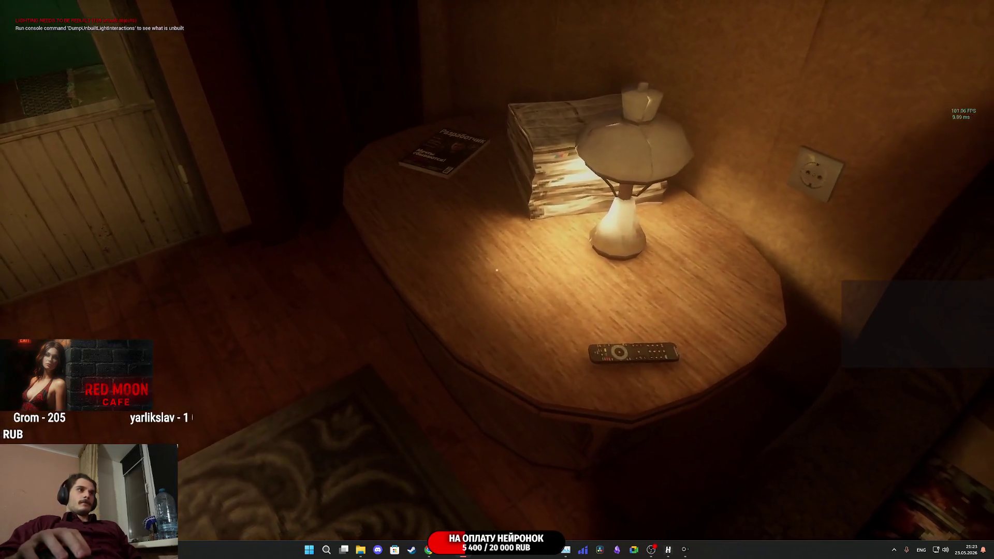
{"action": "key", "text": "s"}
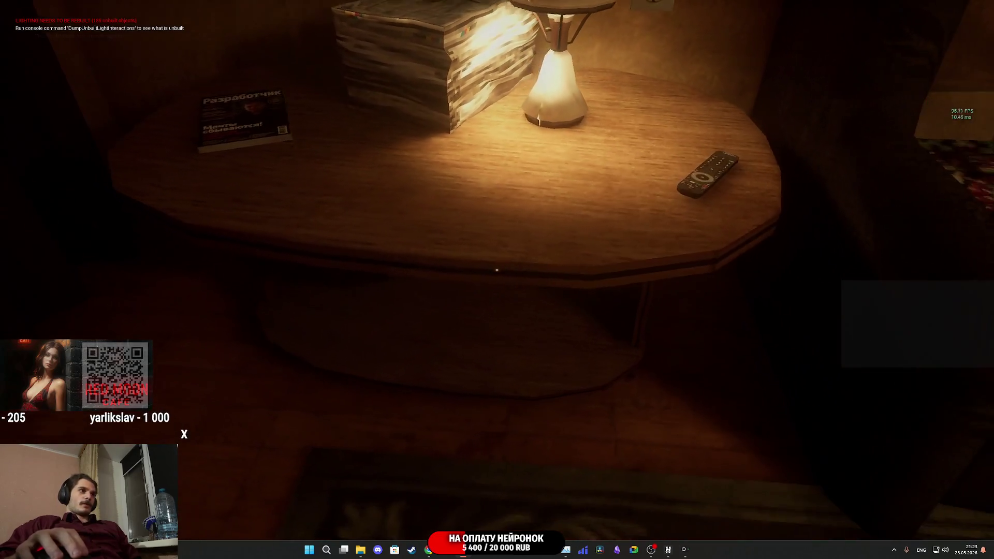
{"action": "key", "text": "s"}
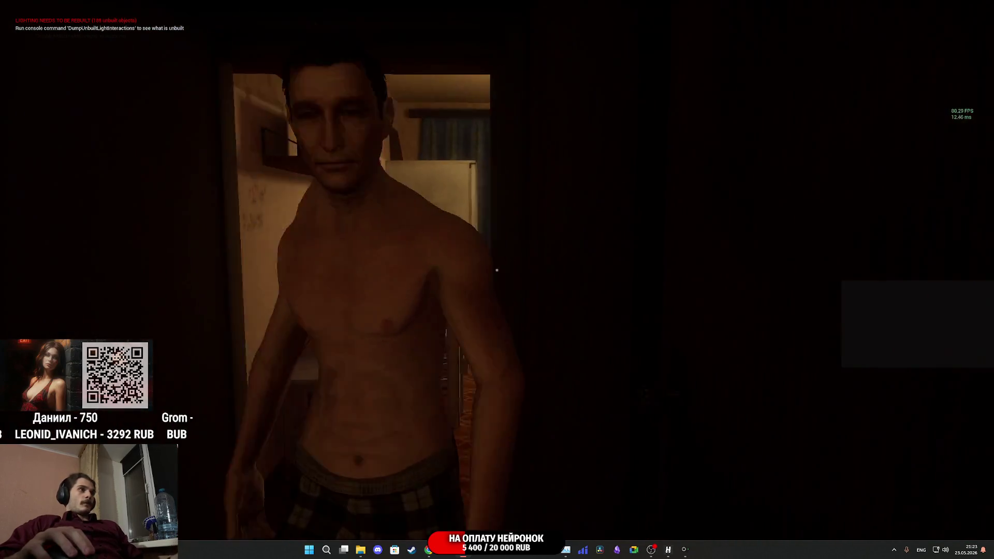
- Show the tasks list and pick up the Canned Meat and another food item from the kitchen table
{"action": "key", "text": "w"}
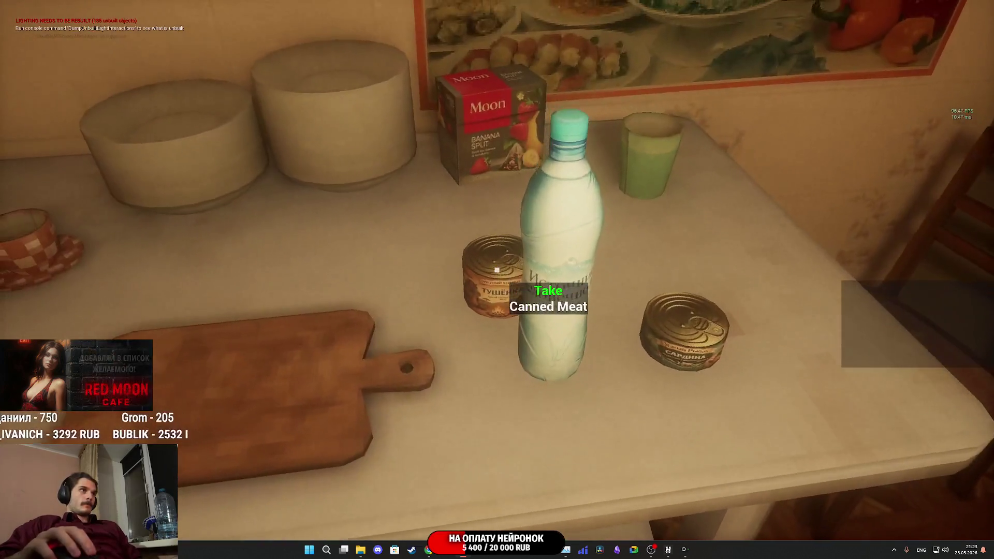
{"action": "key", "text": "Tab"}
{"action": "left_click", "coordinate": [497, 270]}
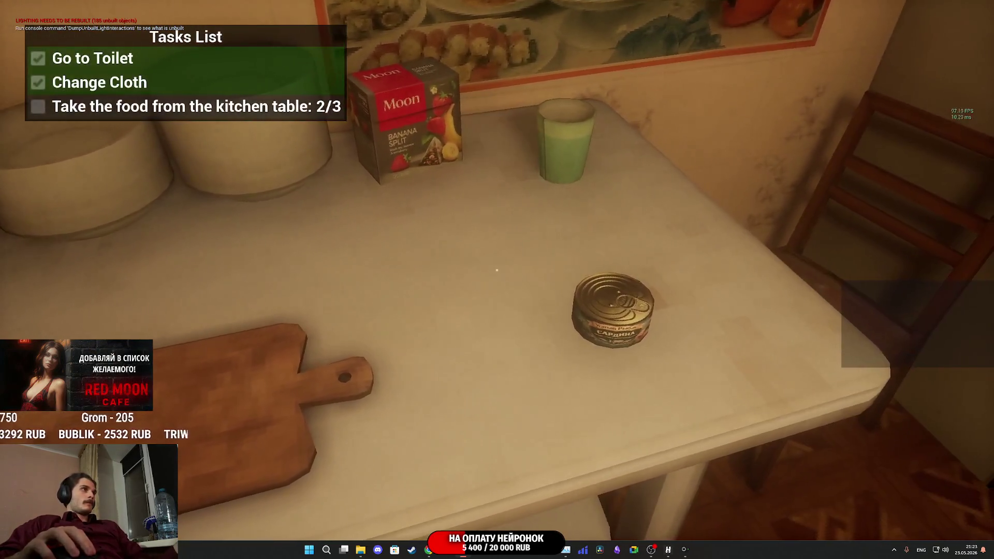
{"action": "left_click", "coordinate": [497, 270]}
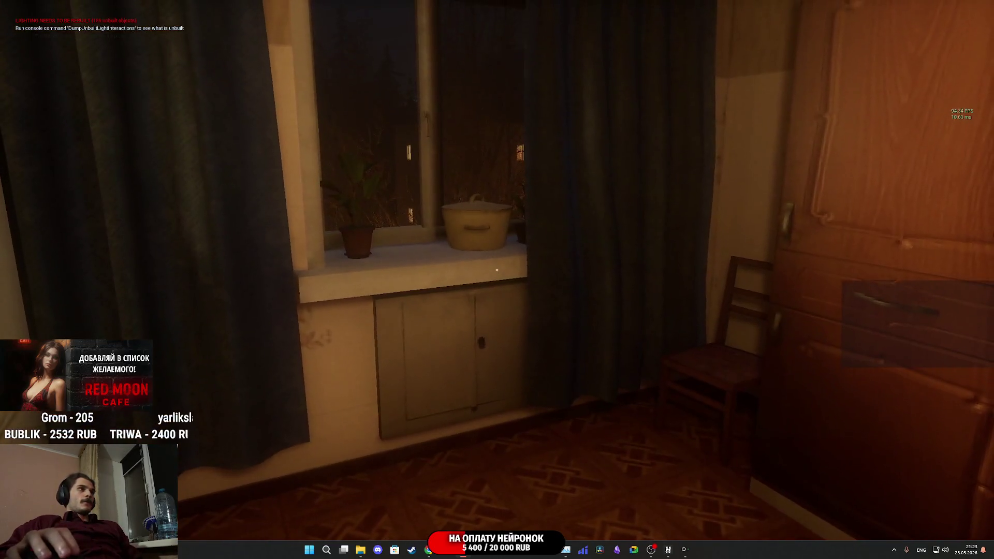
- Go back through the corridor and bedroom, open the front door, and step into the stairwell
{"action": "key", "text": "w"}
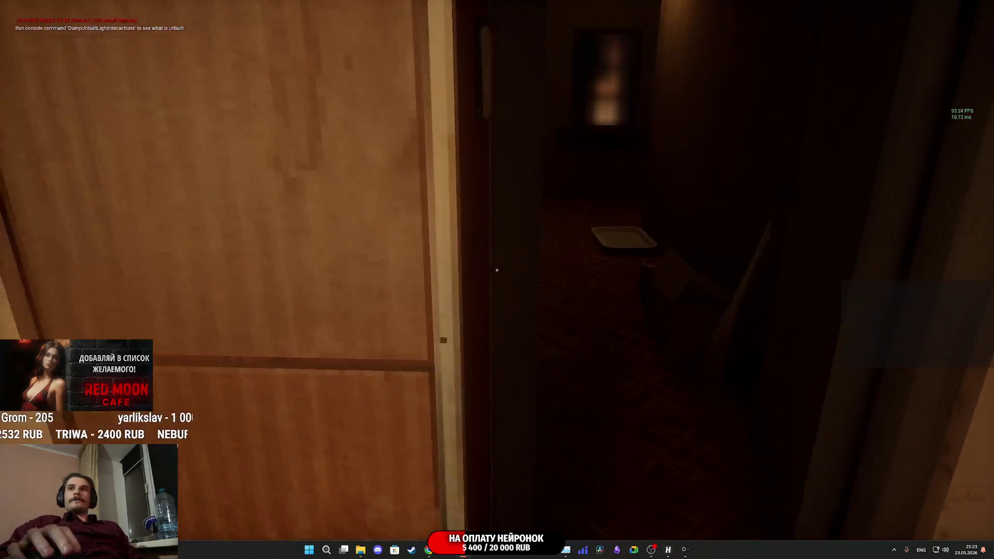
{"action": "key", "text": "w"}
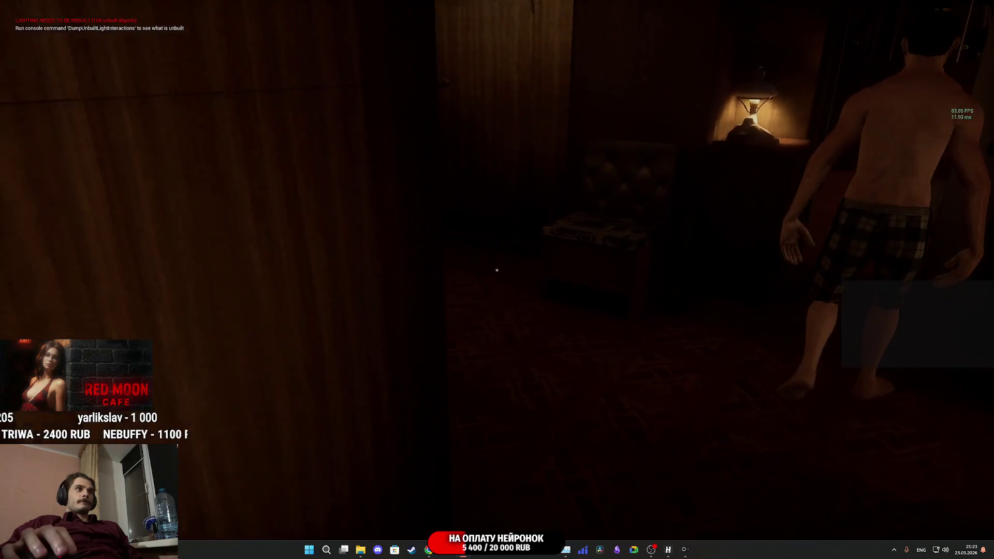
{"action": "key", "text": "w"}
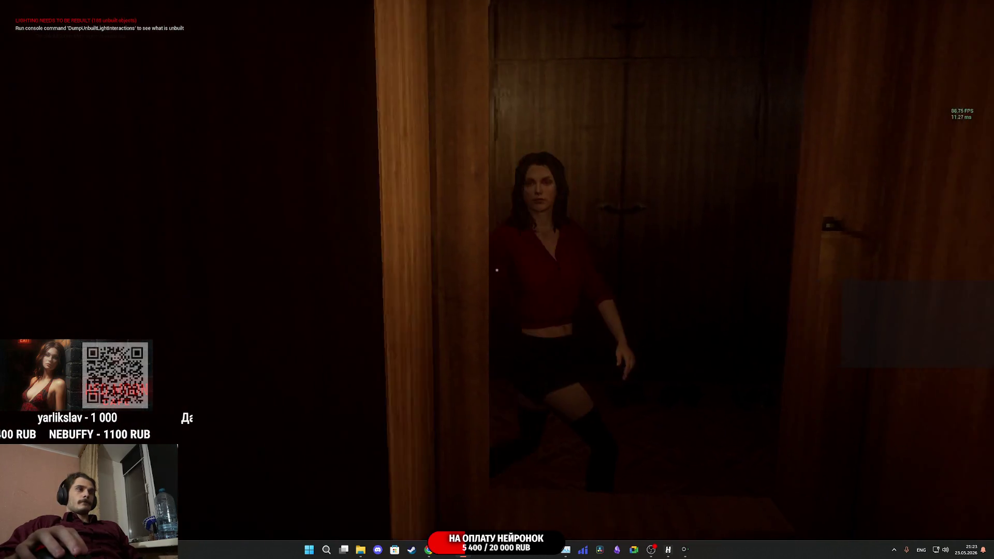
{"action": "key", "text": "w"}
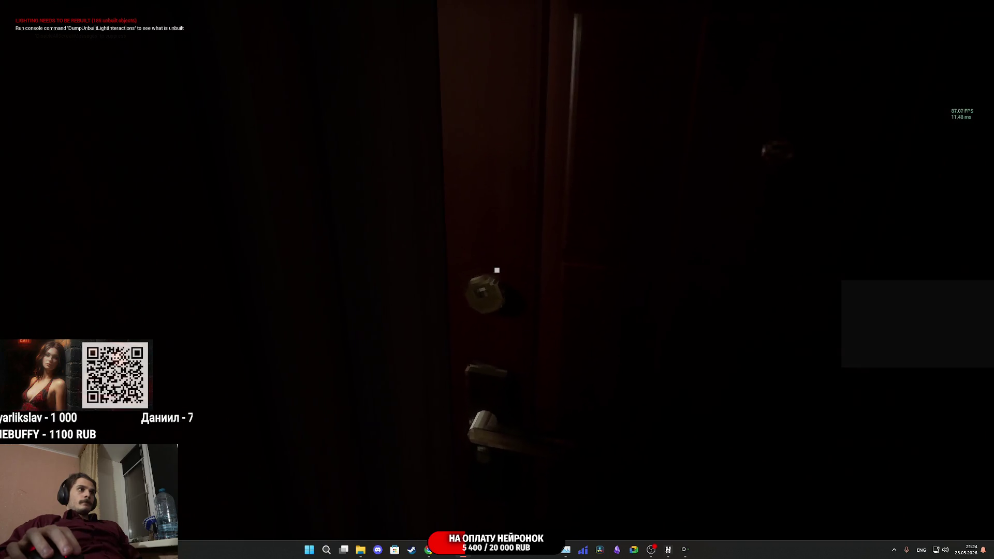
{"action": "key", "text": "e"}
{"action": "key", "text": "w"}
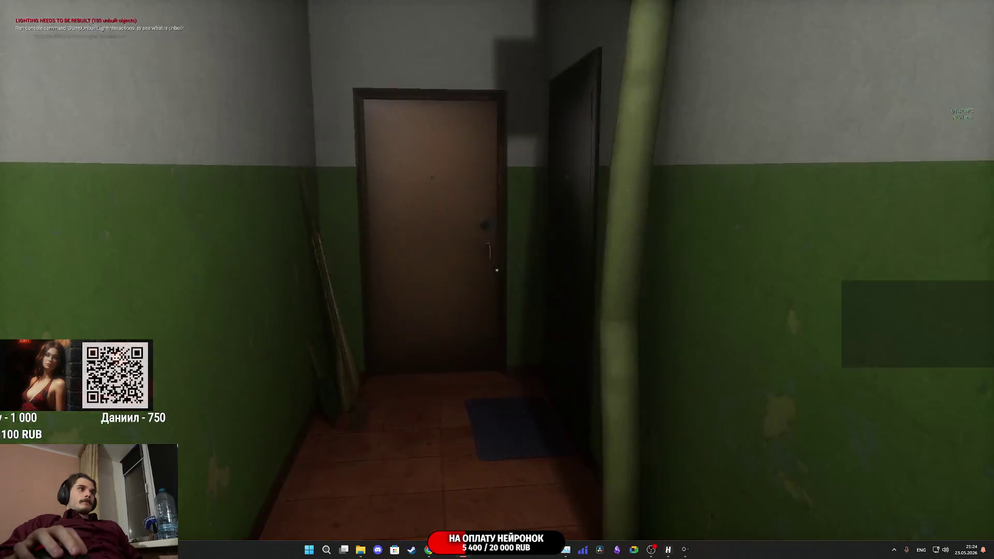
- Call the elevator from the lobby and walk into its cabin facing the floor buttons
{"action": "key", "text": "w"}
{"action": "key", "text": "e"}
{"action": "key", "text": "s"}
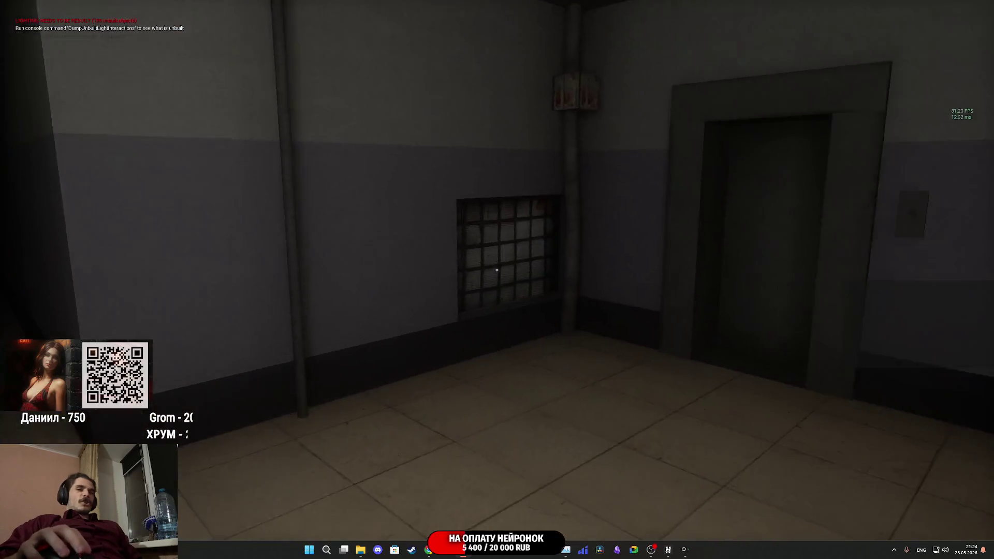
{"action": "key", "text": "w"}
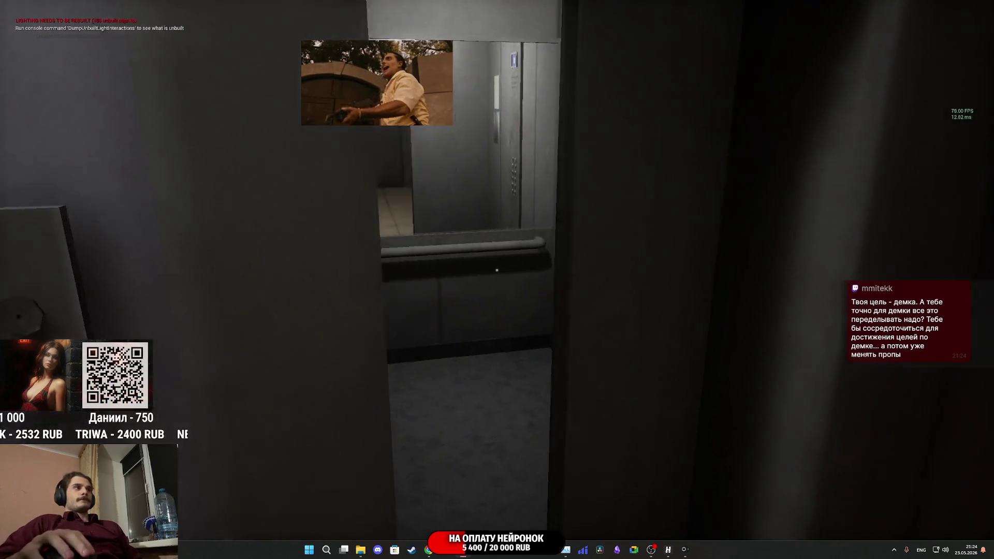
{"action": "key", "text": "w"}
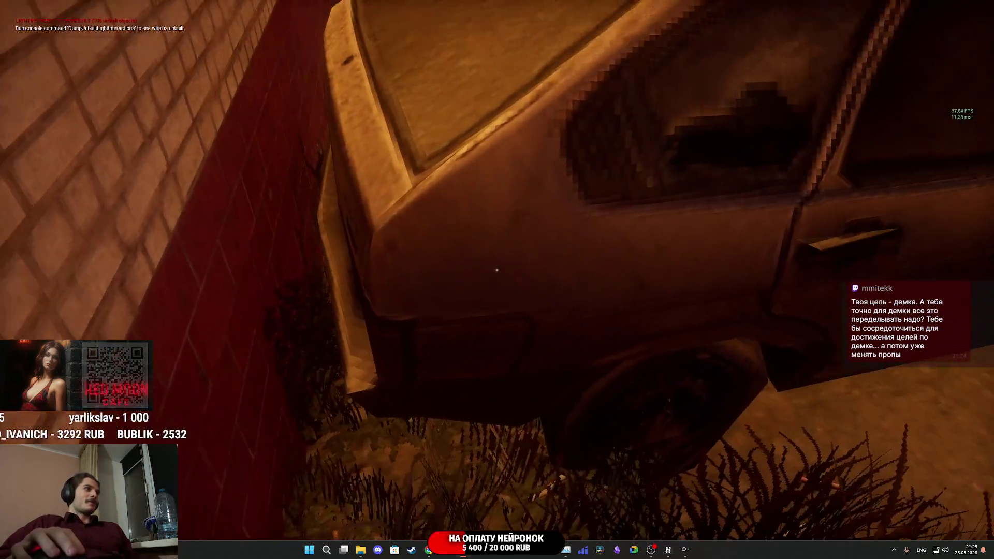
- Walk around the white station wagon on the night street, then end the play session
{"action": "key", "text": "s"}
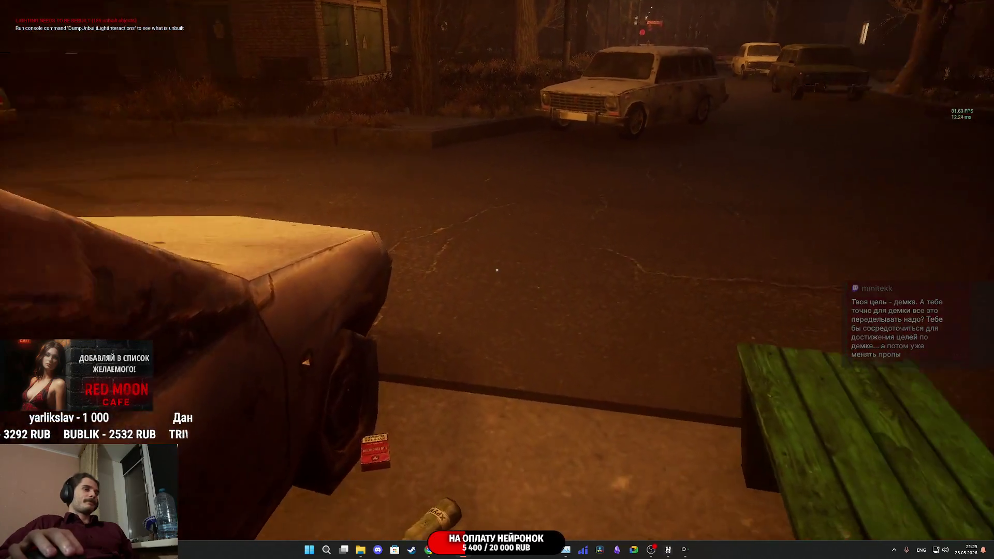
{"action": "key", "text": "w"}
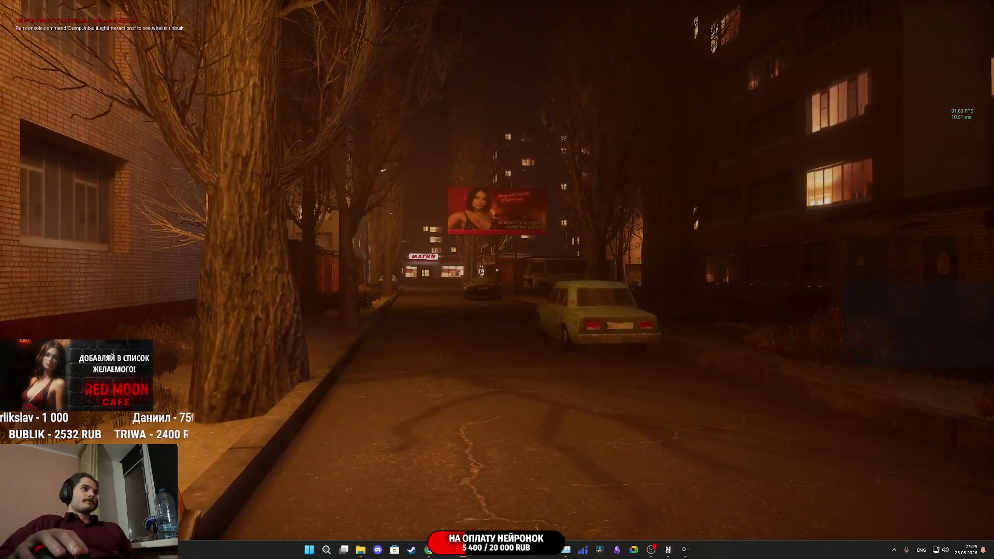
{"action": "key", "text": "w"}
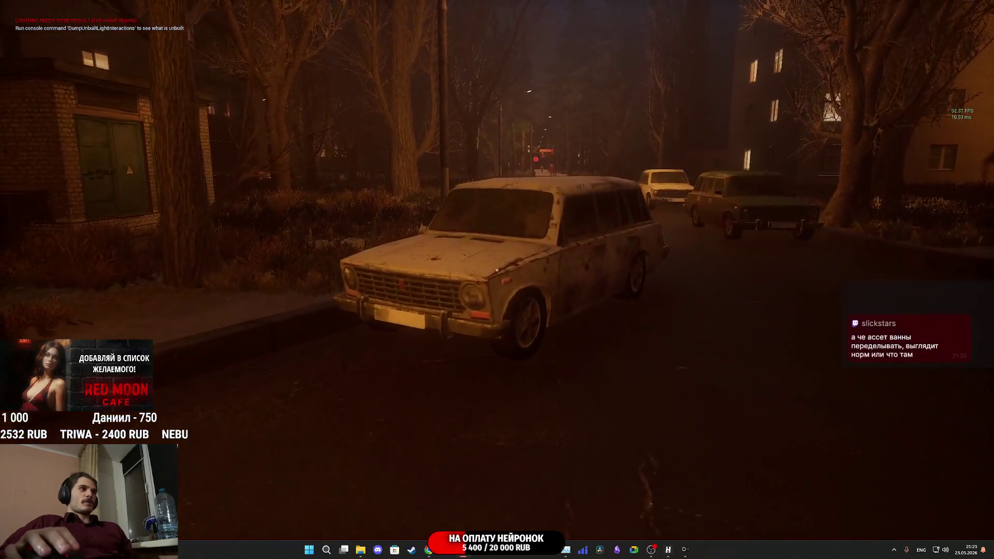
{"action": "key", "text": "w"}
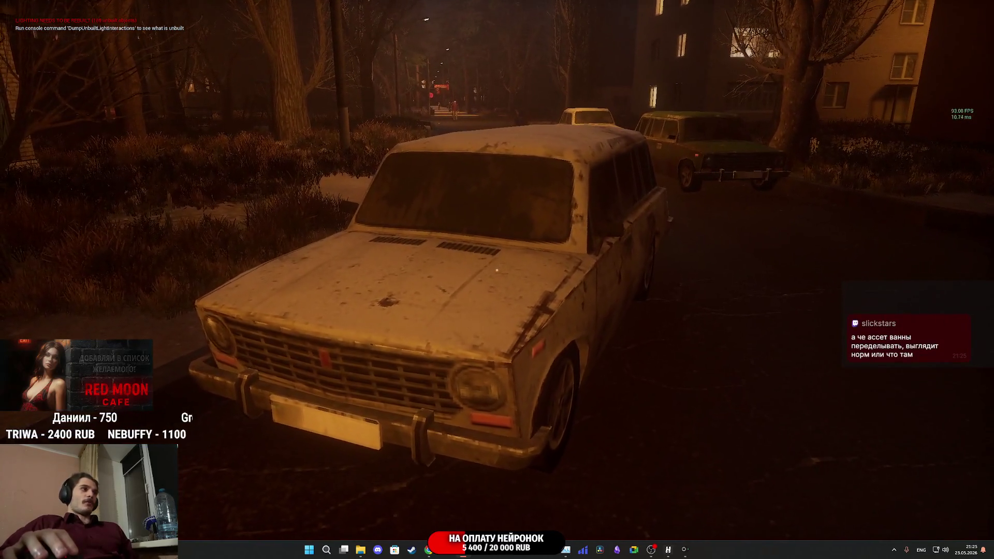
{"action": "key", "text": "w"}
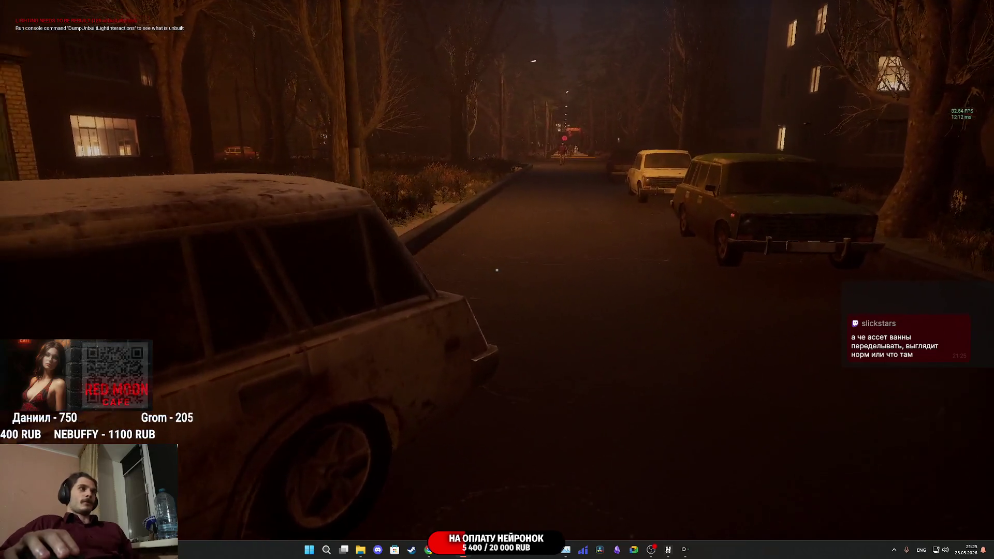
{"action": "key", "text": "a"}
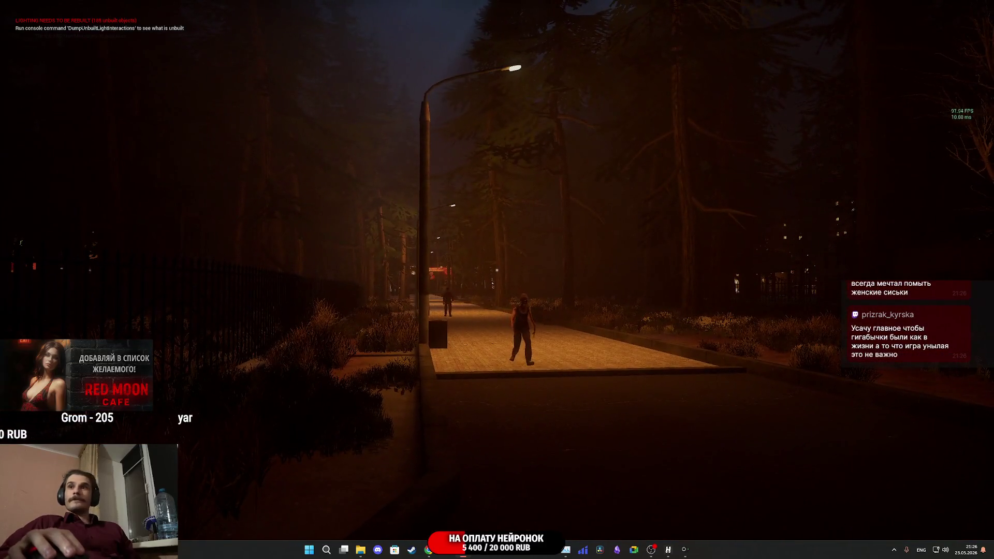
{"action": "key", "text": "Escape"}
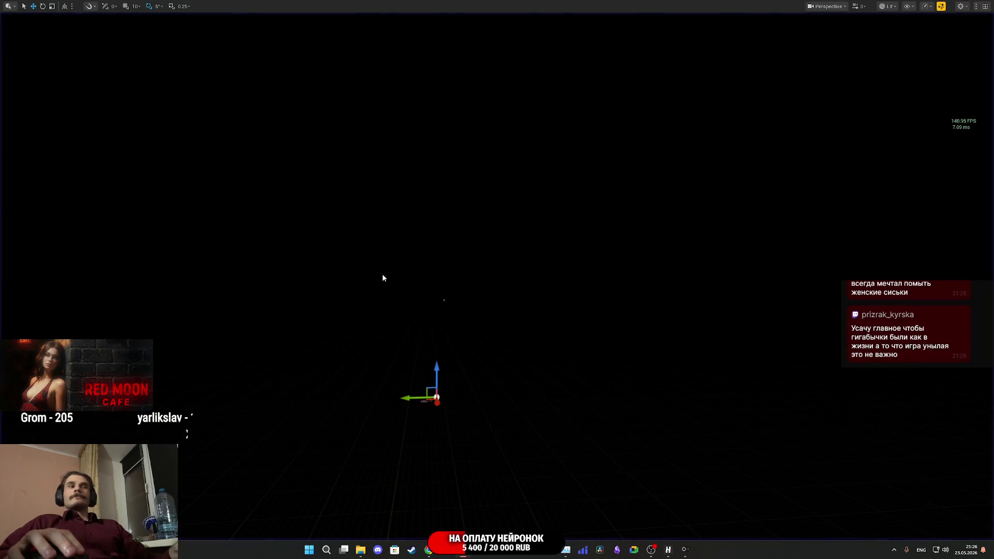
- Return to the full editor, rotate the view, and make the /All/Game/UI path editable
{"action": "key", "text": "F11"}
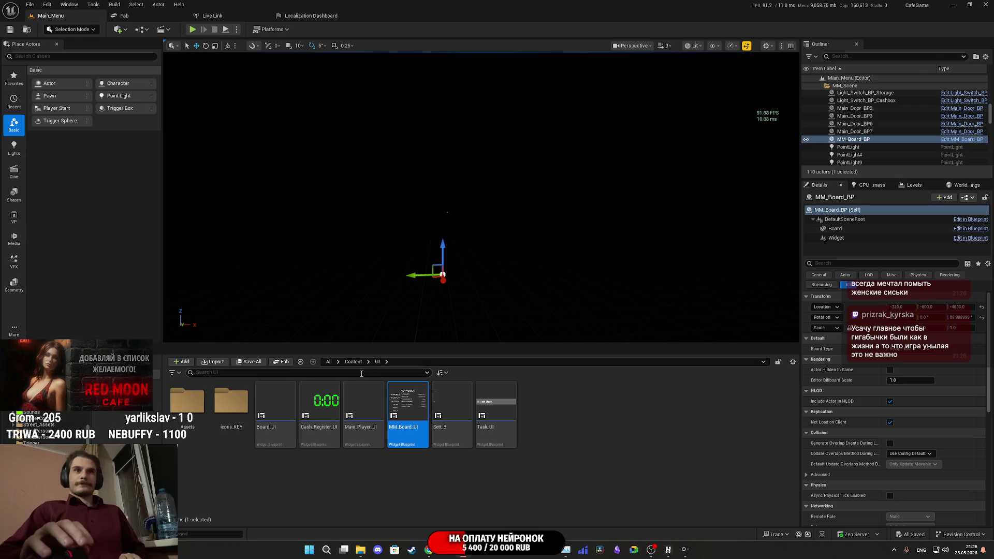
{"action": "mouse_move", "coordinate": [465, 307]}
{"action": "left_mouse_down"}
{"action": "mouse_move", "coordinate": [487, 305]}
{"action": "mouse_move", "coordinate": [465, 307]}
{"action": "left_mouse_up"}
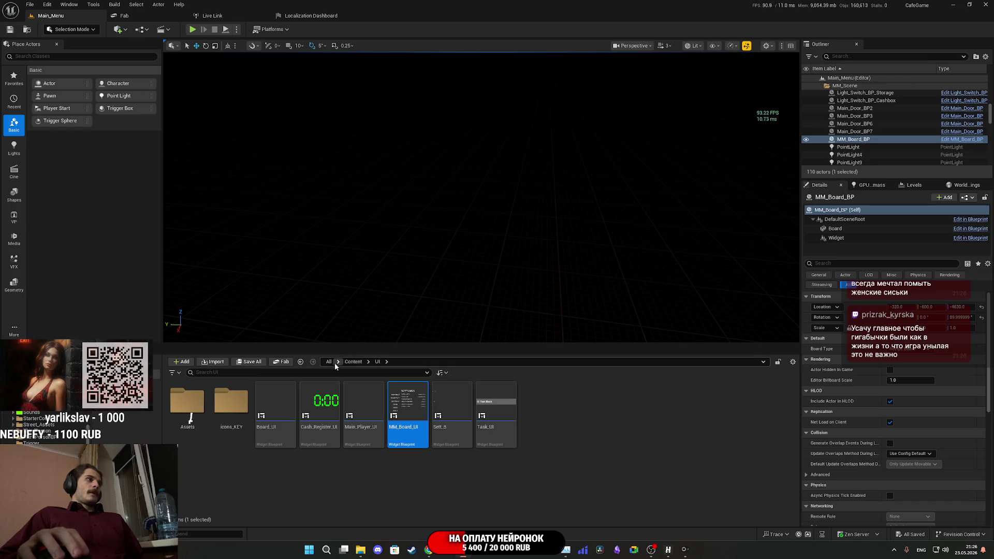
{"action": "left_click", "coordinate": [356, 363]}
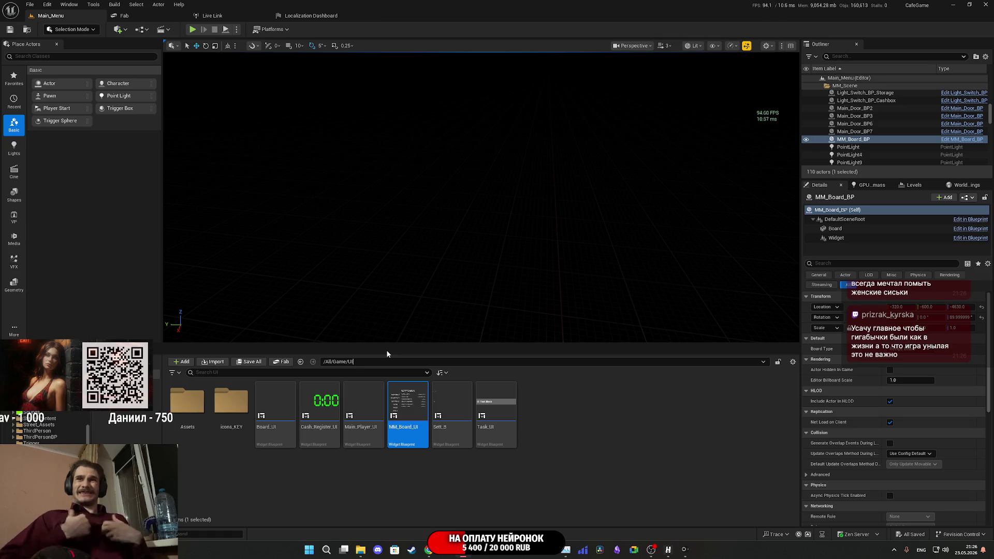
- Delete a viewer's Twitch chat message, then return to Unreal's Content root folder
{"action": "left_click", "coordinate": [428, 549]}
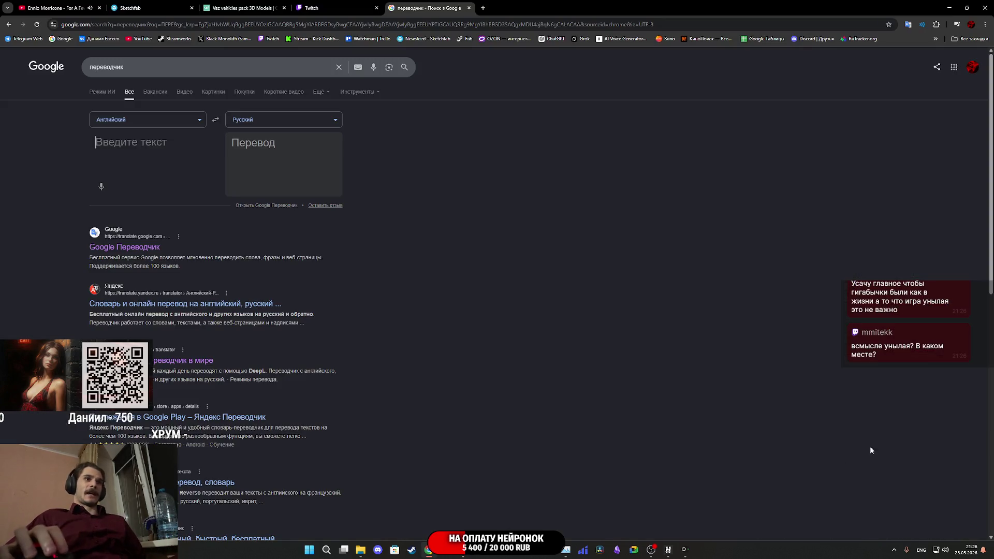
{"action": "left_click", "coordinate": [321, 8]}
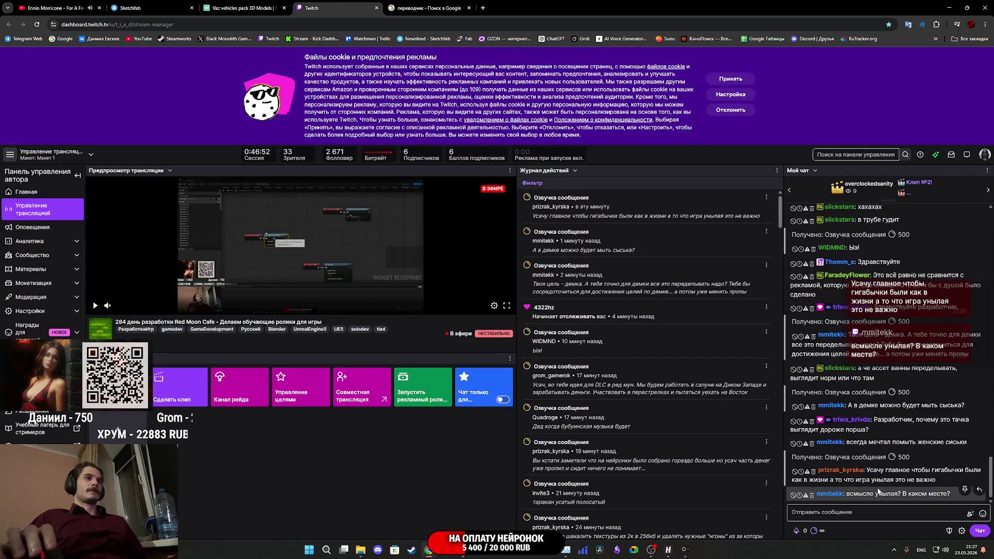
{"action": "left_click", "coordinate": [812, 472]}
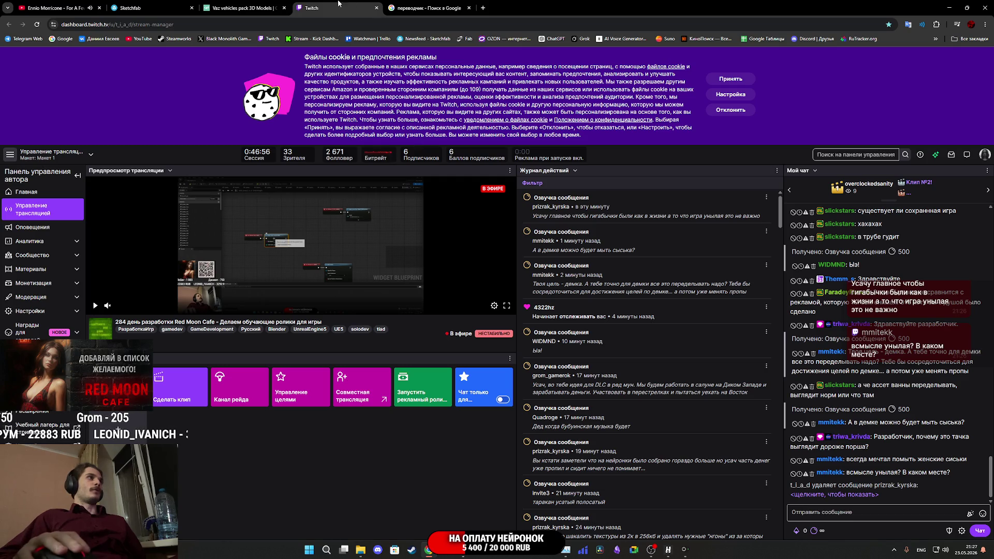
{"action": "left_click", "coordinate": [412, 7]}
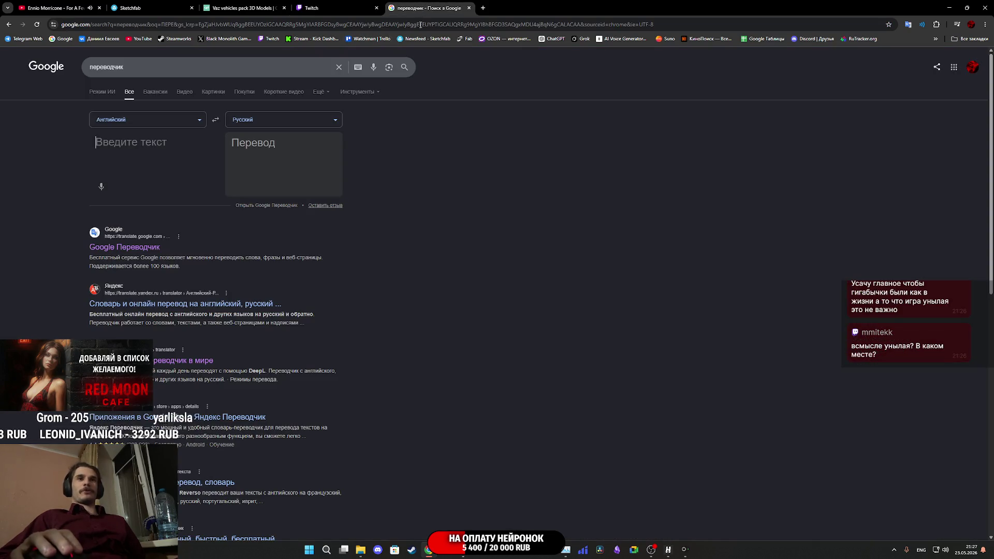
{"action": "left_click", "coordinate": [465, 556]}
{"action": "left_click", "coordinate": [353, 362]}
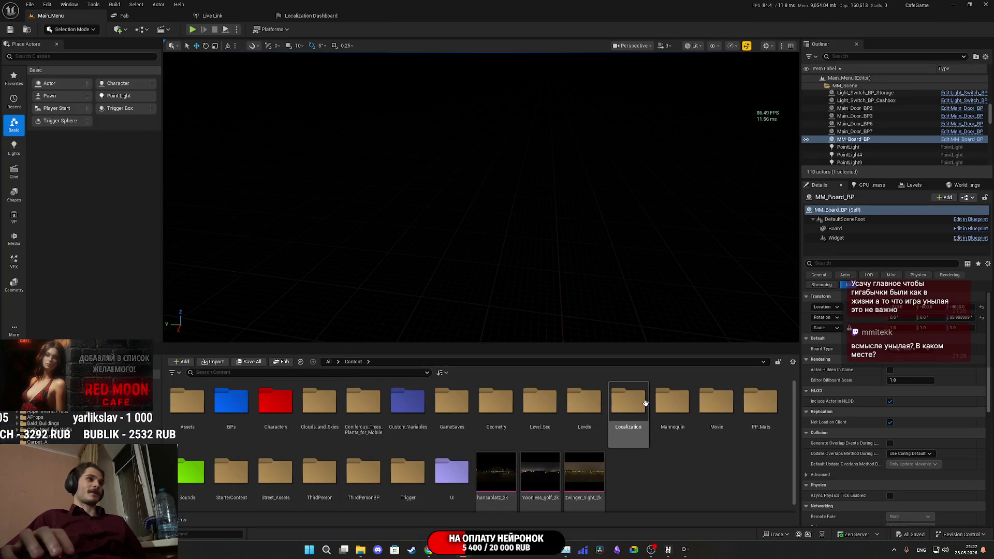
- Browse into the Levels folder and back to the Content root
{"action": "double_click", "coordinate": [584, 404]}
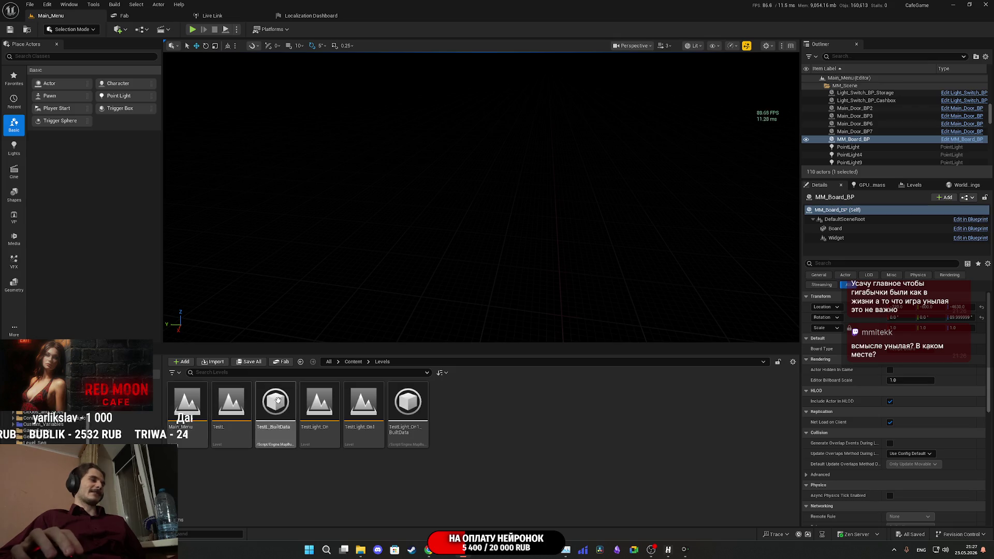
{"action": "key", "text": "alt+Left"}
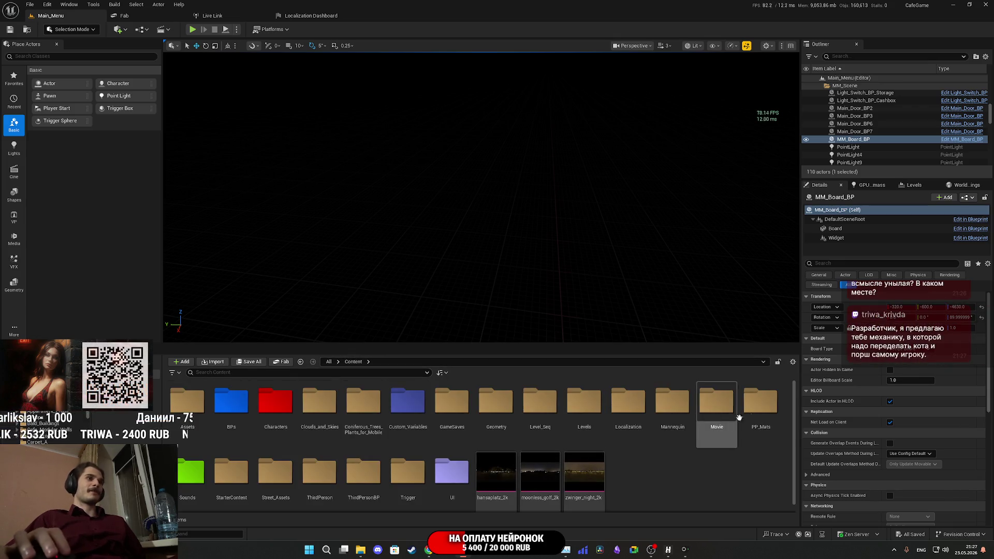
{"action": "scroll", "coordinate": [331, 474], "scroll_direction": "down", "scroll_amount": 1}
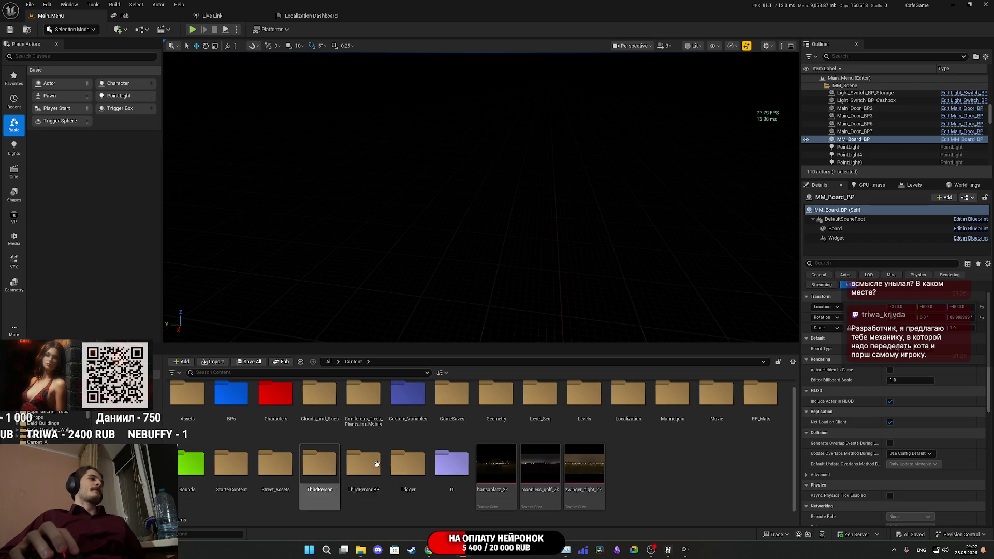
{"action": "scroll", "coordinate": [371, 464], "scroll_direction": "up", "scroll_amount": 1}
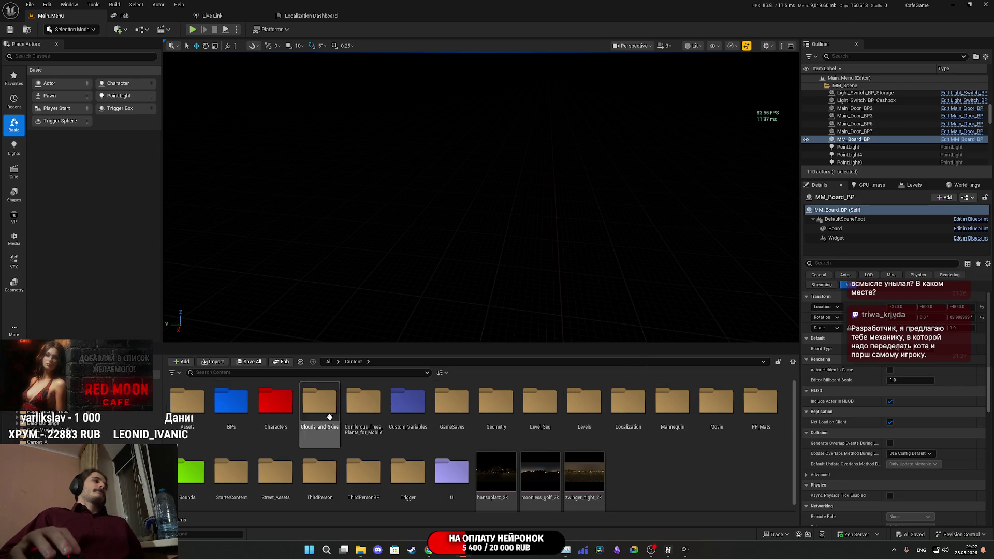
{"action": "double_click", "coordinate": [585, 417]}
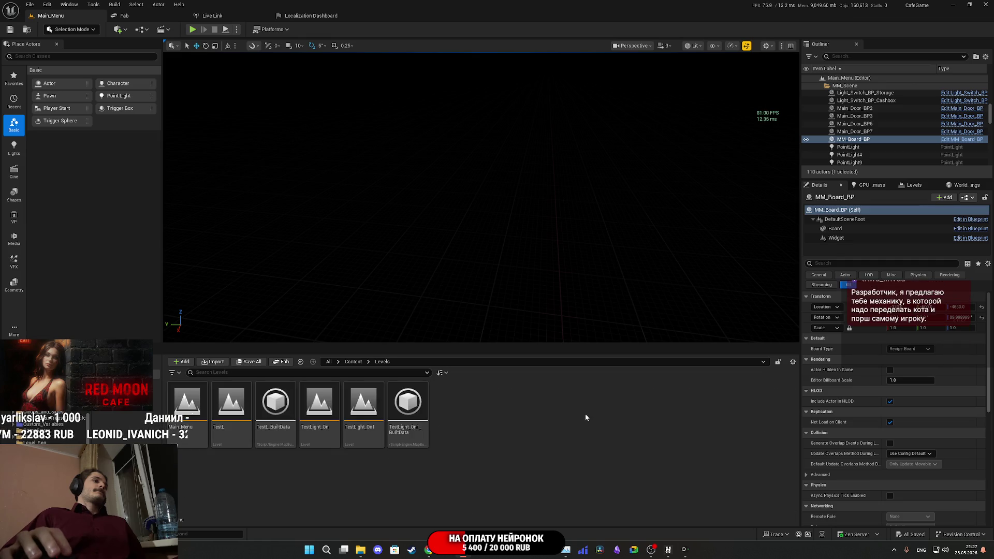
{"action": "left_click", "coordinate": [354, 362]}
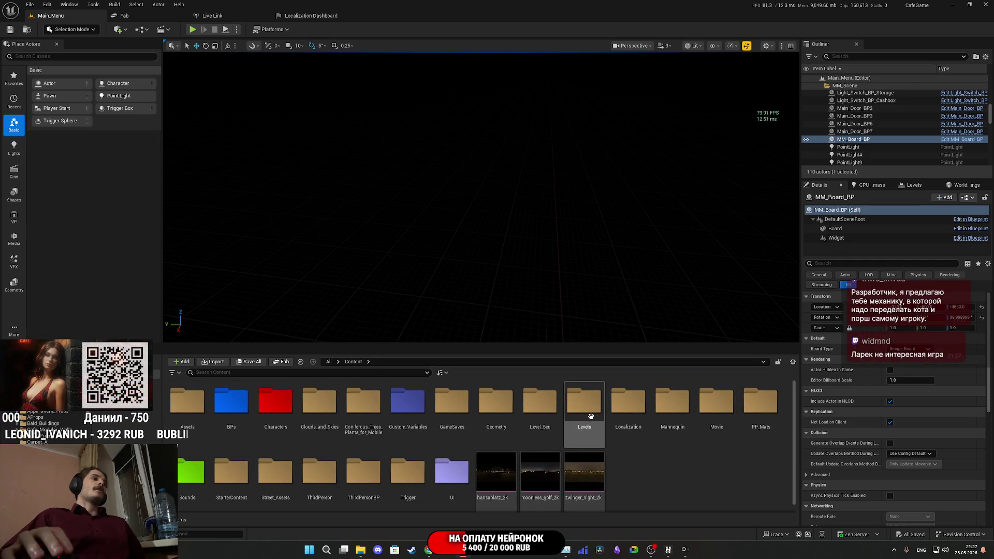
{"action": "scroll", "coordinate": [570, 414], "scroll_direction": "down", "scroll_amount": 1}
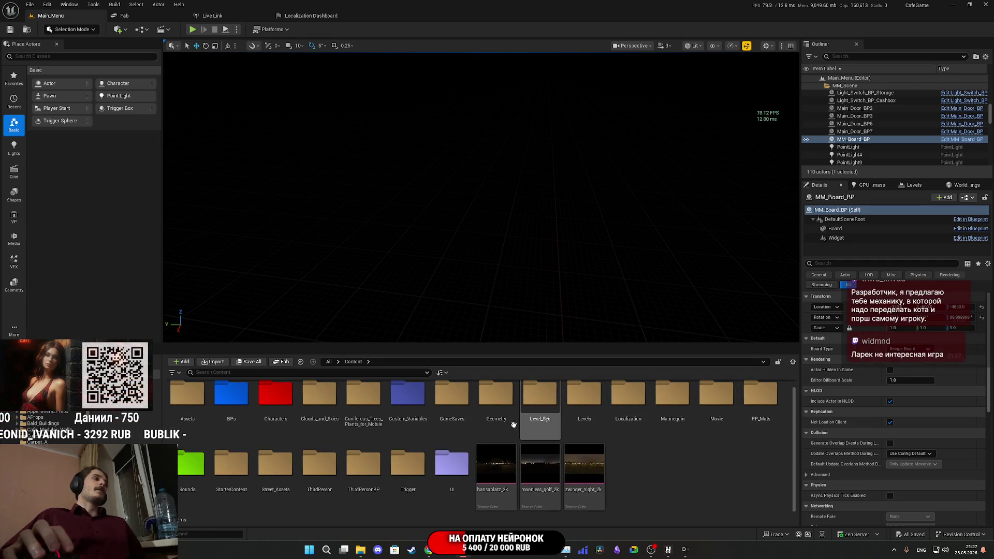
- Open ThirdPersonBP, decline the broken blueprint prompt, and load ThirdPersonExampleMap from Maps
{"action": "double_click", "coordinate": [364, 466]}
{"action": "double_click", "coordinate": [276, 412]}
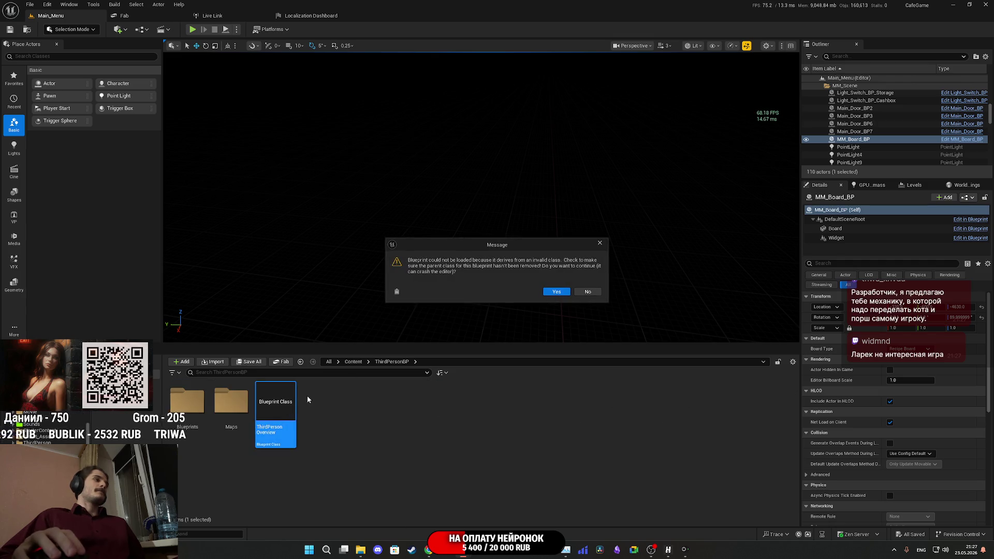
{"action": "left_click", "coordinate": [582, 293]}
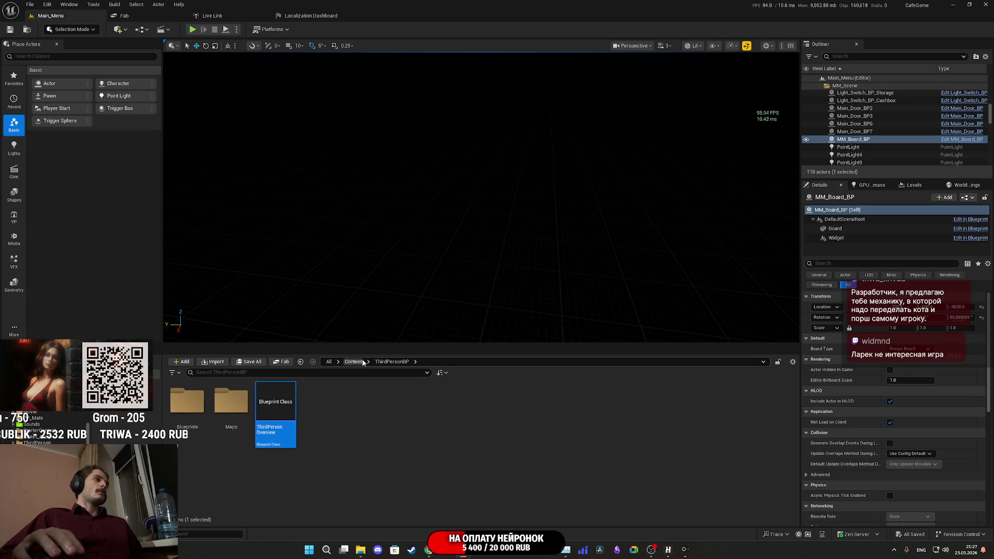
{"action": "double_click", "coordinate": [232, 402]}
{"action": "double_click", "coordinate": [231, 409]}
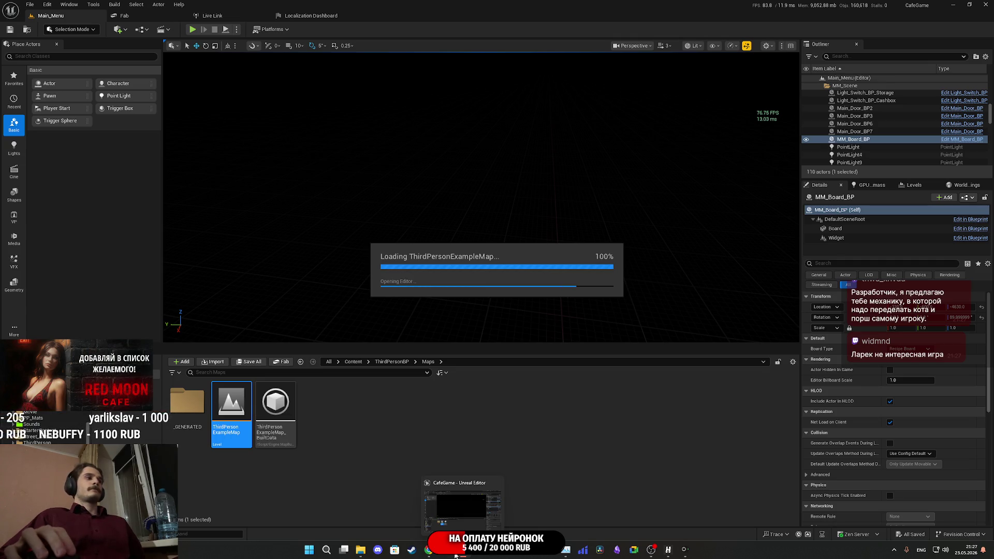
{"action": "left_click", "coordinate": [432, 552]}
- Bring up the cgtrader 'Vaz vehicles pack' results and scroll back to the top of the grid
{"action": "left_click", "coordinate": [359, 3]}
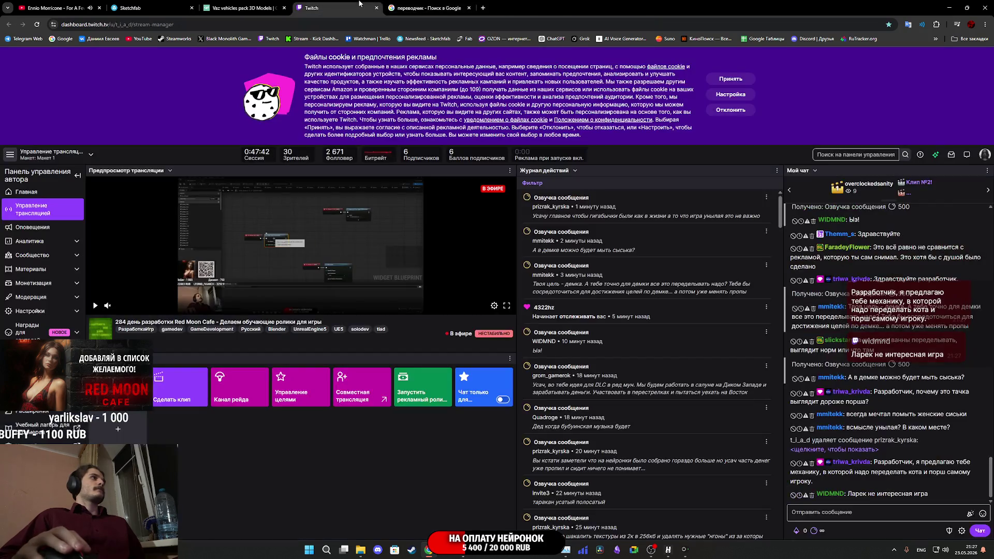
{"action": "left_click", "coordinate": [238, 6]}
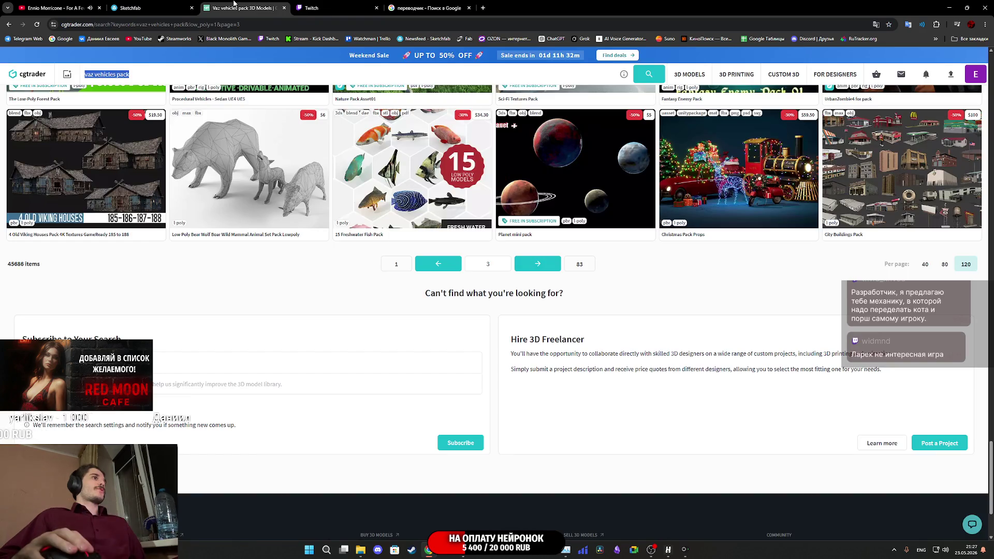
{"action": "scroll", "coordinate": [369, 407], "scroll_direction": "up", "scroll_amount": 10}
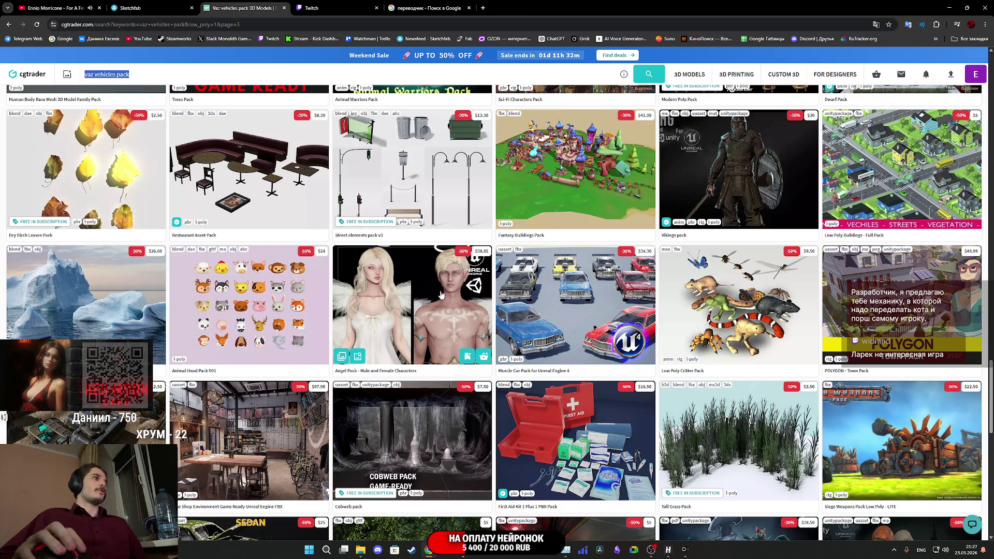
{"action": "scroll", "coordinate": [450, 312], "scroll_direction": "up", "scroll_amount": 7}
{"action": "scroll", "coordinate": [450, 312], "scroll_direction": "up", "scroll_amount": 5}
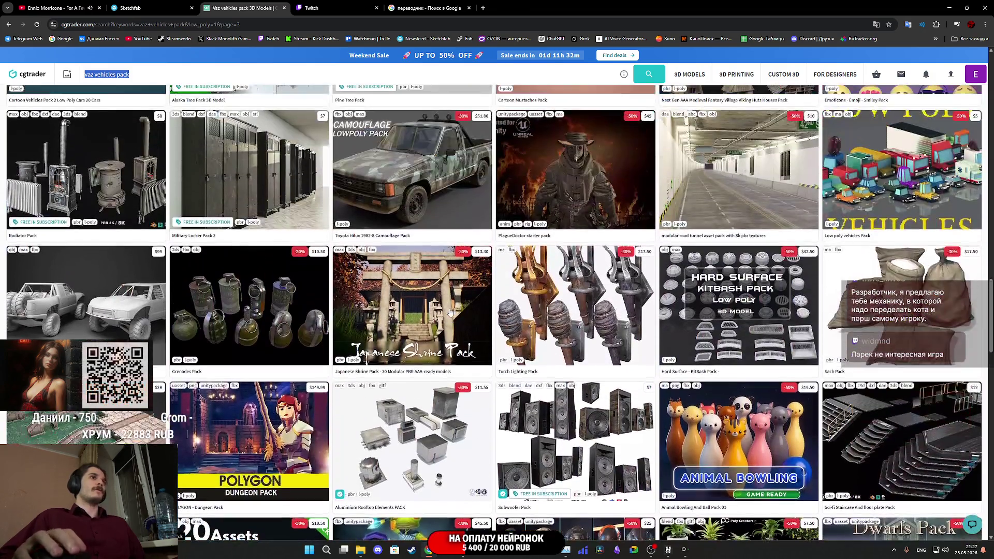
{"action": "scroll", "coordinate": [450, 312], "scroll_direction": "up", "scroll_amount": 15}
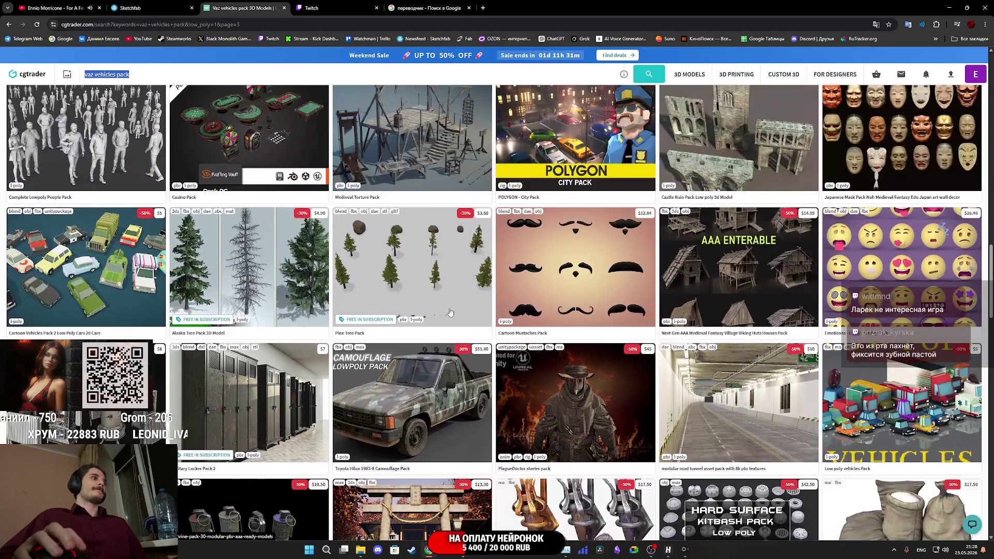
{"action": "scroll", "coordinate": [450, 310], "scroll_direction": "up", "scroll_amount": 12}
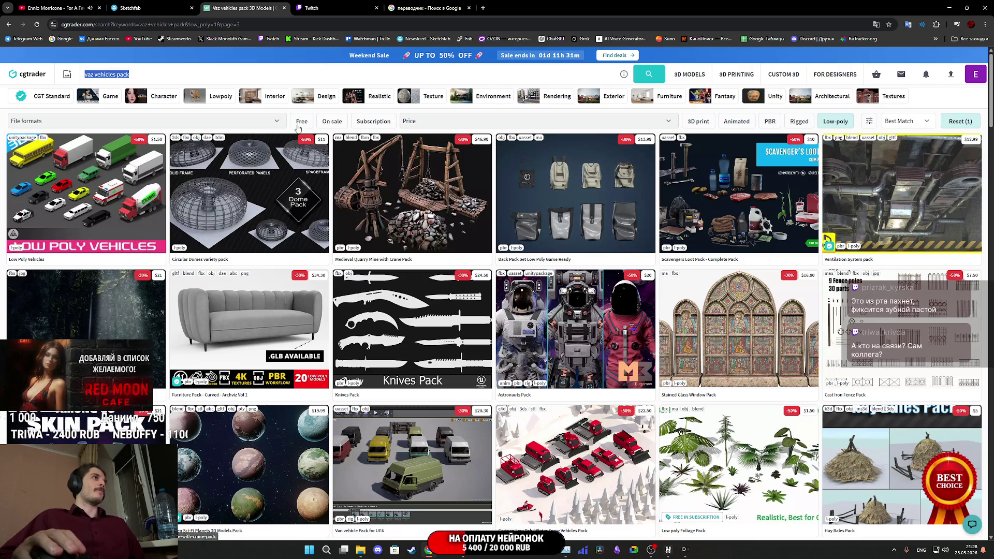
{"action": "scroll", "coordinate": [612, 380], "scroll_direction": "down", "scroll_amount": 1}
{"action": "scroll", "coordinate": [647, 291], "scroll_direction": "up", "scroll_amount": 1}
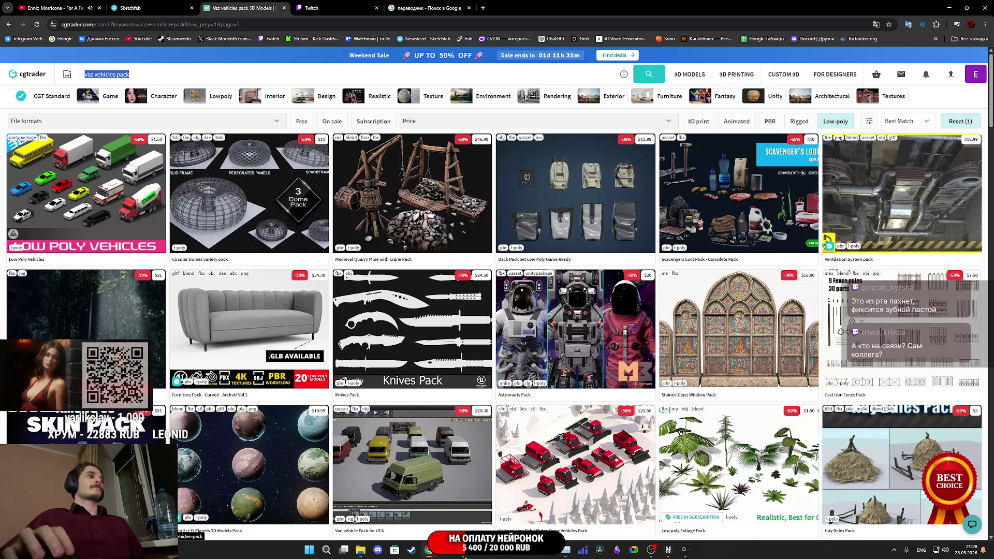
{"action": "left_click", "coordinate": [468, 516]}
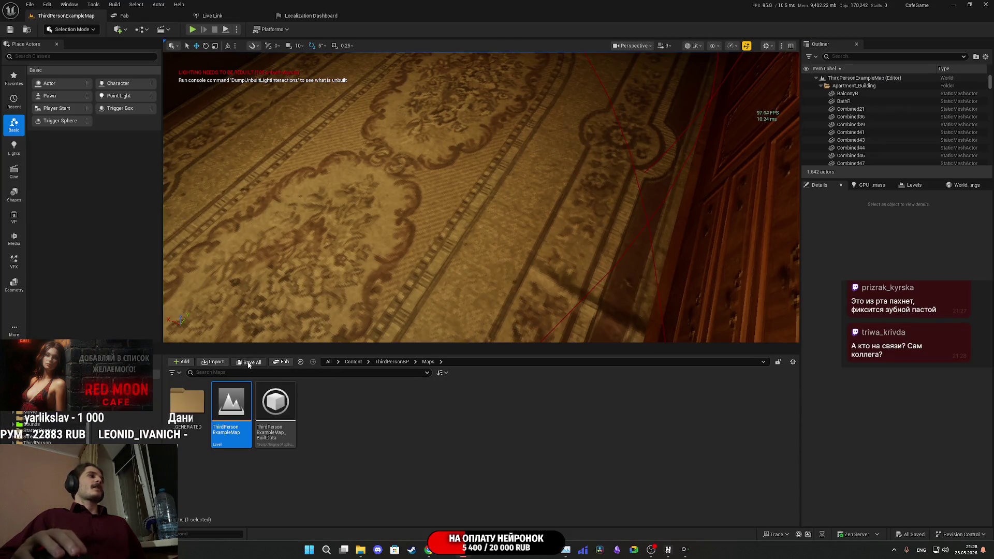
- Select GL_Female in the bedroom and open its ThirdPersonCharacter Blueprint Editor
{"action": "mouse_move", "coordinate": [653, 282]}
{"action": "left_mouse_down"}
{"action": "mouse_move", "coordinate": [637, 202]}
{"action": "mouse_move", "coordinate": [611, 218]}
{"action": "mouse_move", "coordinate": [580, 207]}
{"action": "mouse_move", "coordinate": [621, 197]}
{"action": "mouse_move", "coordinate": [595, 186]}
{"action": "mouse_move", "coordinate": [497, 210]}
{"action": "mouse_move", "coordinate": [409, 205]}
{"action": "left_mouse_up"}
{"action": "scroll", "coordinate": [466, 202], "scroll_direction": "down", "scroll_amount": 3}
{"action": "left_click_drag", "start_coordinate": [487, 307], "coordinate": [496, 296]}
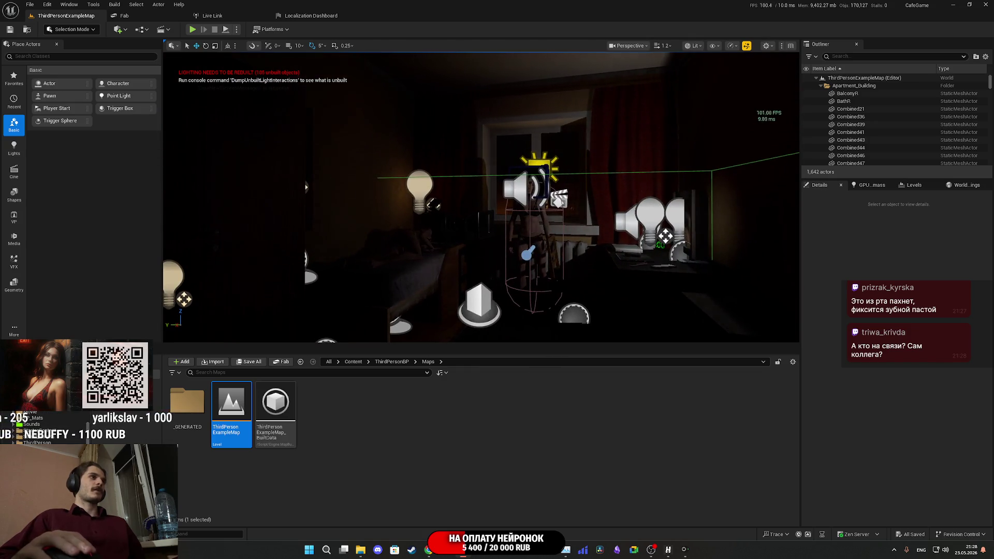
{"action": "left_click", "coordinate": [526, 269]}
{"action": "left_click", "coordinate": [968, 200]}
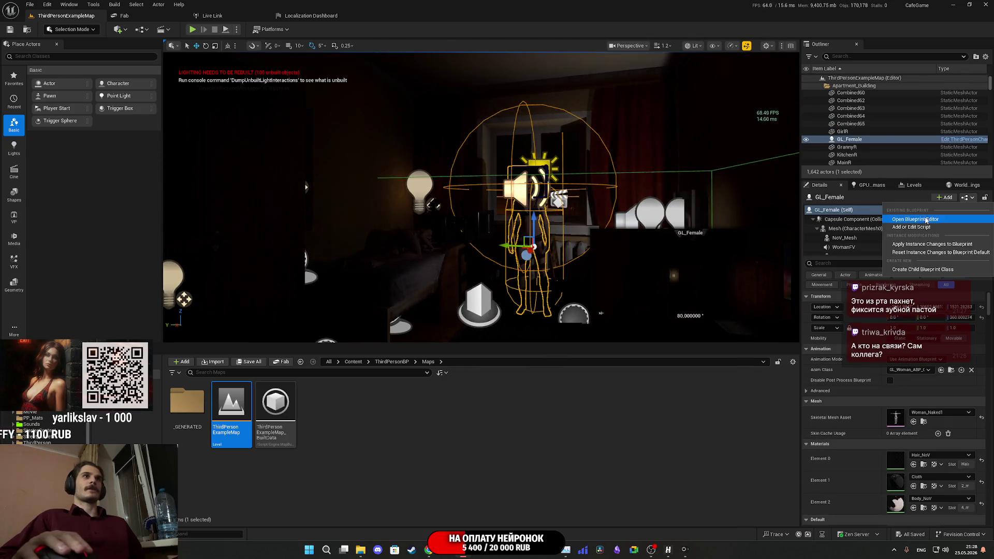
{"action": "left_click", "coordinate": [925, 218]}
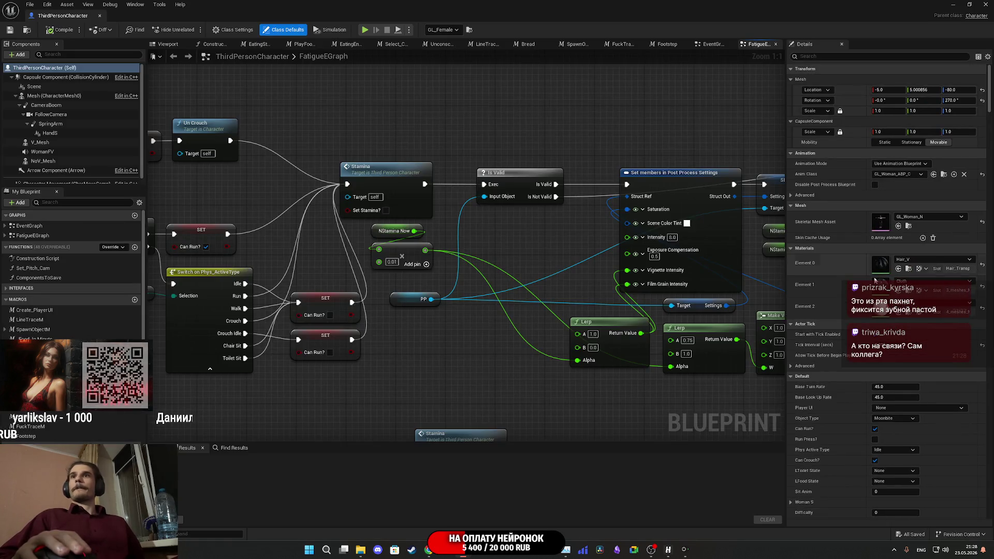
{"action": "left_click", "coordinate": [427, 551]}
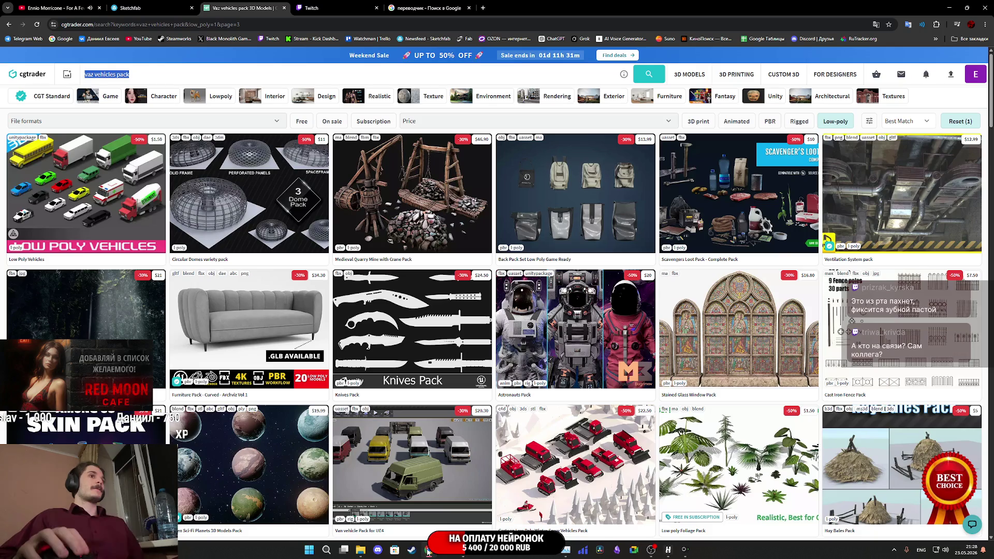
- Read the Twitch stream manager chat, then return to the ThirdPersonCharacter Blueprint
{"action": "key", "text": "ctrl+Tab"}
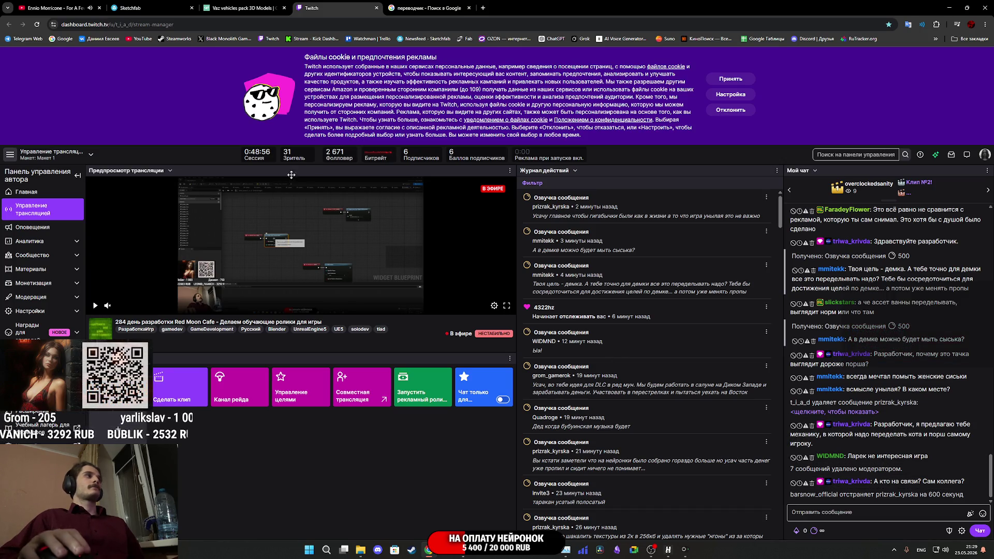
{"action": "mouse_move", "coordinate": [481, 550]}
{"action": "left_click", "coordinate": [490, 518]}
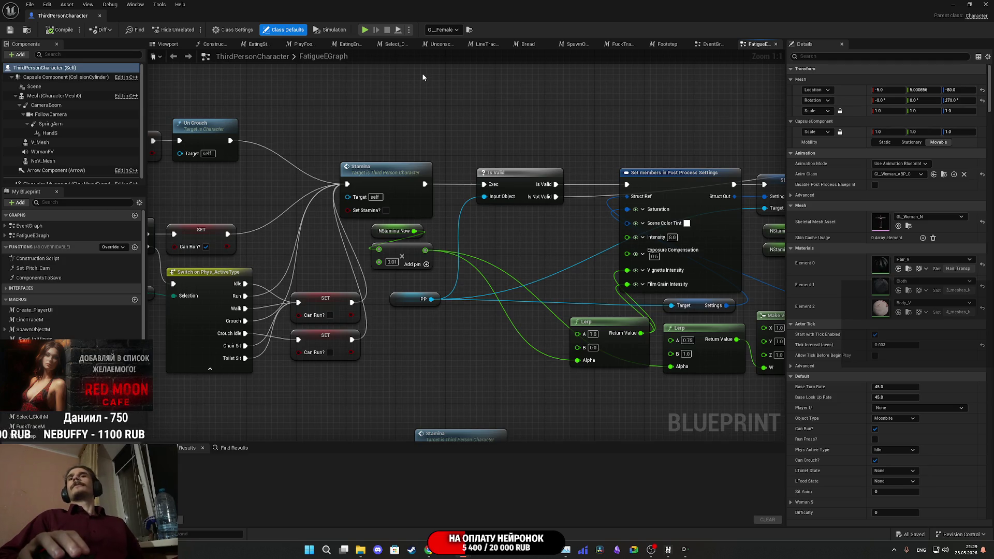
- Pan across the character graph and open the Footstep macro
{"action": "scroll", "coordinate": [454, 170], "scroll_direction": "down", "scroll_amount": 7}
{"action": "scroll", "coordinate": [440, 207], "scroll_direction": "up", "scroll_amount": 7}
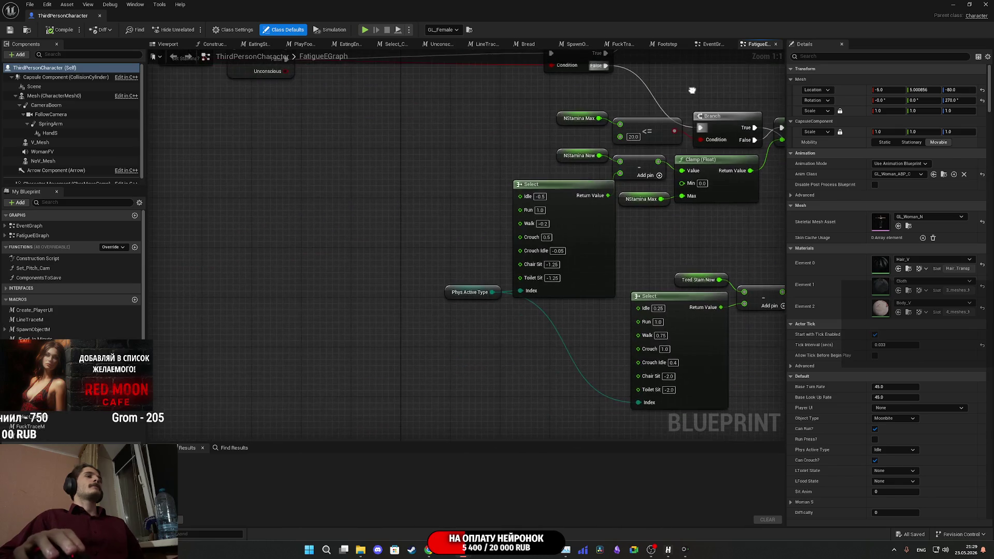
{"action": "scroll", "coordinate": [692, 90], "scroll_direction": "down", "scroll_amount": 6}
{"action": "scroll", "coordinate": [560, 205], "scroll_direction": "up", "scroll_amount": 5}
{"action": "mouse_move", "coordinate": [561, 205]}
{"action": "left_mouse_down"}
{"action": "mouse_move", "coordinate": [514, 206]}
{"action": "mouse_move", "coordinate": [341, 301]}
{"action": "left_mouse_up"}
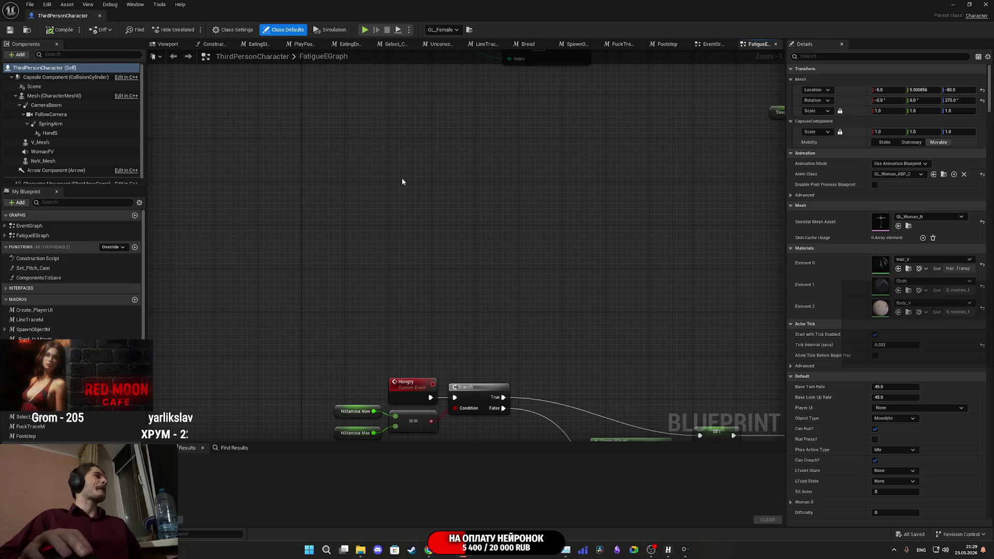
{"action": "scroll", "coordinate": [397, 182], "scroll_direction": "down", "scroll_amount": 6}
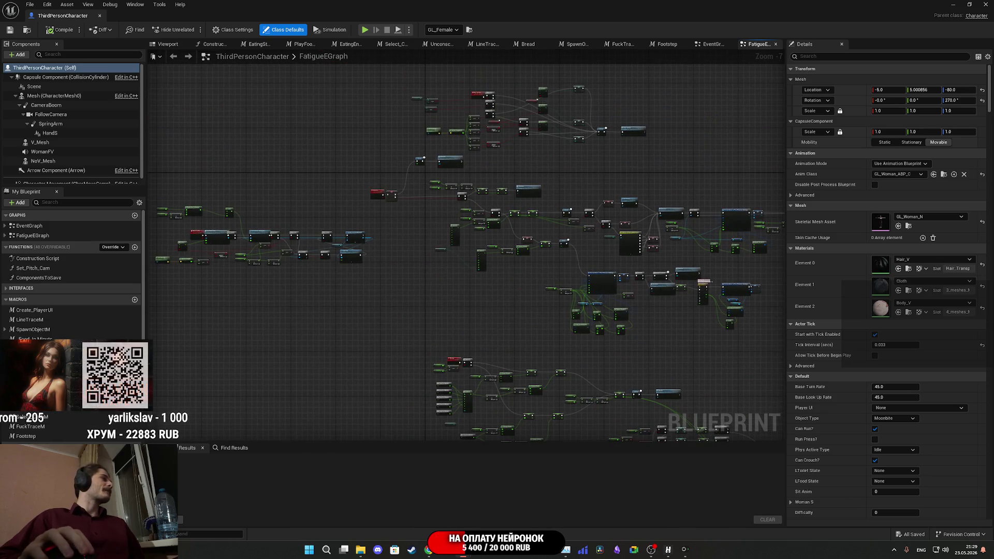
{"action": "double_click", "coordinate": [44, 436]}
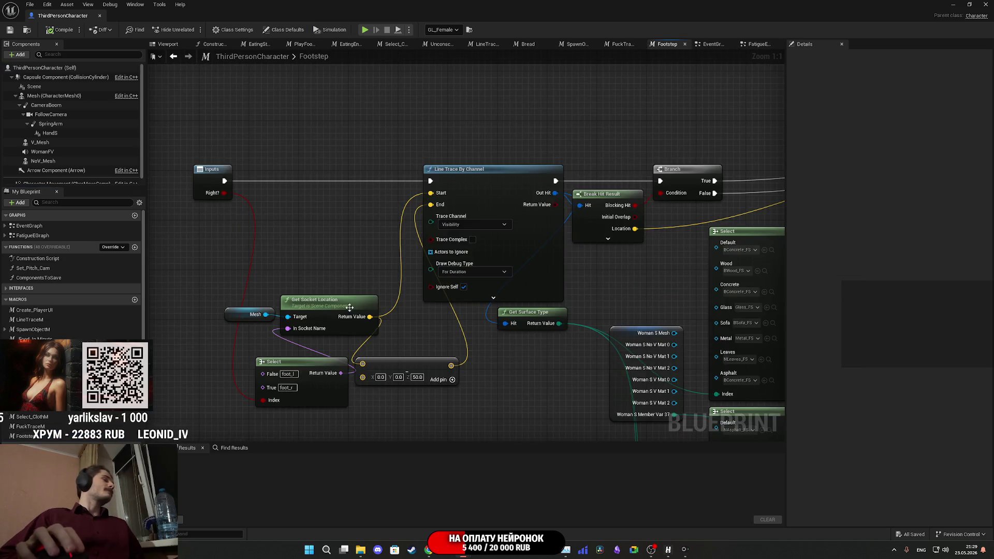
{"action": "left_click_drag", "start_coordinate": [362, 226], "coordinate": [312, 188]}
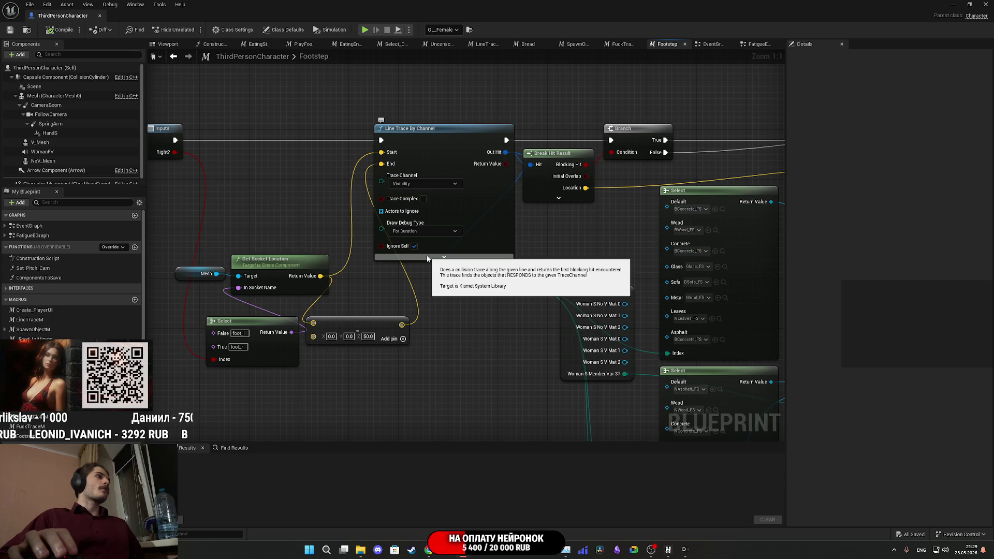
- Set the line trace's Draw Debug Type to None, keep Visibility channel, save and close the Blueprint
{"action": "left_click", "coordinate": [442, 257]}
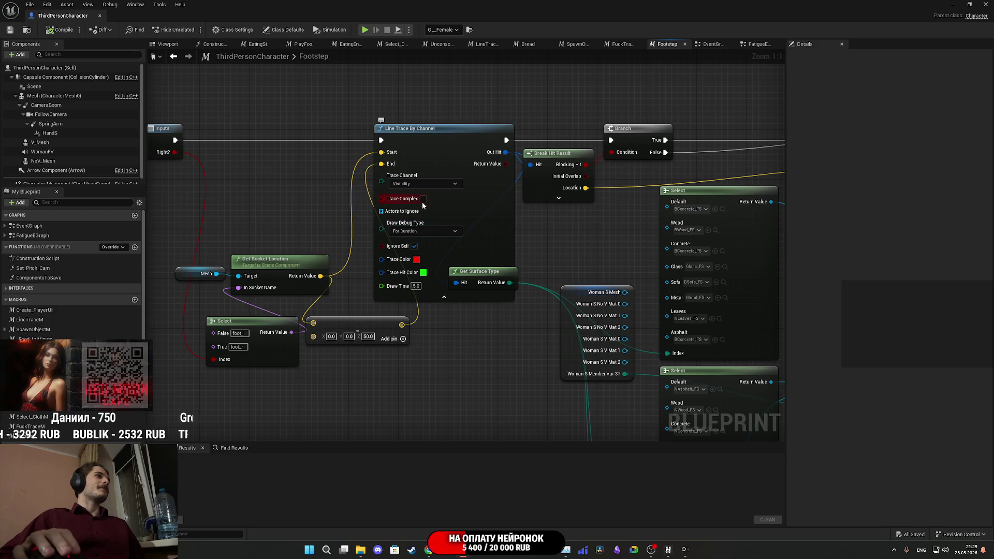
{"action": "left_click", "coordinate": [422, 184]}
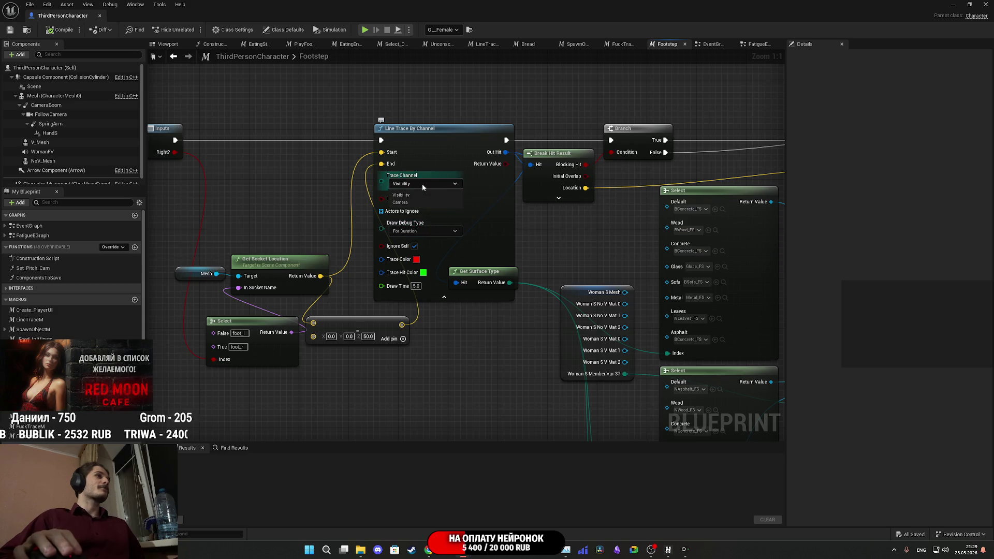
{"action": "left_click", "coordinate": [417, 185]}
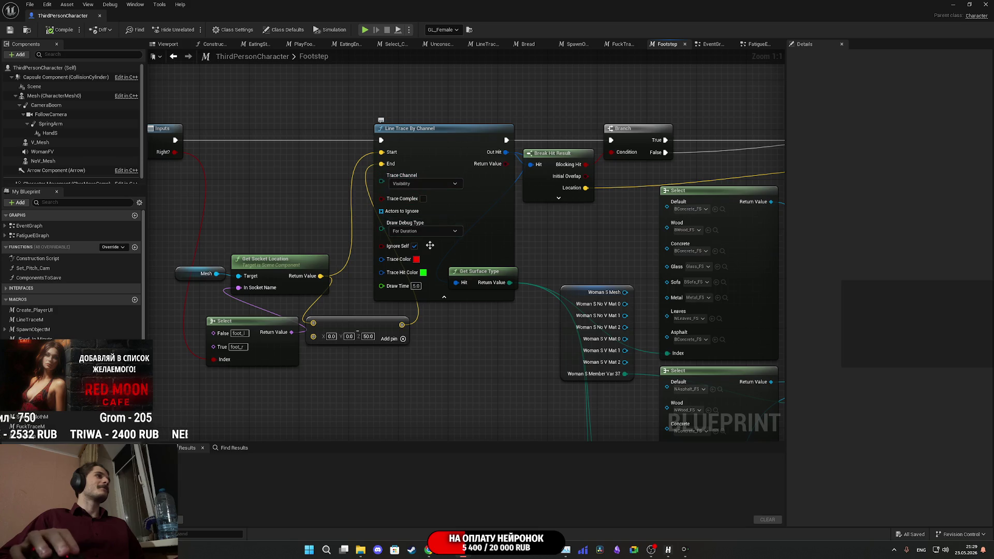
{"action": "left_click", "coordinate": [424, 231]}
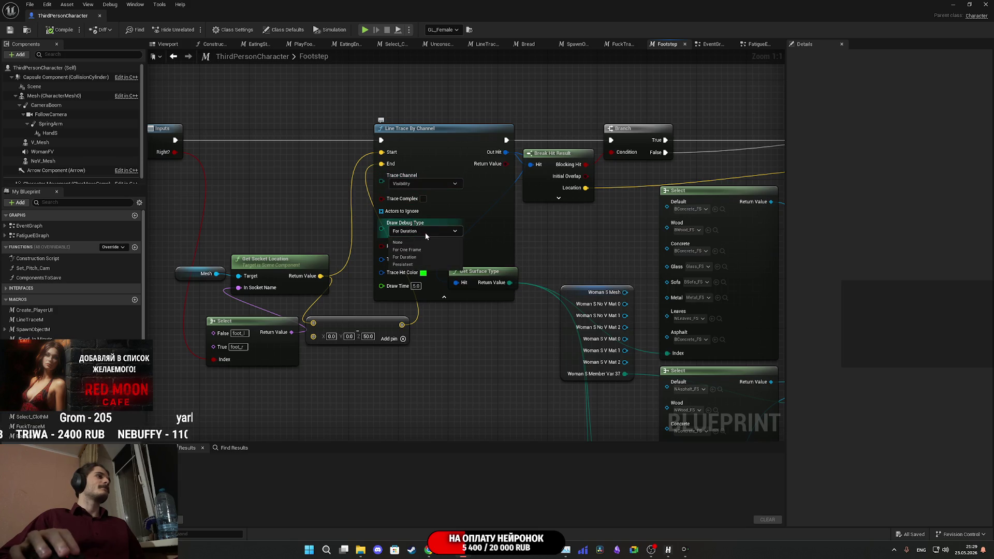
{"action": "left_click", "coordinate": [412, 242]}
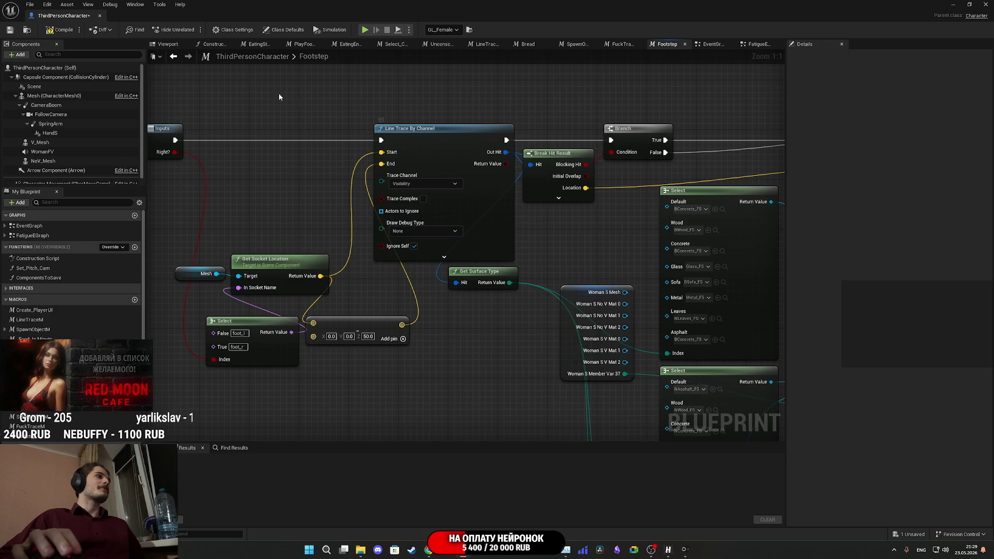
{"action": "left_click", "coordinate": [10, 30]}
{"action": "left_click", "coordinate": [982, 4]}
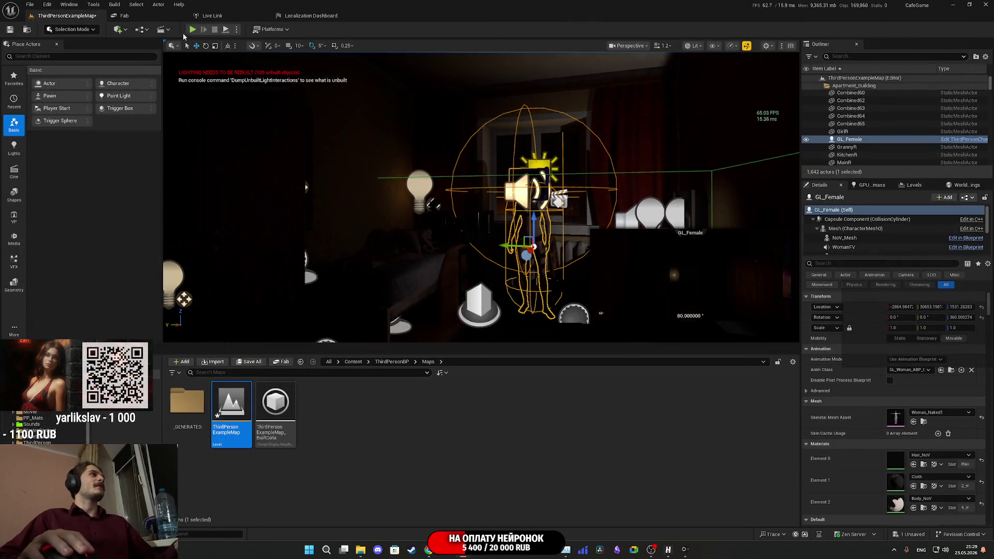
- Play-test the apartment level with Alt+P, then stop it with Esc
{"action": "key", "text": "alt+p"}
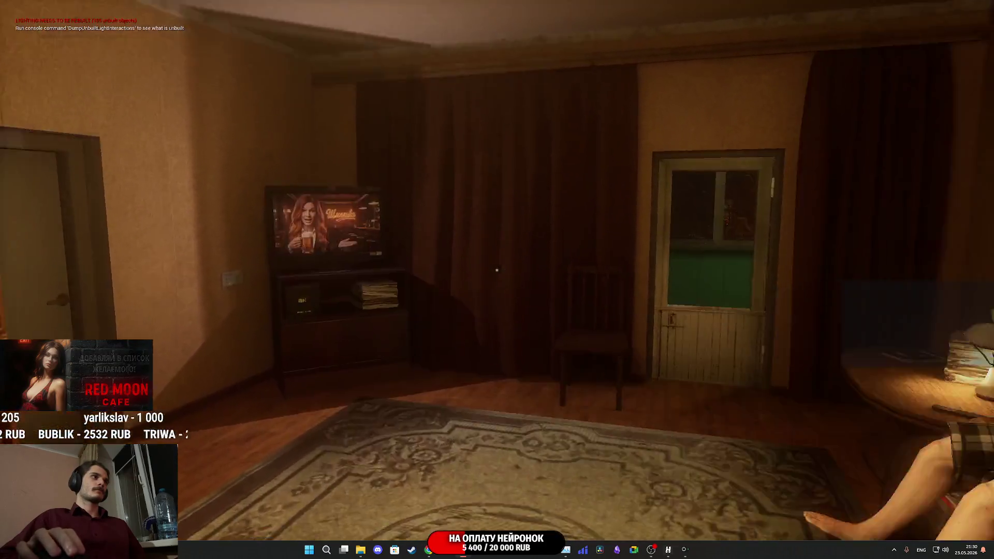
{"action": "key", "text": "Escape"}
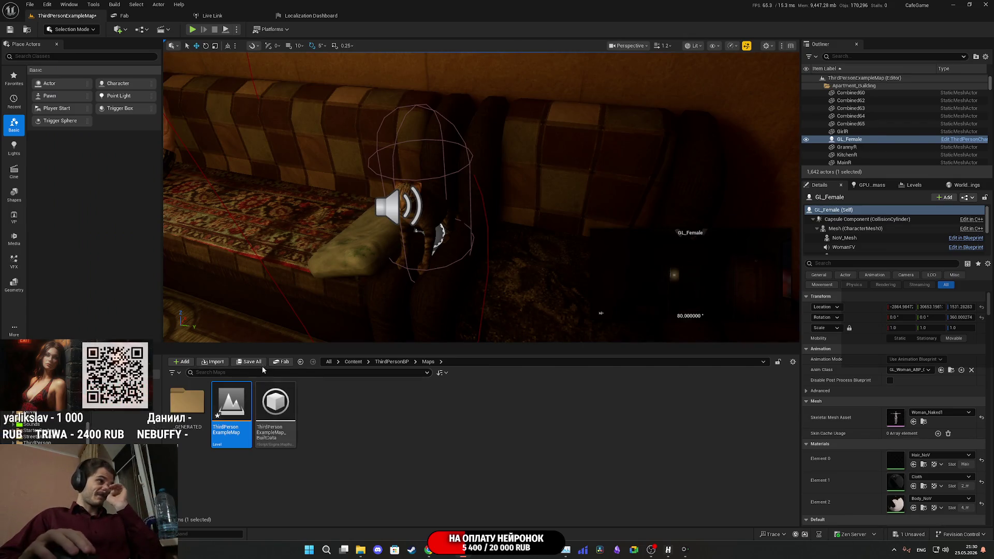
- Save all modified content including ThirdPersonExampleMap, then return to the Twitch stream manager
{"action": "left_click", "coordinate": [257, 364]}
{"action": "left_click", "coordinate": [559, 362]}
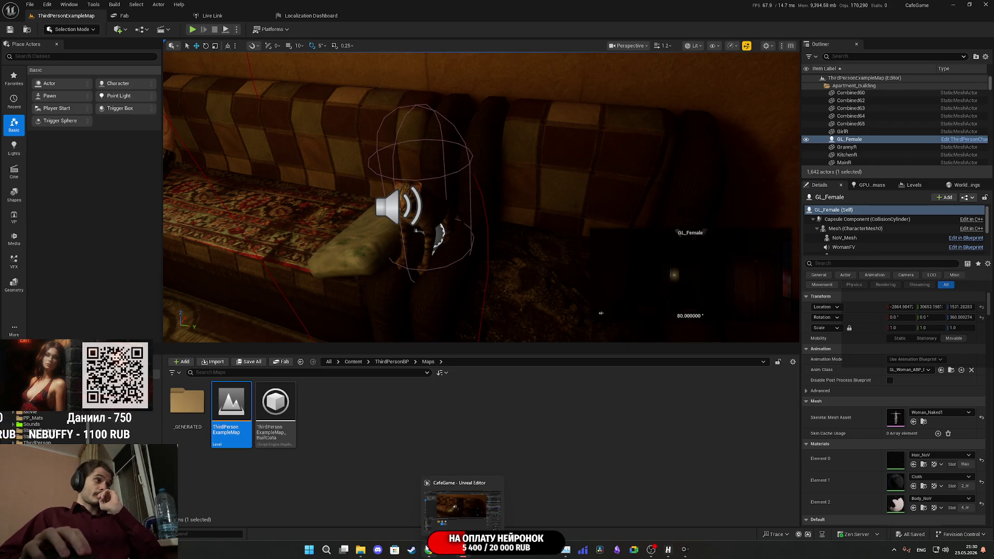
{"action": "left_click", "coordinate": [429, 550]}
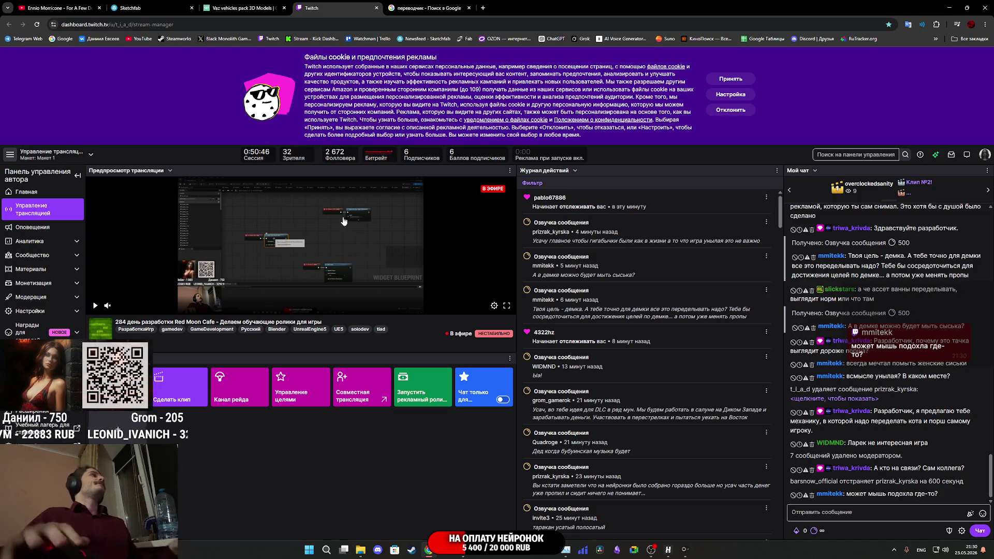
- Pause the background music video playing in the YouTube tab
{"action": "left_click", "coordinate": [57, 8]}
{"action": "left_click", "coordinate": [392, 200]}
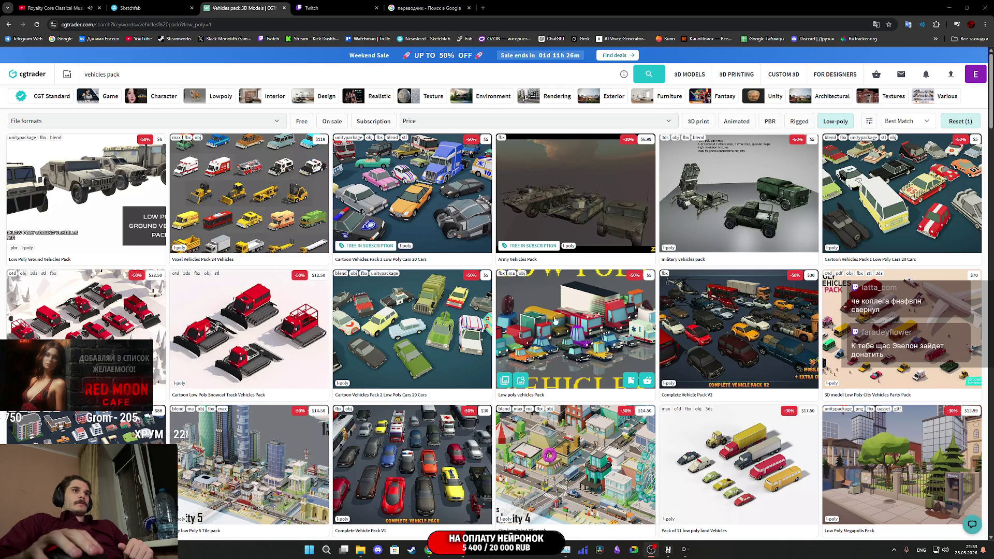
- Scroll the vehicles pack results past Procedural Vehicles and World War I Tank Pack to Military Pack
{"action": "scroll", "coordinate": [696, 360], "scroll_direction": "down", "scroll_amount": 2}
{"action": "scroll", "coordinate": [696, 359], "scroll_direction": "down", "scroll_amount": 6}
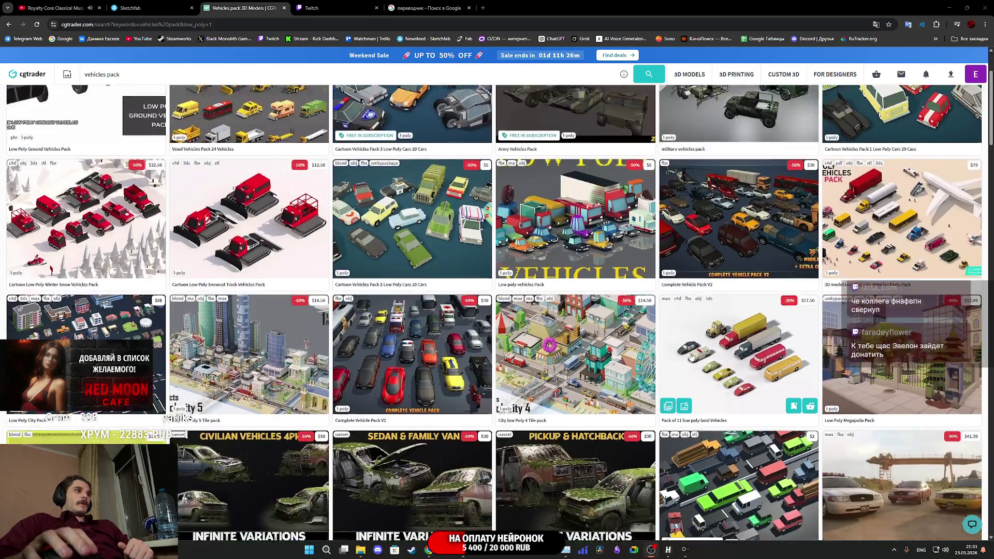
{"action": "scroll", "coordinate": [688, 356], "scroll_direction": "down", "scroll_amount": 1}
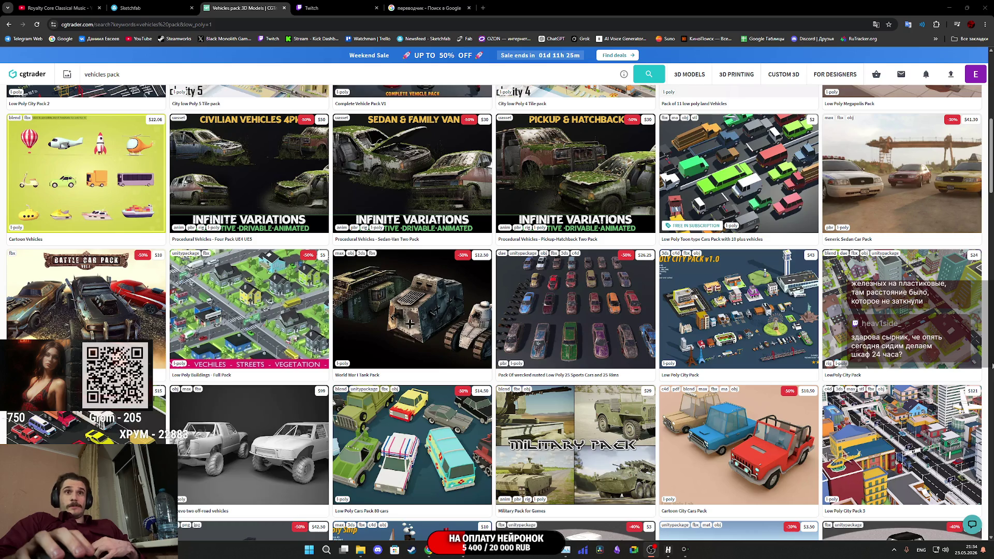
{"action": "mouse_move", "coordinate": [973, 361]}
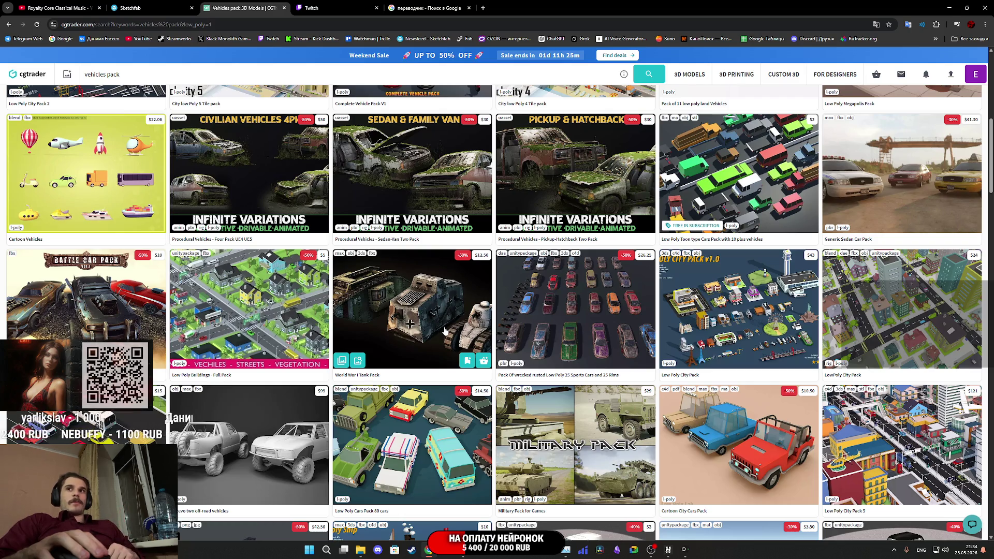
{"action": "right_click", "coordinate": [444, 326]}
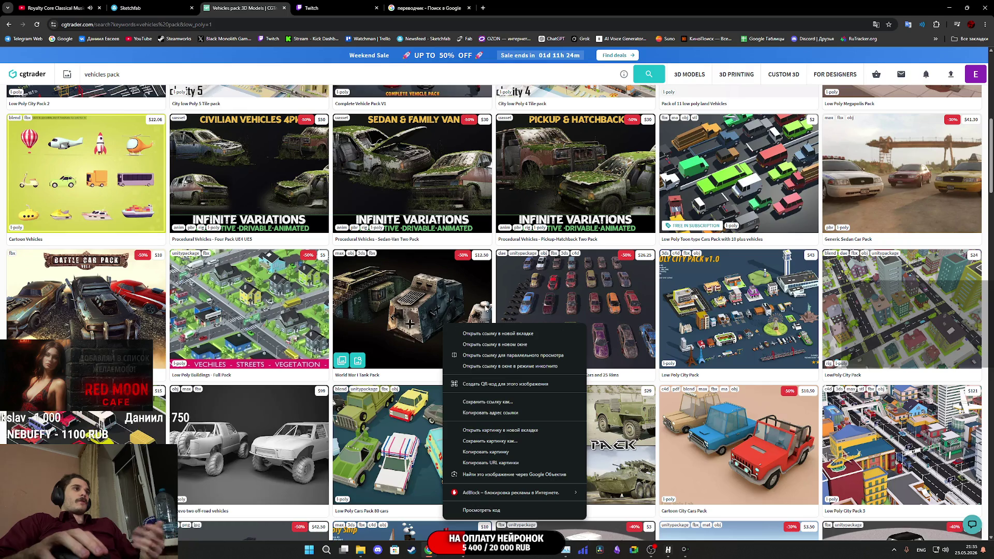
{"action": "key", "text": "Escape"}
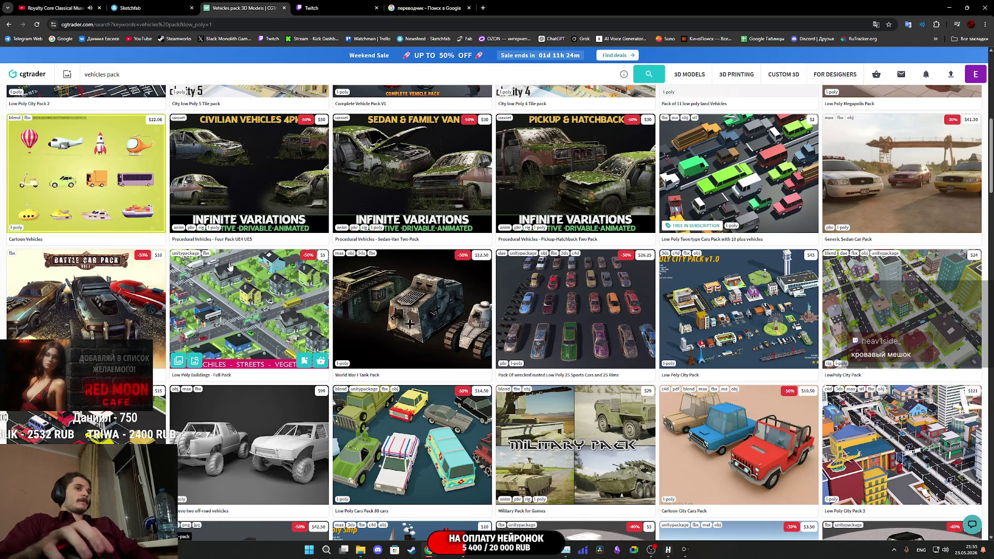
- Scroll to the bottom of vehicles pack results page 1 and go to page 2
{"action": "scroll", "coordinate": [230, 267], "scroll_direction": "down", "scroll_amount": 10}
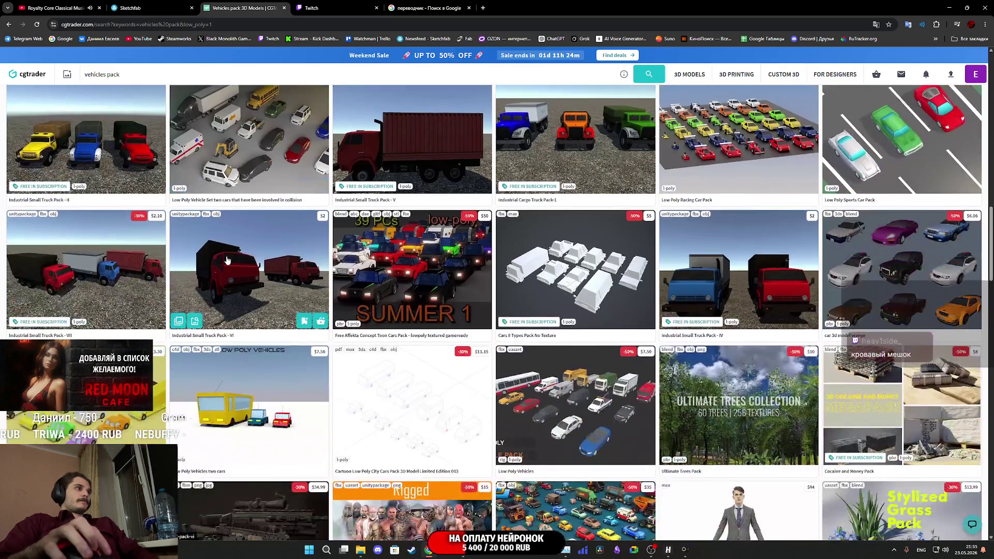
{"action": "scroll", "coordinate": [231, 258], "scroll_direction": "down", "scroll_amount": 5}
{"action": "scroll", "coordinate": [236, 257], "scroll_direction": "up", "scroll_amount": 6}
{"action": "scroll", "coordinate": [238, 256], "scroll_direction": "up", "scroll_amount": 10}
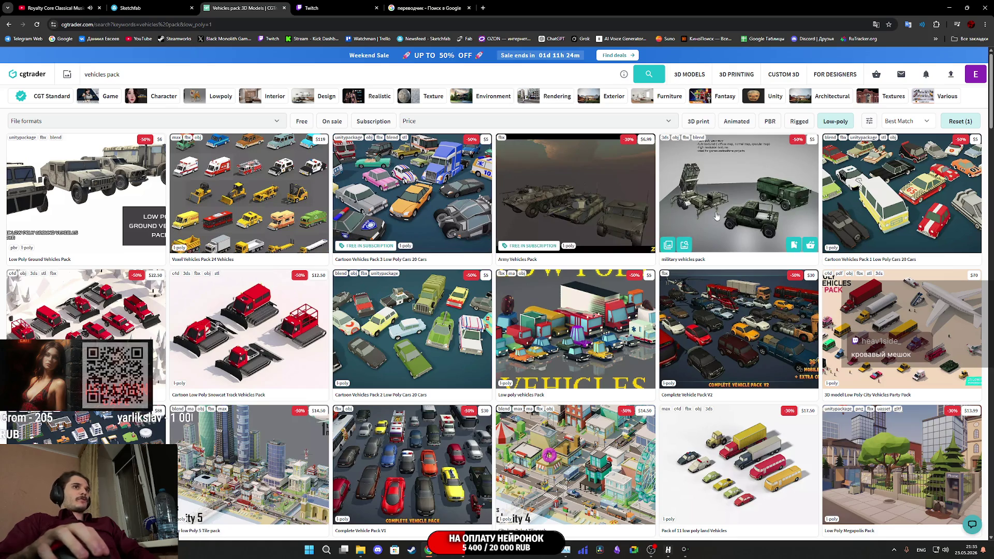
{"action": "scroll", "coordinate": [621, 241], "scroll_direction": "down", "scroll_amount": 2}
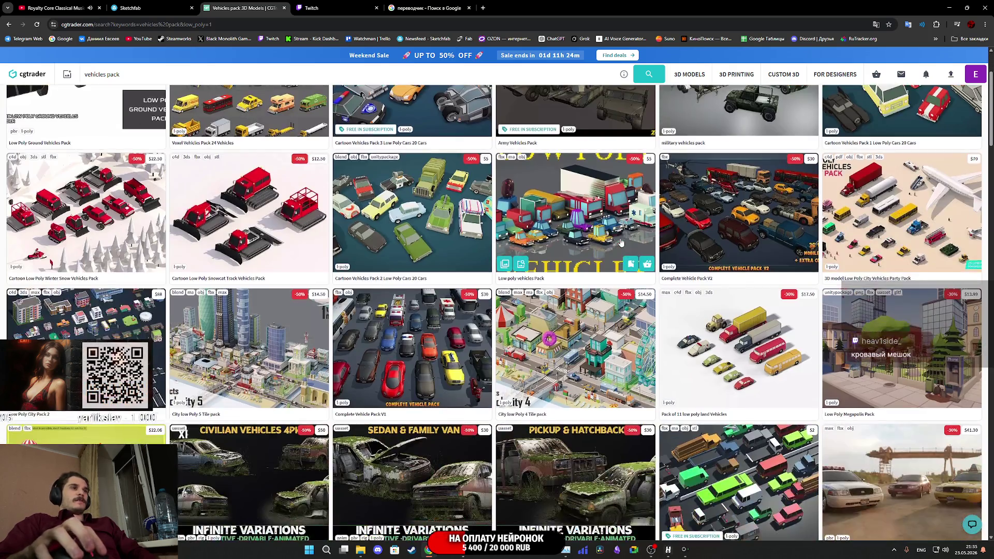
{"action": "scroll", "coordinate": [596, 238], "scroll_direction": "down", "scroll_amount": 5}
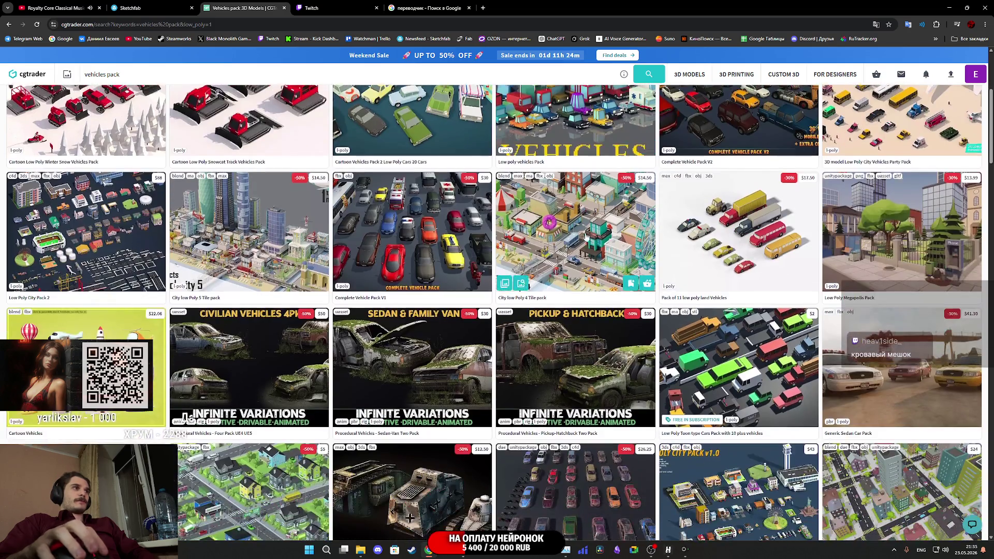
{"action": "scroll", "coordinate": [550, 240], "scroll_direction": "down", "scroll_amount": 6}
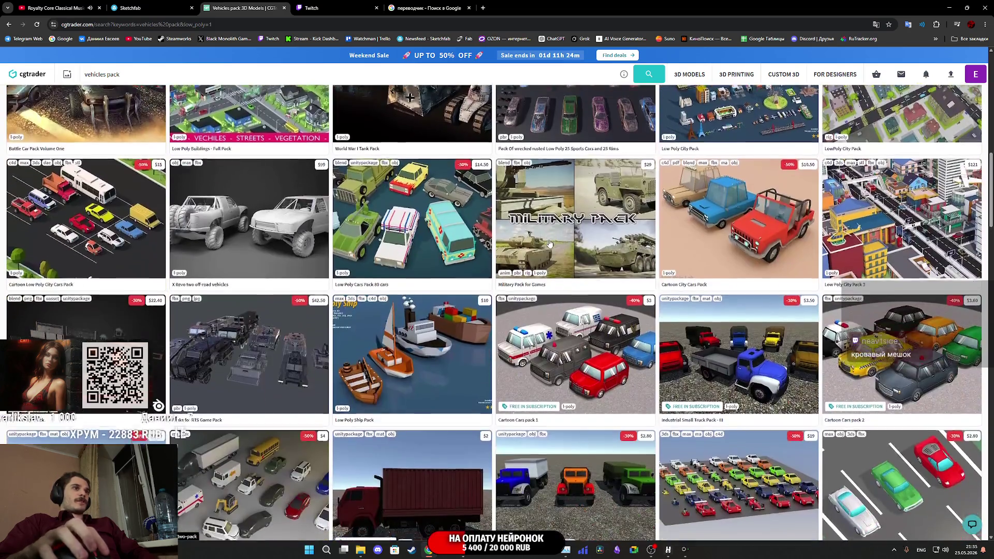
{"action": "scroll", "coordinate": [550, 239], "scroll_direction": "down", "scroll_amount": 2}
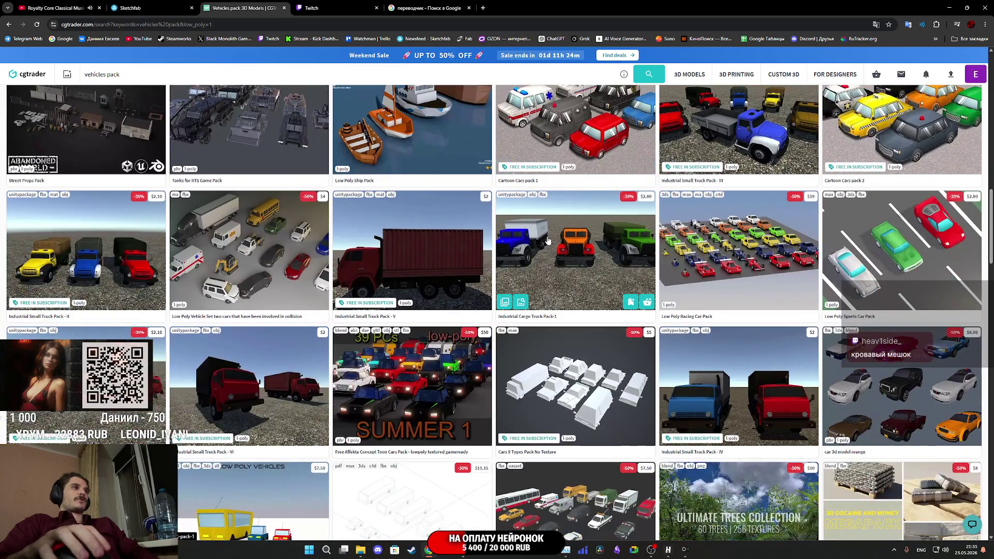
{"action": "scroll", "coordinate": [297, 243], "scroll_direction": "down", "scroll_amount": 5}
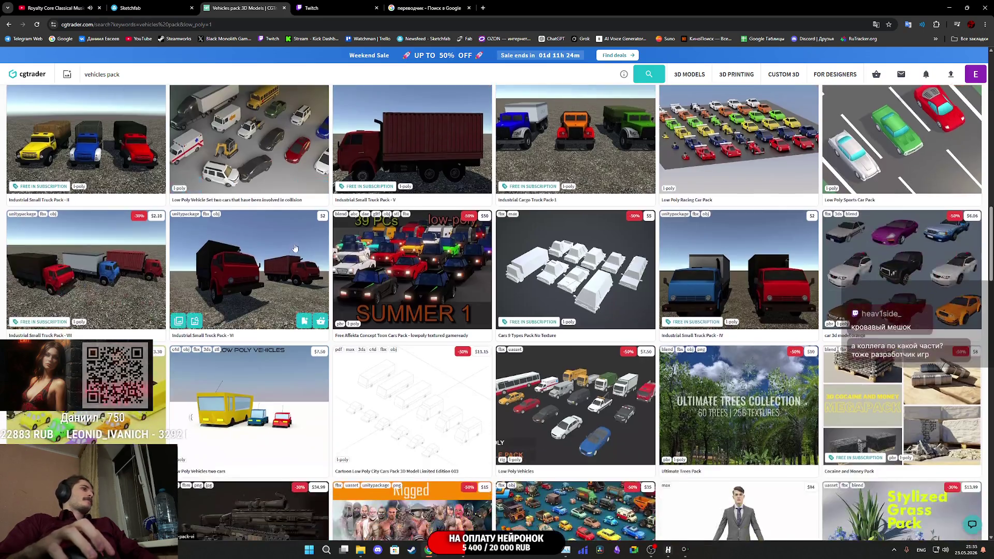
{"action": "scroll", "coordinate": [297, 243], "scroll_direction": "down", "scroll_amount": 1}
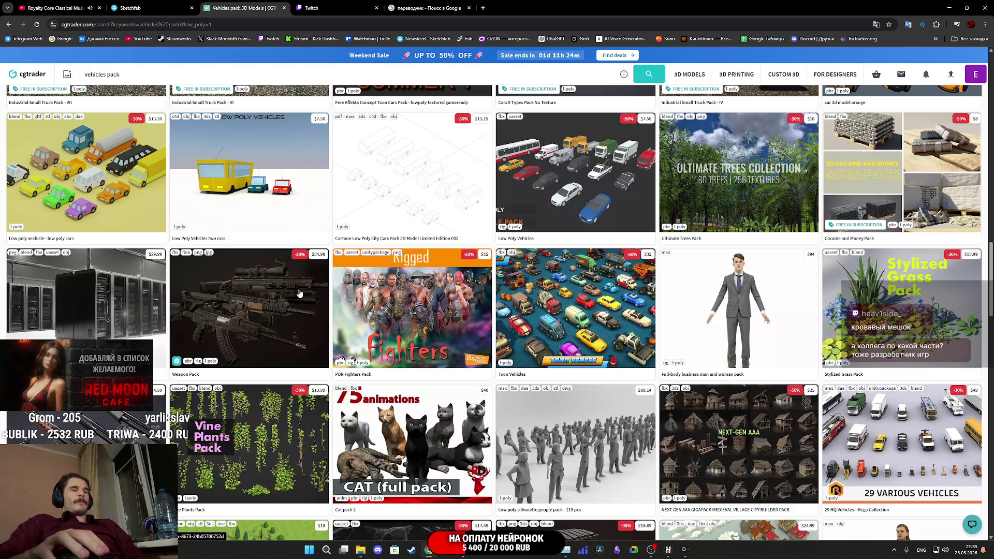
{"action": "scroll", "coordinate": [299, 294], "scroll_direction": "down", "scroll_amount": 3}
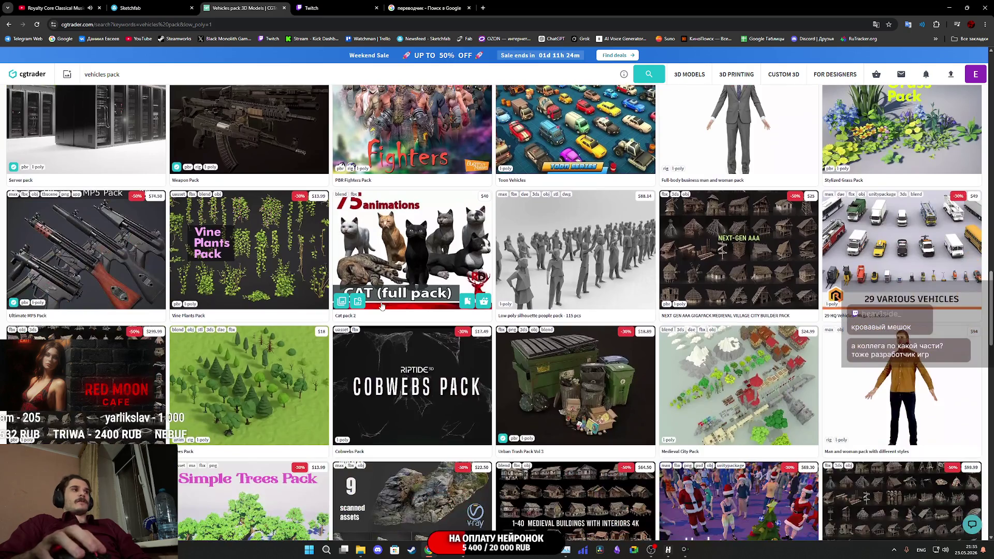
{"action": "scroll", "coordinate": [378, 304], "scroll_direction": "down", "scroll_amount": 7}
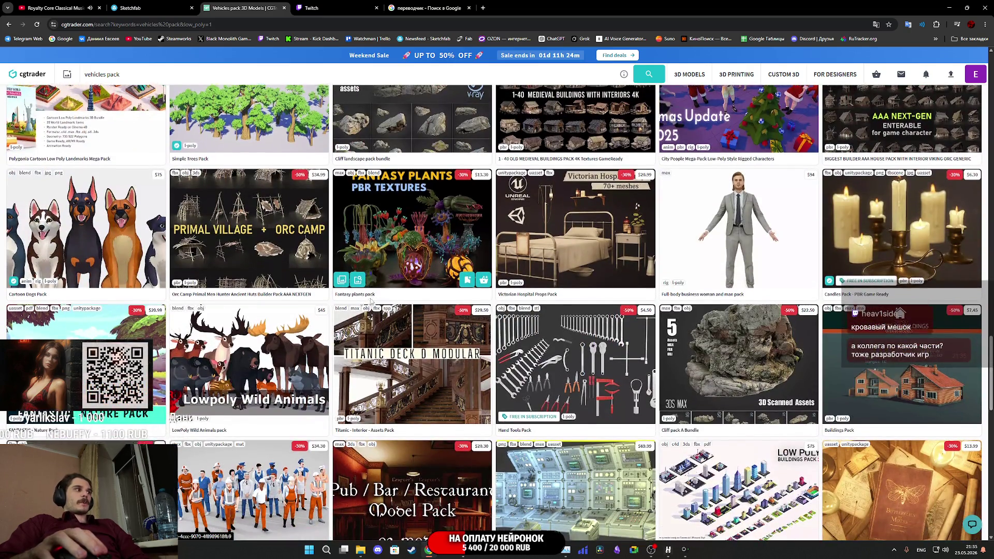
{"action": "scroll", "coordinate": [371, 299], "scroll_direction": "down", "scroll_amount": 5}
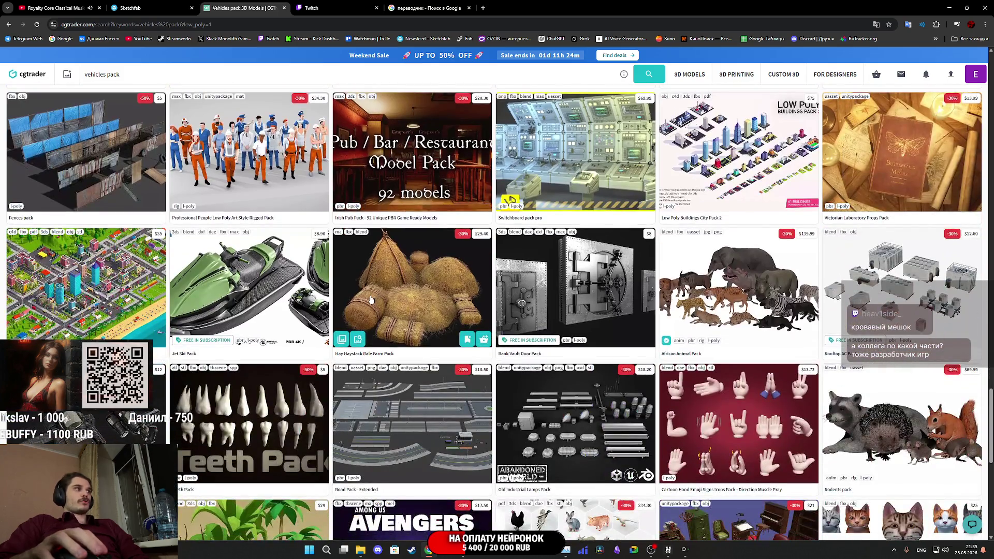
{"action": "scroll", "coordinate": [370, 299], "scroll_direction": "down", "scroll_amount": 3}
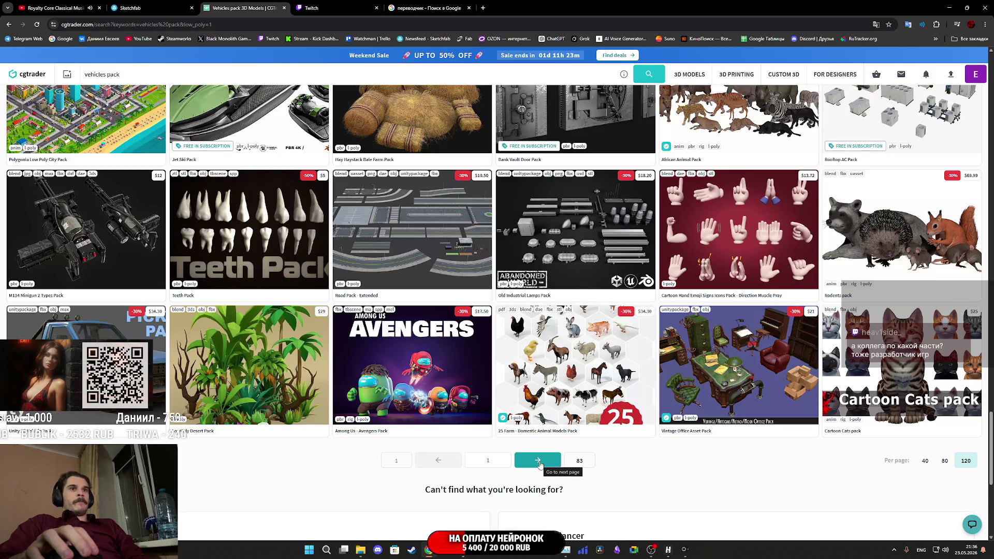
{"action": "left_click", "coordinate": [540, 460]}
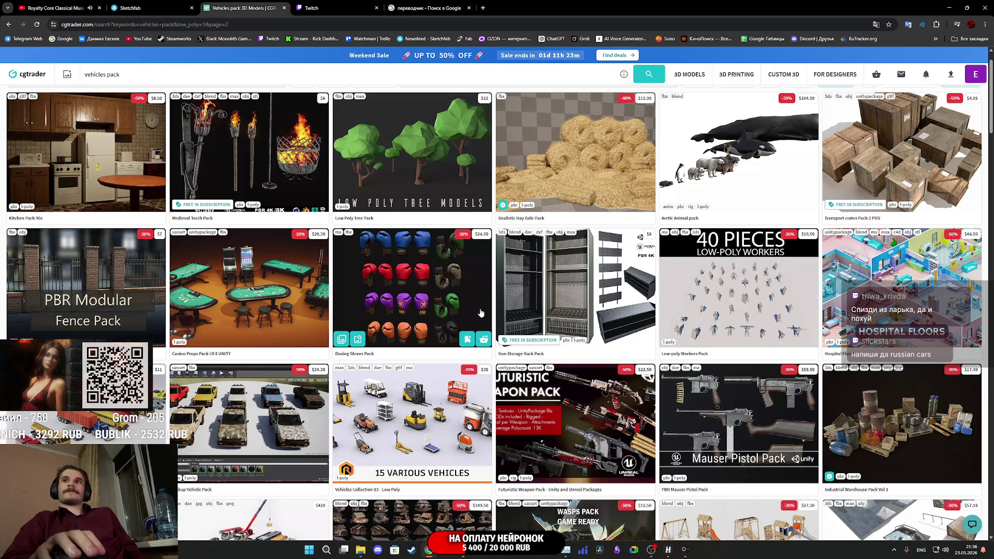
- Scroll through page 2, past 185 Low-Poly Vehicles and Generic Passenger Car packs to Warehouse Pack
{"action": "scroll", "coordinate": [480, 313], "scroll_direction": "down", "scroll_amount": 7}
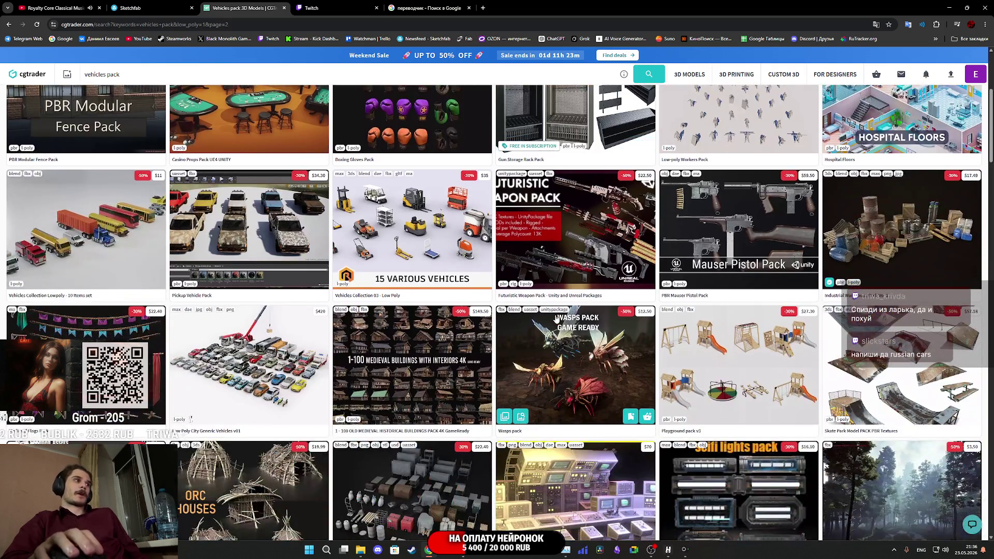
{"action": "scroll", "coordinate": [557, 319], "scroll_direction": "down", "scroll_amount": 2}
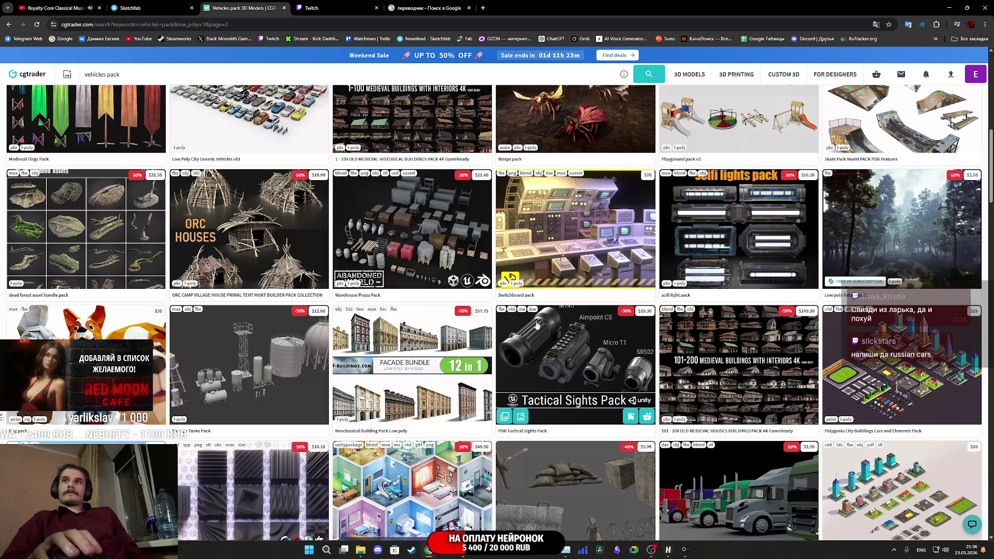
{"action": "scroll", "coordinate": [527, 322], "scroll_direction": "down", "scroll_amount": 9}
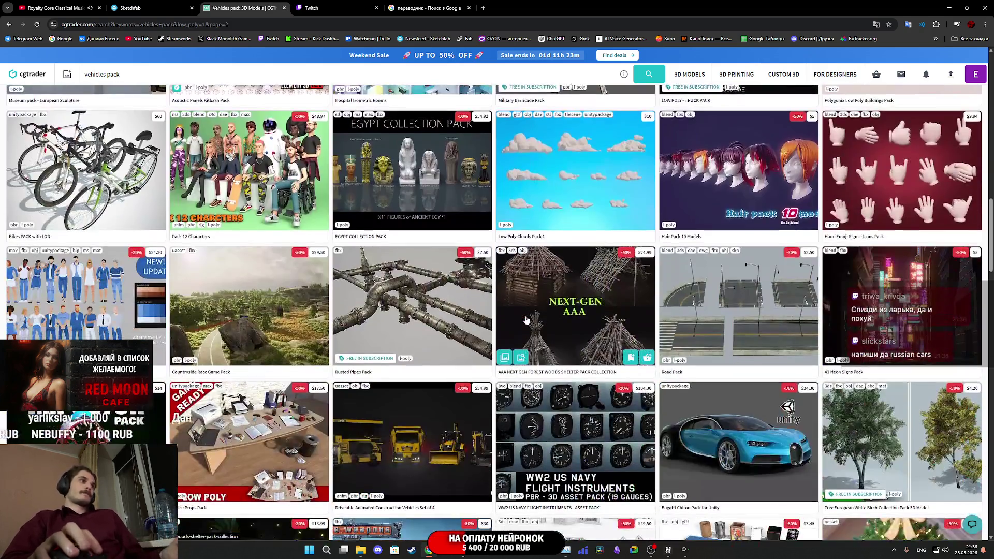
{"action": "scroll", "coordinate": [369, 260], "scroll_direction": "down", "scroll_amount": 10}
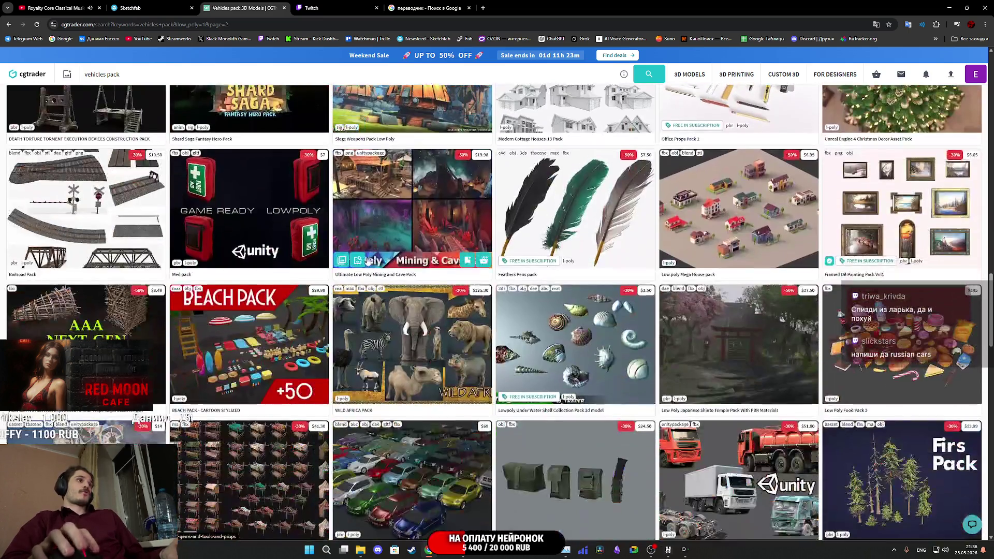
{"action": "scroll", "coordinate": [348, 246], "scroll_direction": "down", "scroll_amount": 9}
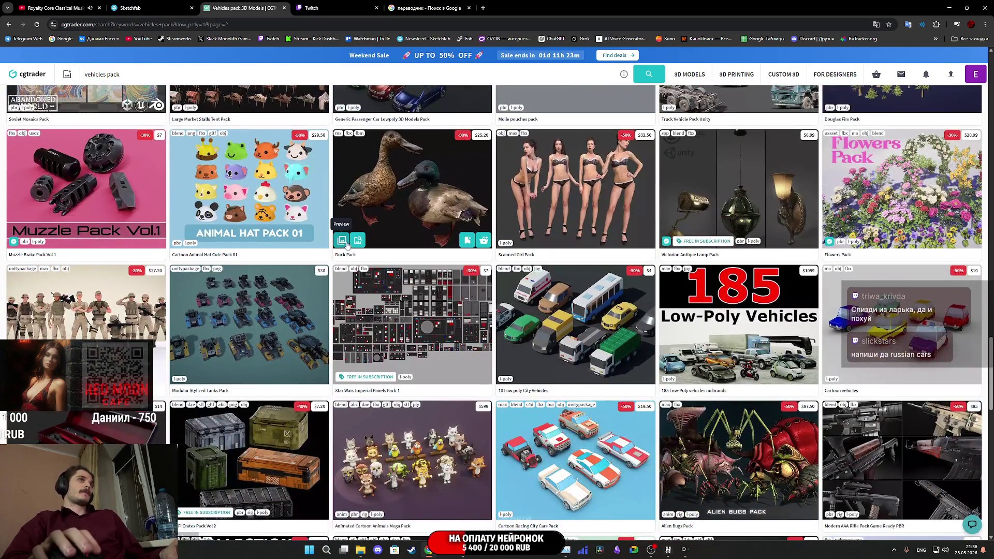
{"action": "scroll", "coordinate": [347, 243], "scroll_direction": "down", "scroll_amount": 4}
{"action": "scroll", "coordinate": [358, 240], "scroll_direction": "up", "scroll_amount": 3}
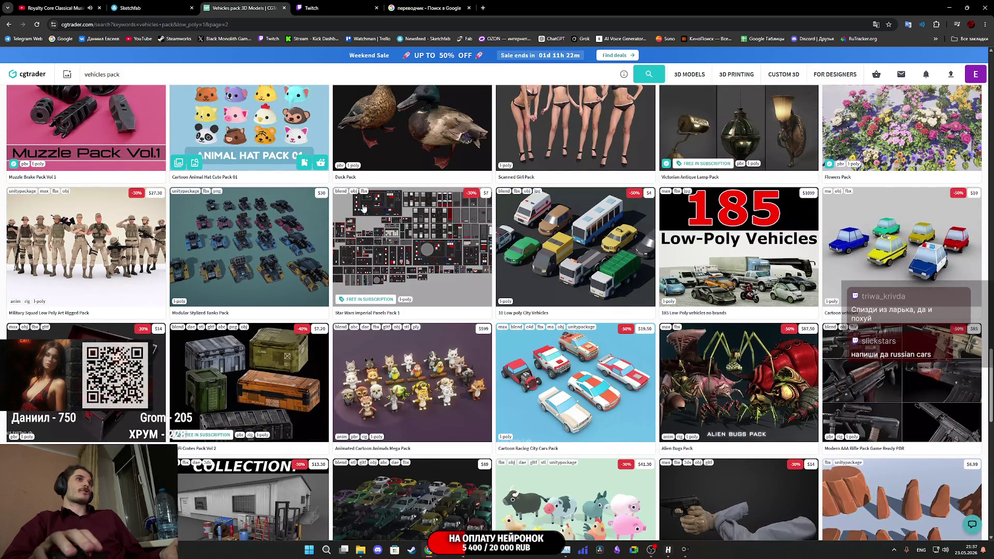
{"action": "scroll", "coordinate": [345, 201], "scroll_direction": "down", "scroll_amount": 4}
{"action": "scroll", "coordinate": [362, 202], "scroll_direction": "up", "scroll_amount": 2}
{"action": "scroll", "coordinate": [448, 205], "scroll_direction": "down", "scroll_amount": 4}
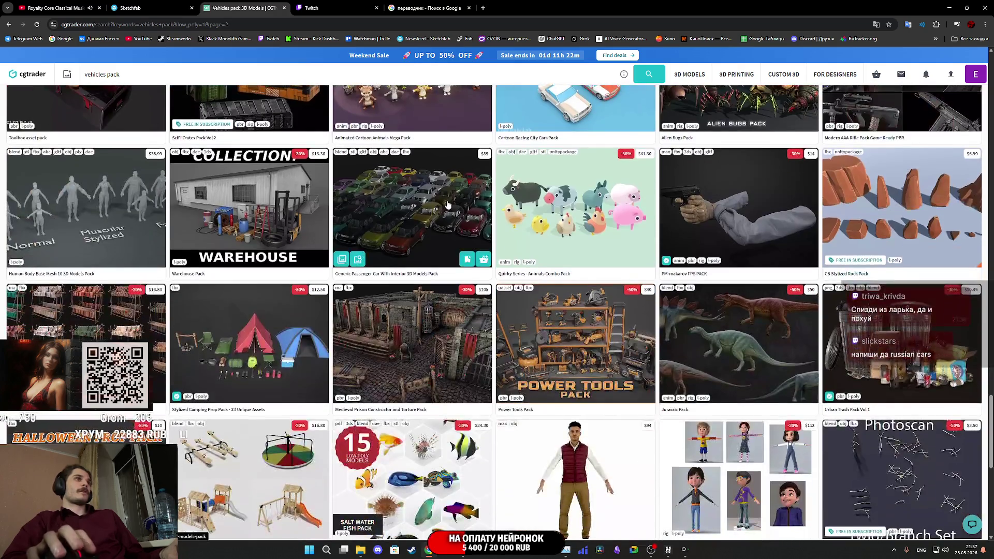
{"action": "scroll", "coordinate": [449, 205], "scroll_direction": "down", "scroll_amount": 7}
{"action": "left_click", "coordinate": [540, 187]}
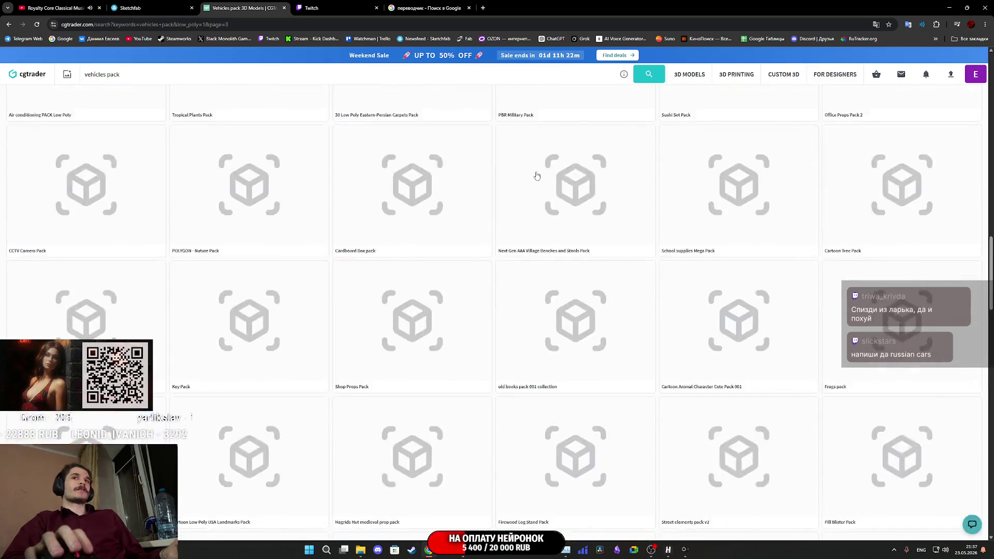
{"action": "scroll", "coordinate": [413, 162], "scroll_direction": "up", "scroll_amount": 2}
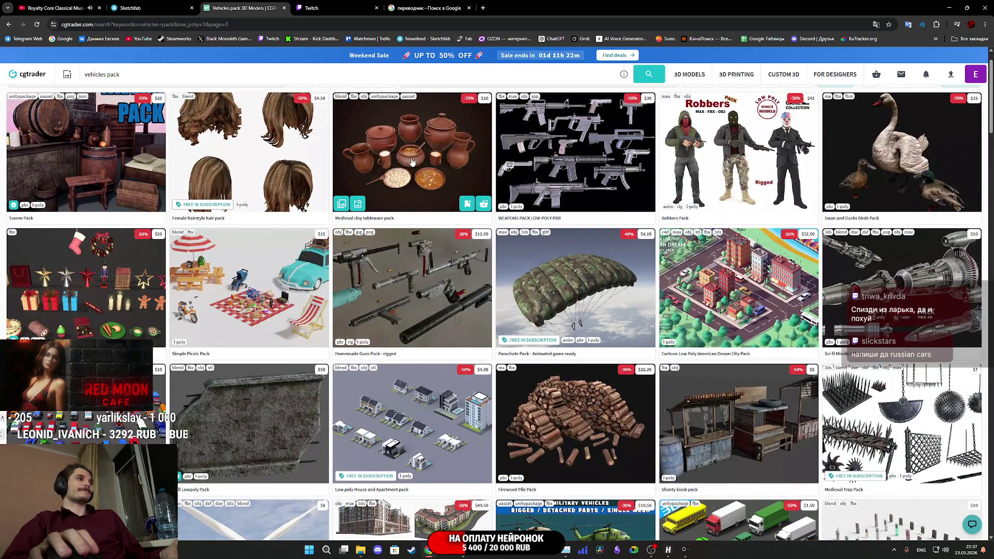
{"action": "scroll", "coordinate": [409, 158], "scroll_direction": "up", "scroll_amount": 1}
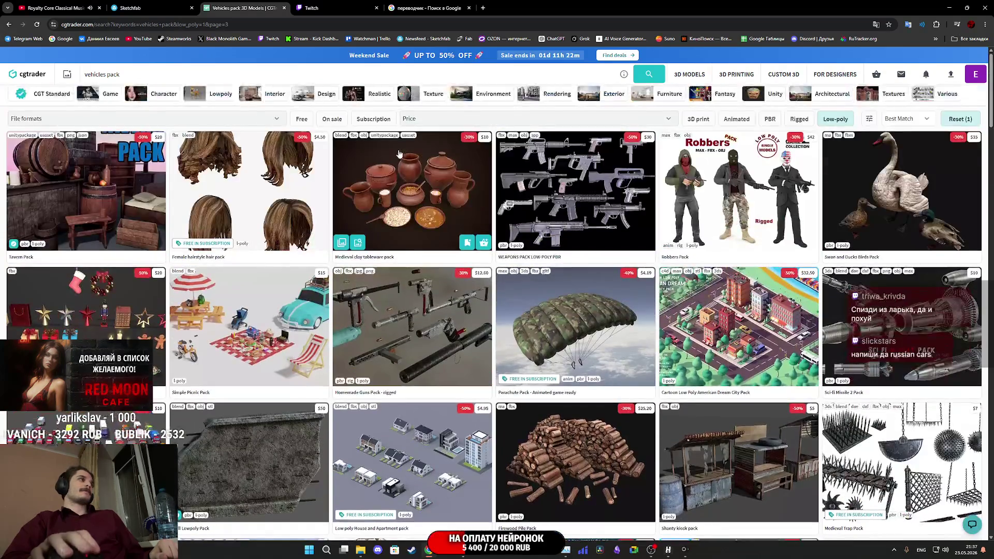
{"action": "scroll", "coordinate": [396, 152], "scroll_direction": "down", "scroll_amount": 5}
{"action": "scroll", "coordinate": [259, 205], "scroll_direction": "up", "scroll_amount": 5}
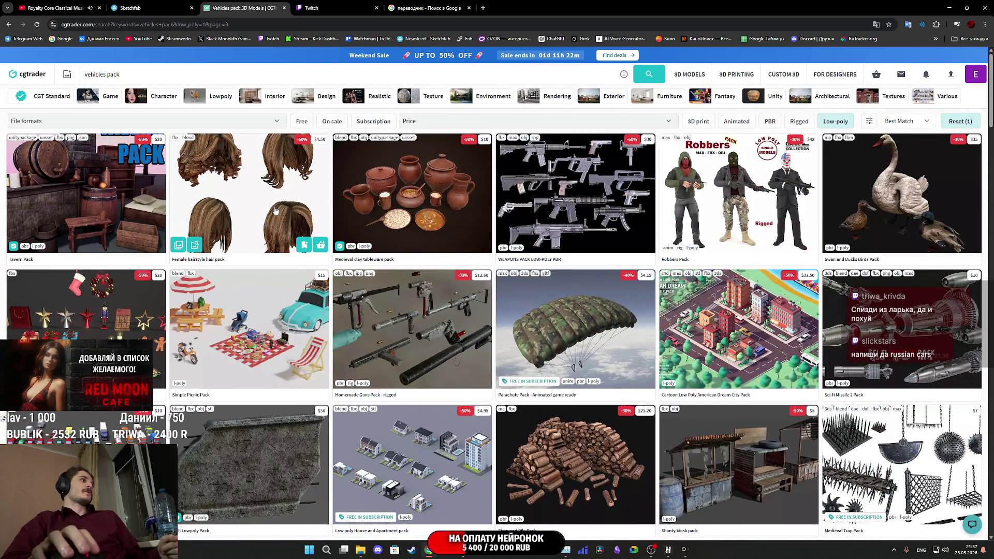
{"action": "scroll", "coordinate": [276, 210], "scroll_direction": "down", "scroll_amount": 4}
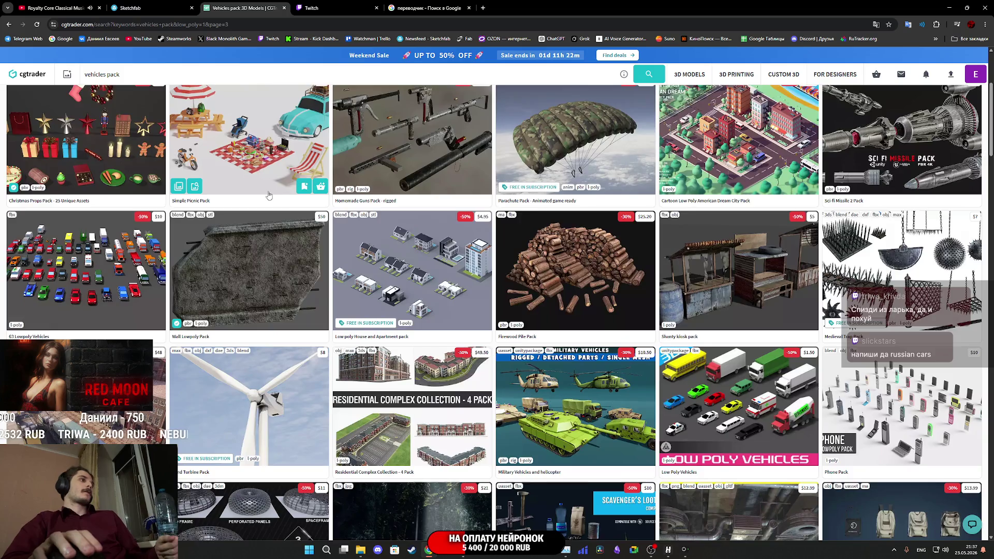
{"action": "scroll", "coordinate": [270, 192], "scroll_direction": "down", "scroll_amount": 5}
{"action": "scroll", "coordinate": [270, 191], "scroll_direction": "down", "scroll_amount": 12}
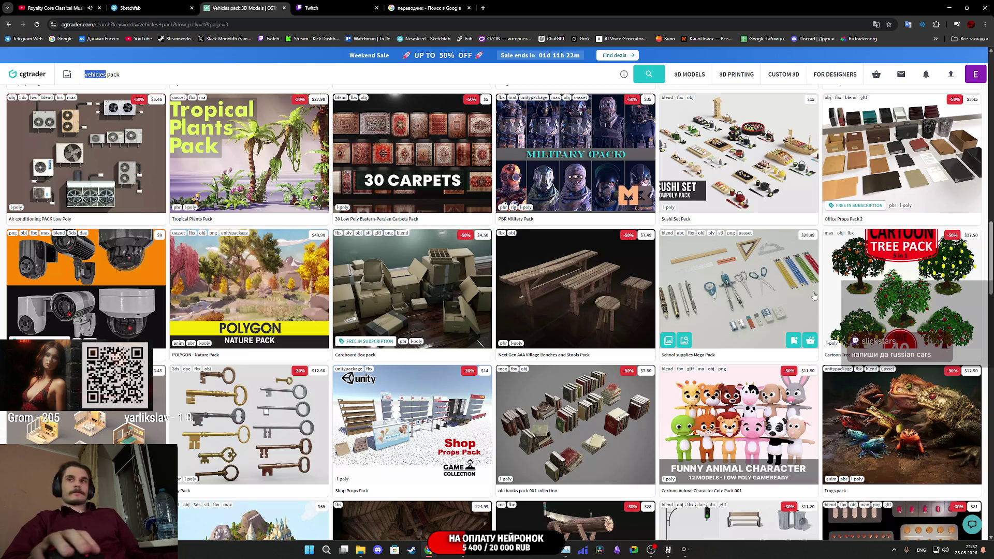
- Change the search query from 'vehicles pack' to 'russian cars' and run it
{"action": "type", "text": "russian"}
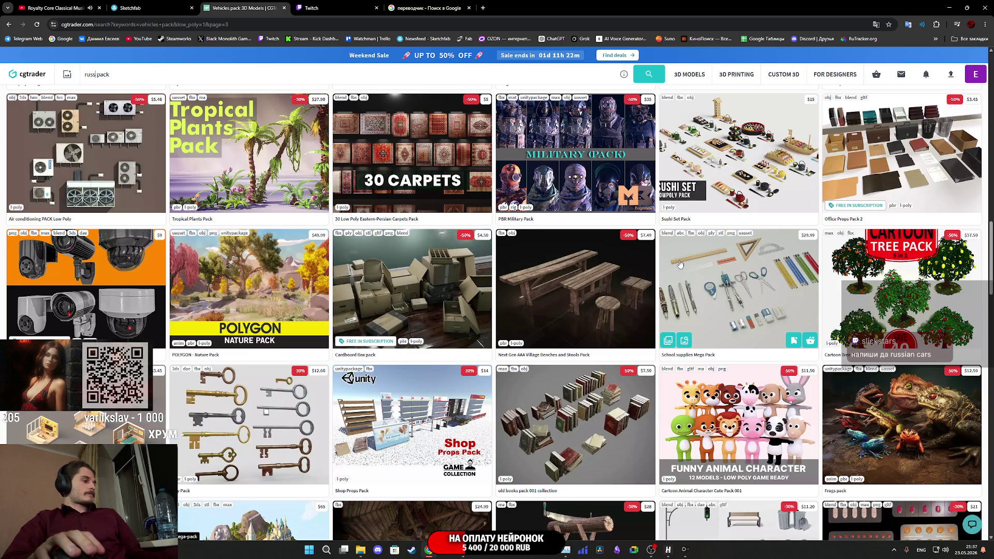
{"action": "type", "text": " car"}
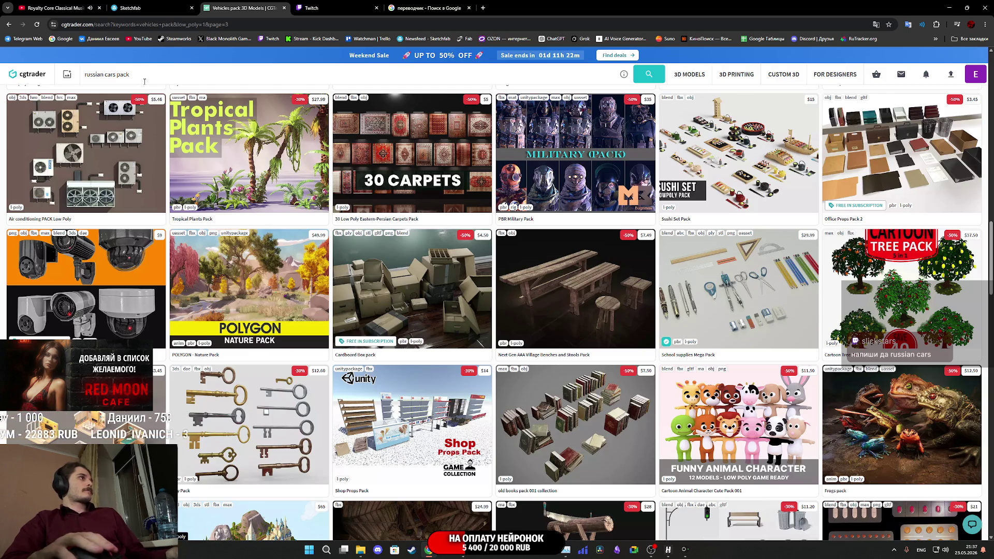
{"action": "key", "text": "BackSpace"}
{"action": "key", "text": "BackSpace"}
{"action": "key", "text": "BackSpace"}
{"action": "key", "text": "Return"}
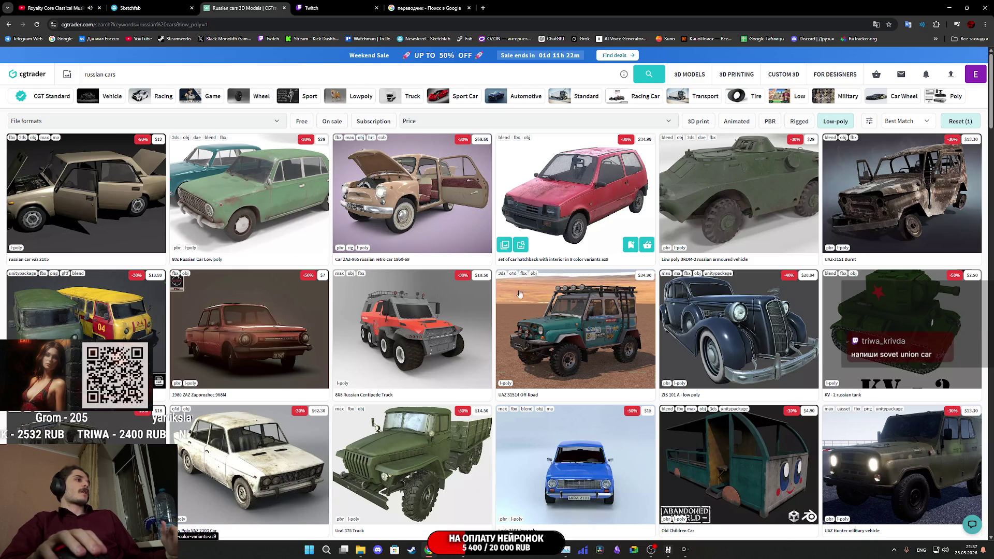
- Open the uaz-469 jeep listing in a new background tab
{"action": "scroll", "coordinate": [533, 269], "scroll_direction": "down", "scroll_amount": 2}
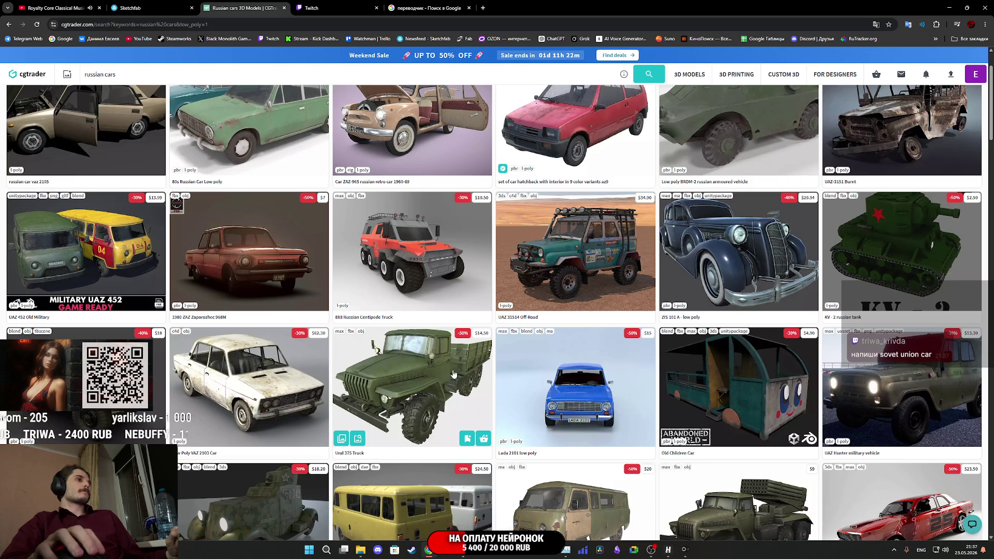
{"action": "scroll", "coordinate": [458, 362], "scroll_direction": "down", "scroll_amount": 3}
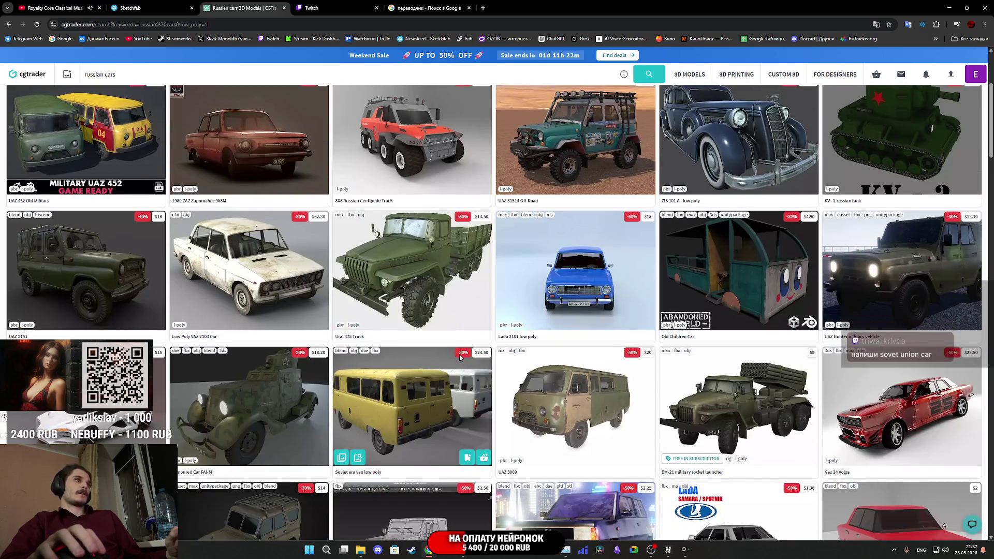
{"action": "scroll", "coordinate": [461, 355], "scroll_direction": "down", "scroll_amount": 2}
{"action": "scroll", "coordinate": [466, 356], "scroll_direction": "down", "scroll_amount": 1}
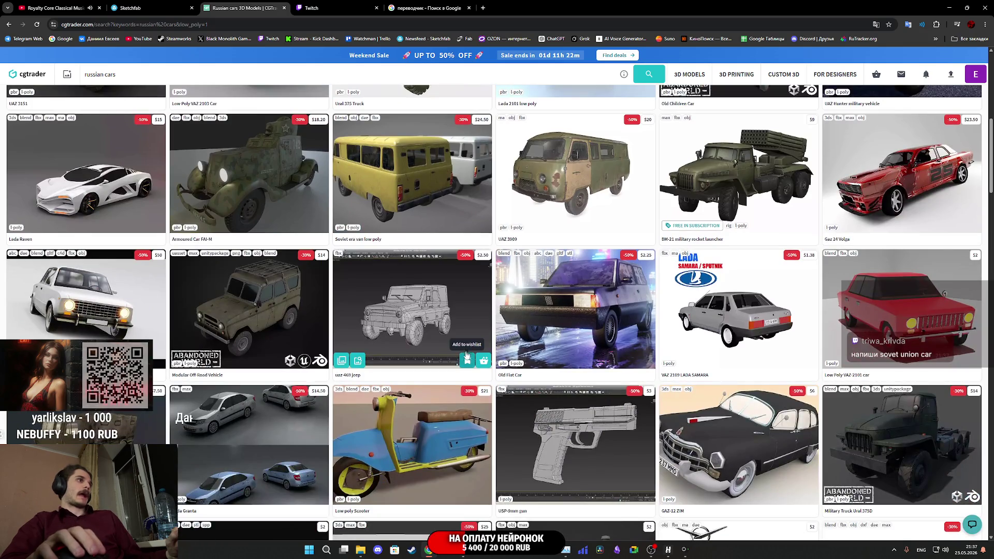
{"action": "middle_click", "coordinate": [423, 318]}
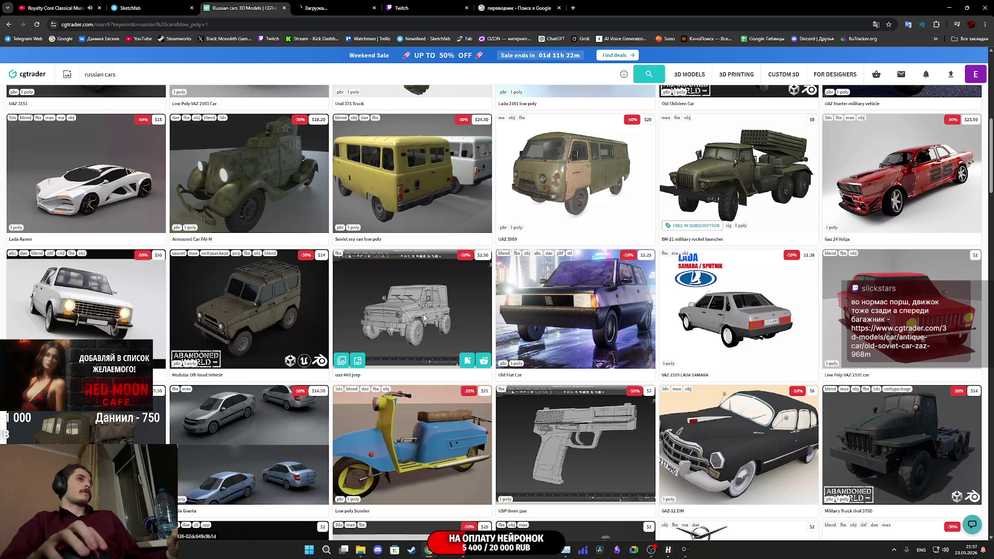
- Open the CGTrader home page in a new tab and switch to it
{"action": "scroll", "coordinate": [424, 315], "scroll_direction": "down", "scroll_amount": 6}
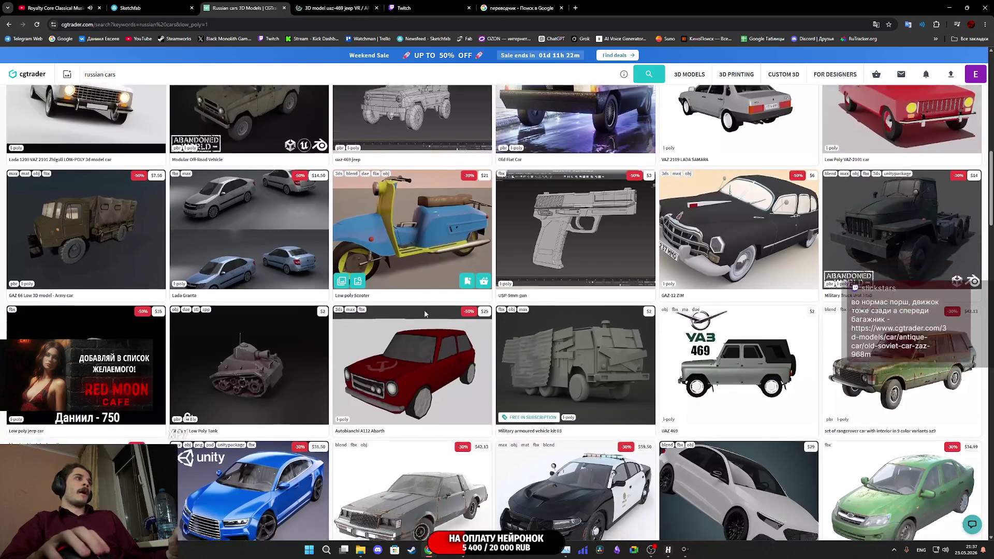
{"action": "scroll", "coordinate": [425, 311], "scroll_direction": "down", "scroll_amount": 1}
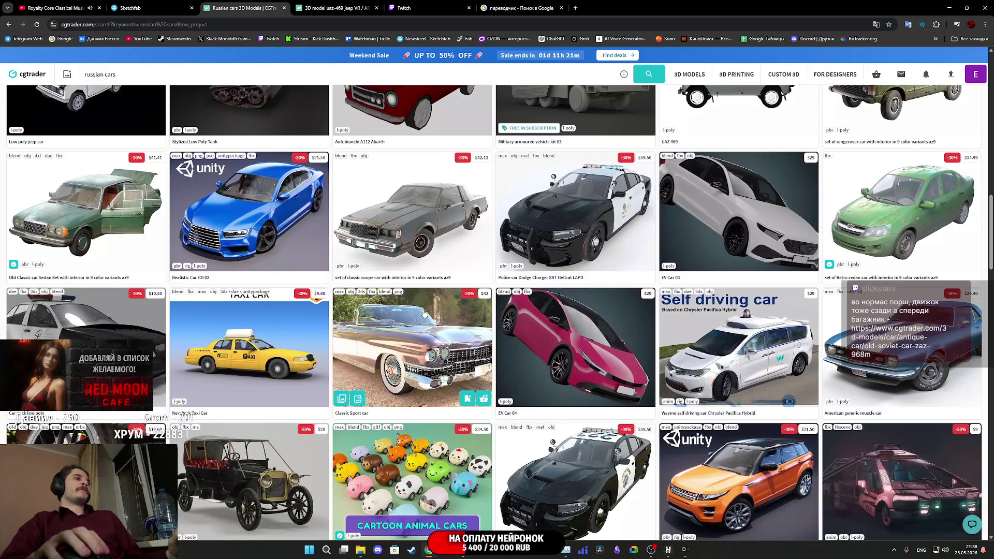
{"action": "scroll", "coordinate": [423, 309], "scroll_direction": "down", "scroll_amount": 1}
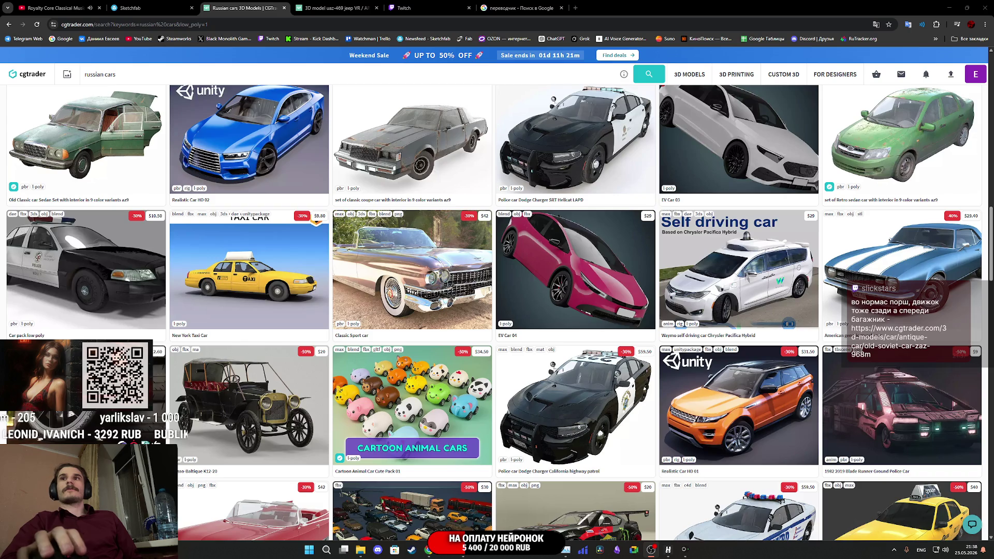
{"action": "scroll", "coordinate": [683, 236], "scroll_direction": "down", "scroll_amount": 5}
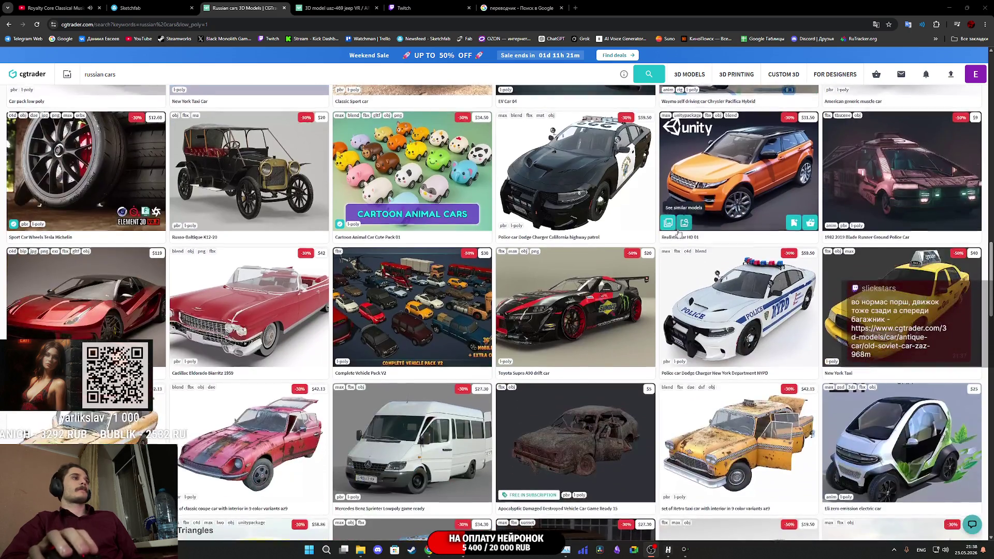
{"action": "scroll", "coordinate": [678, 233], "scroll_direction": "down", "scroll_amount": 3}
{"action": "middle_click", "coordinate": [32, 74]}
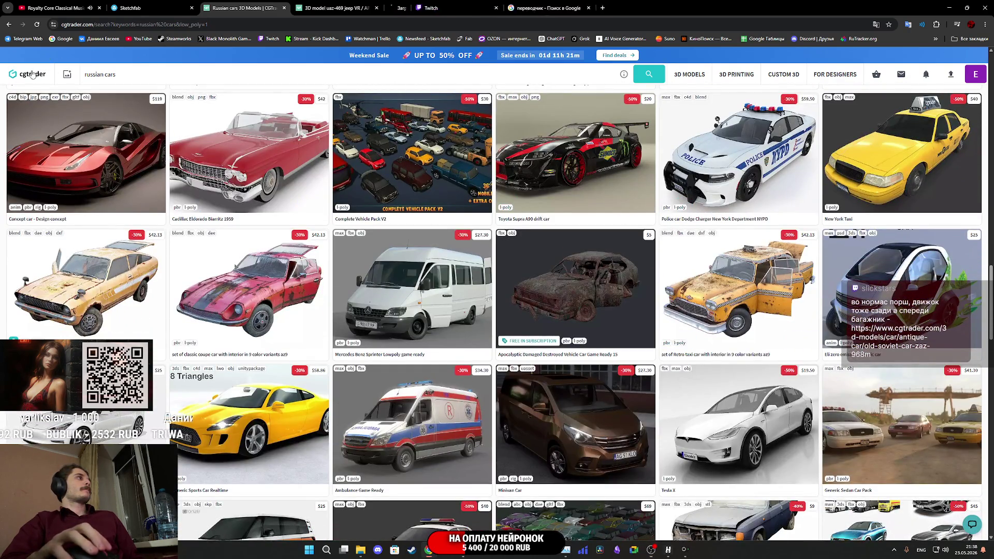
{"action": "left_click", "coordinate": [430, 7]}
- Search 'sovet union car' from the home page and open the LowPoly Car Set 01 pack
{"action": "left_click", "coordinate": [406, 161]}
{"action": "type", "text": "sovet union car"}
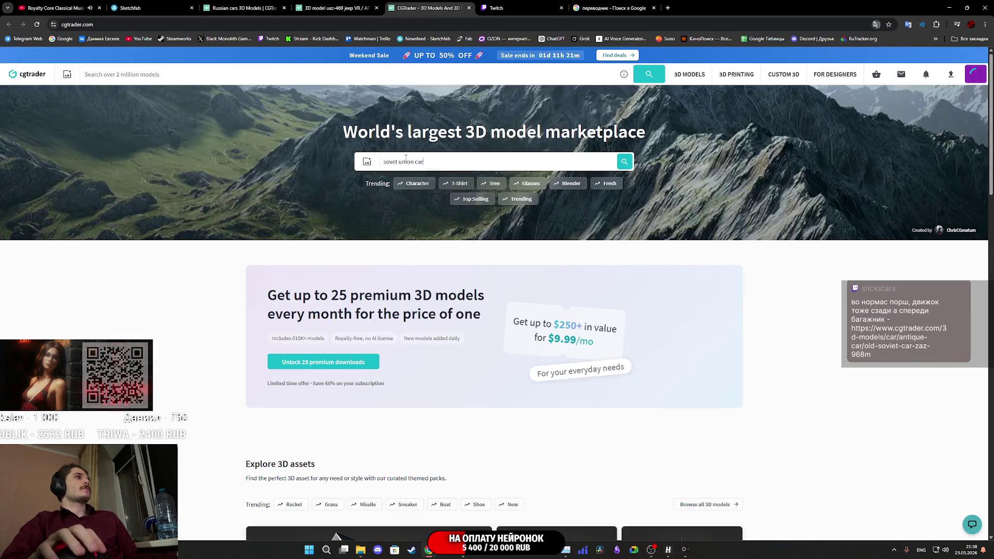
{"action": "key", "text": "Return"}
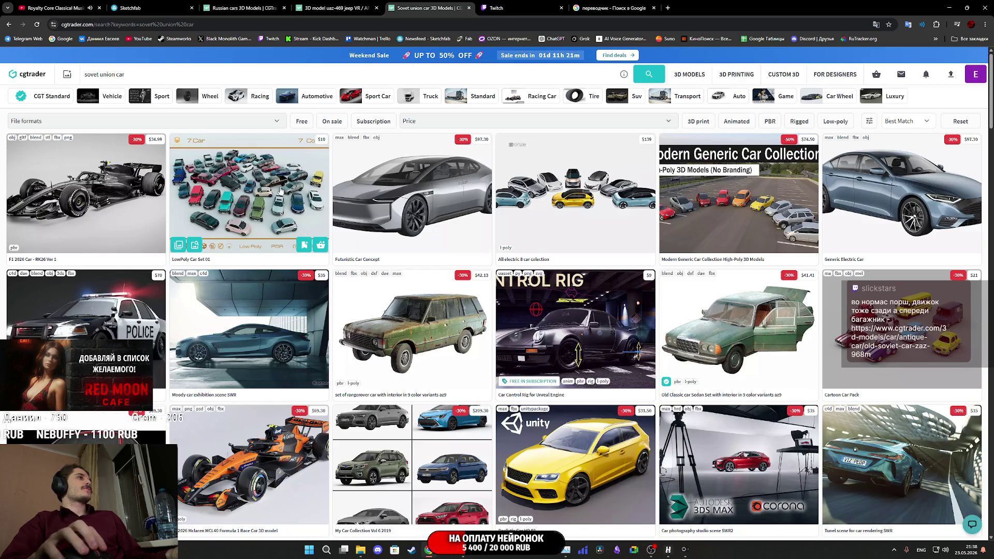
{"action": "left_click", "coordinate": [264, 189]}
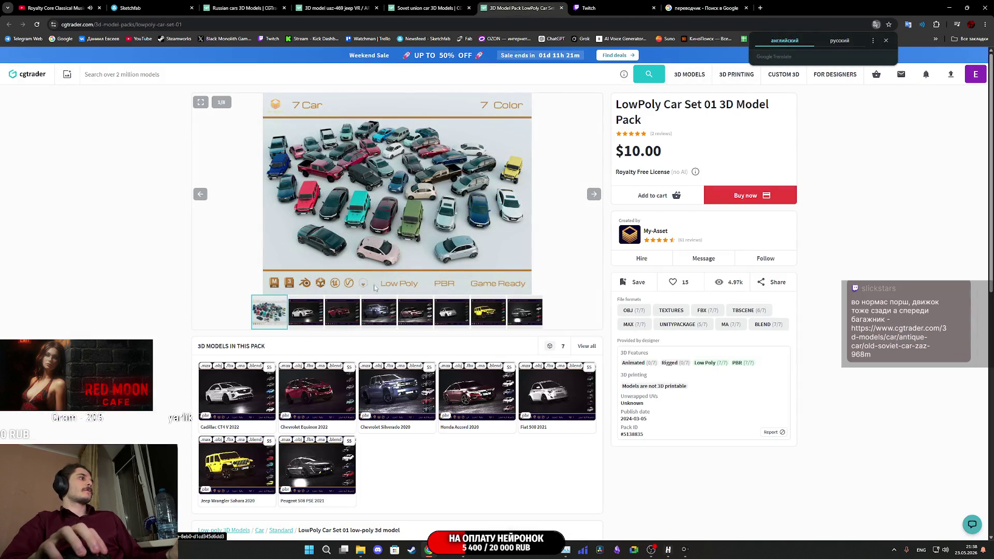
{"action": "left_click", "coordinate": [308, 314]}
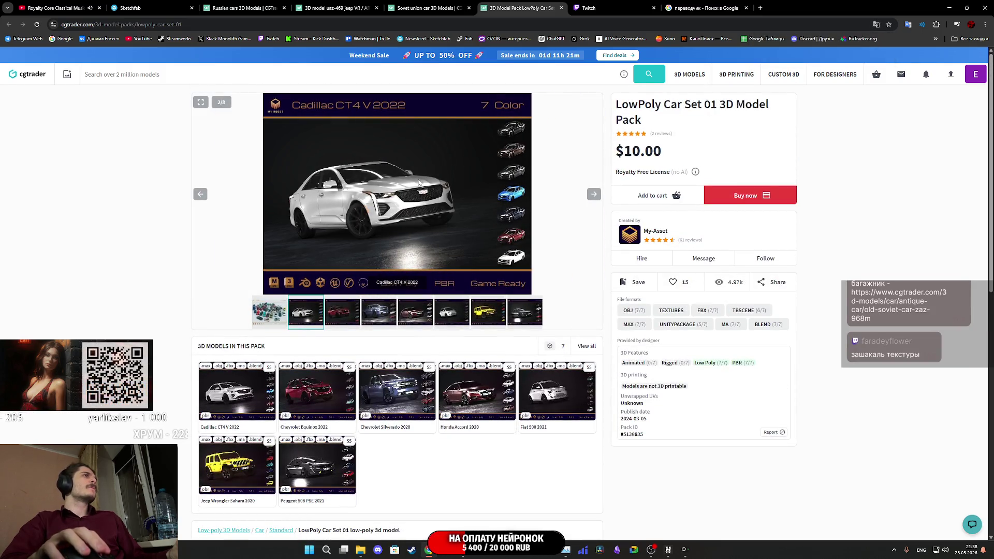
{"action": "left_click", "coordinate": [339, 314]}
{"action": "left_click", "coordinate": [380, 313]}
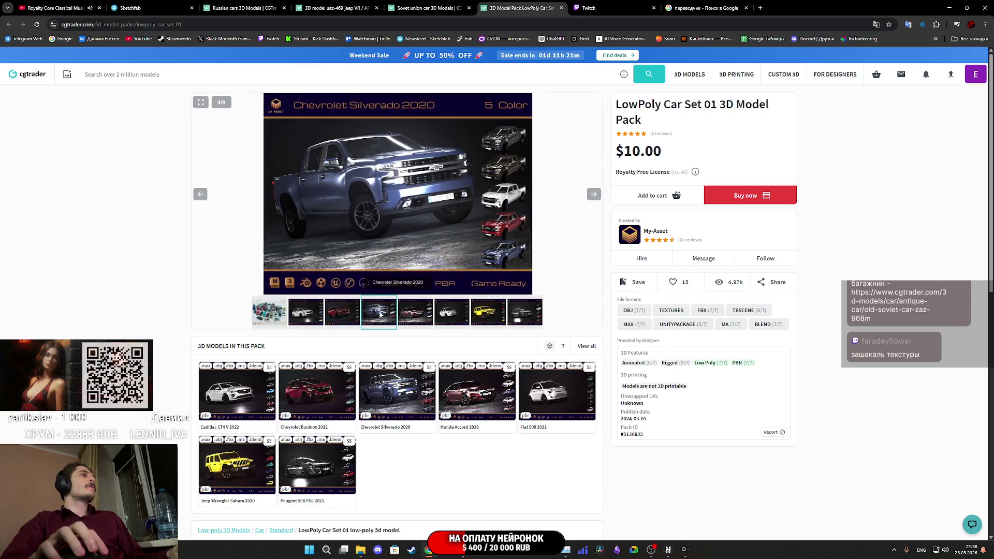
{"action": "key", "text": "Right"}
{"action": "key", "text": "Right"}
{"action": "key", "text": "Right"}
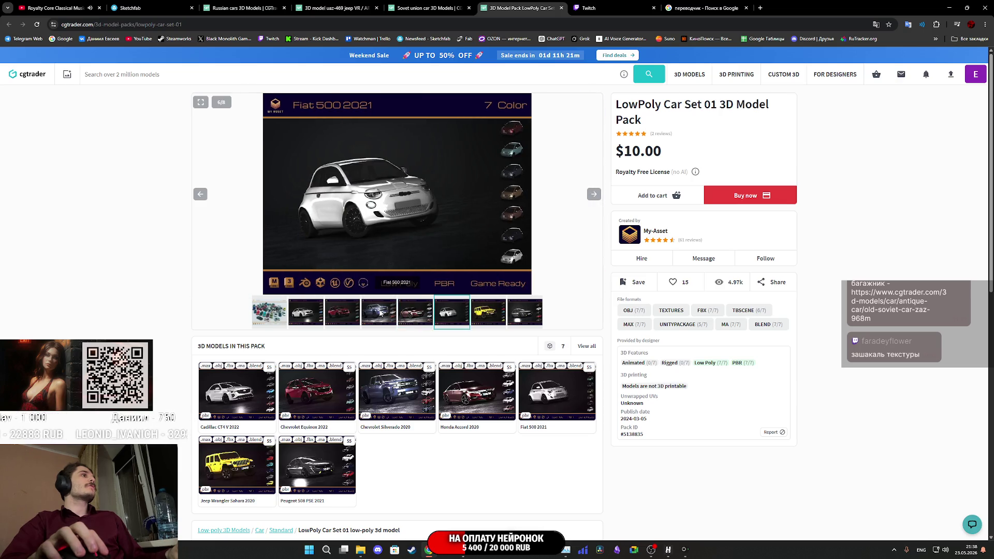
{"action": "key", "text": "Right"}
{"action": "key", "text": "Right"}
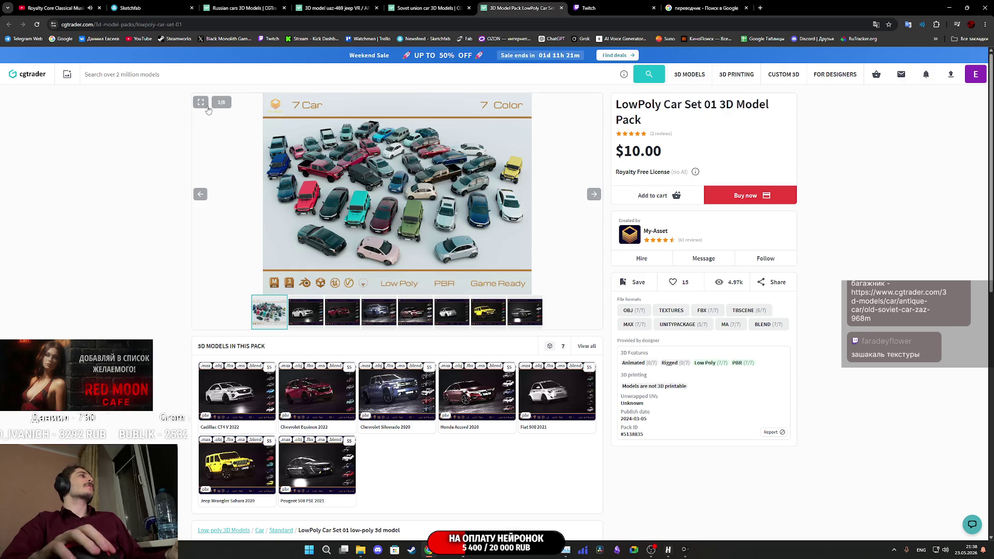
{"action": "left_click", "coordinate": [448, 261]}
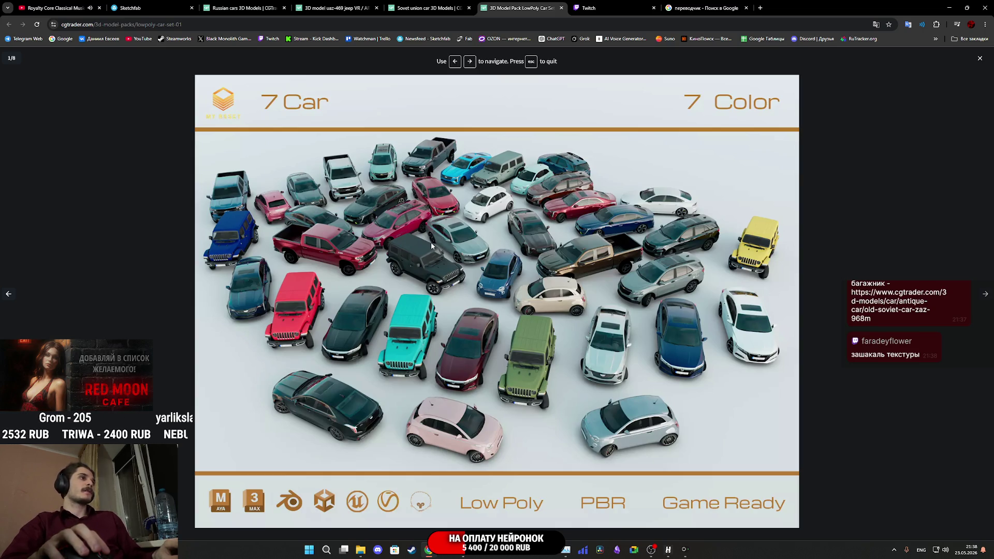
{"action": "key", "text": "Right"}
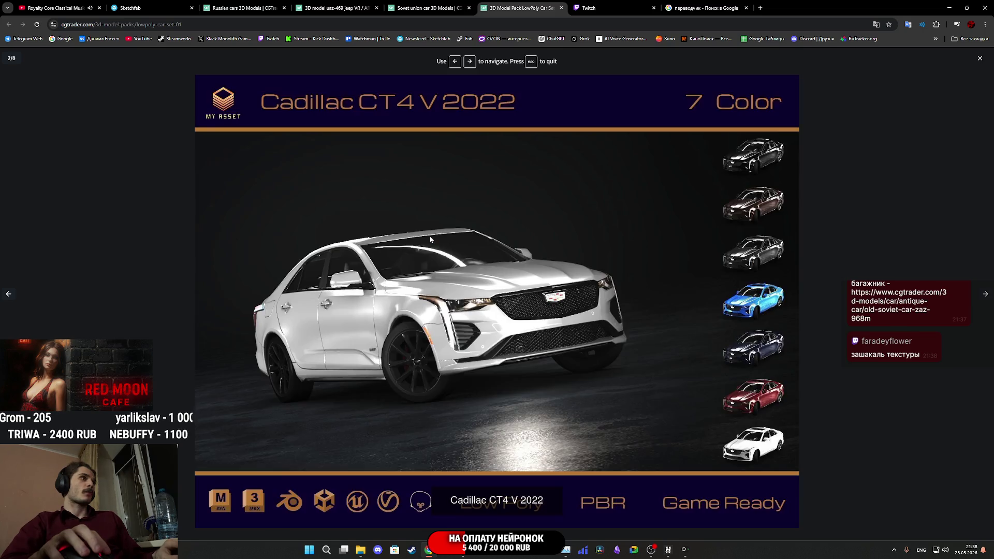
{"action": "key", "text": "Right"}
{"action": "key", "text": "Right"}
{"action": "key", "text": "Right"}
{"action": "key", "text": "Right"}
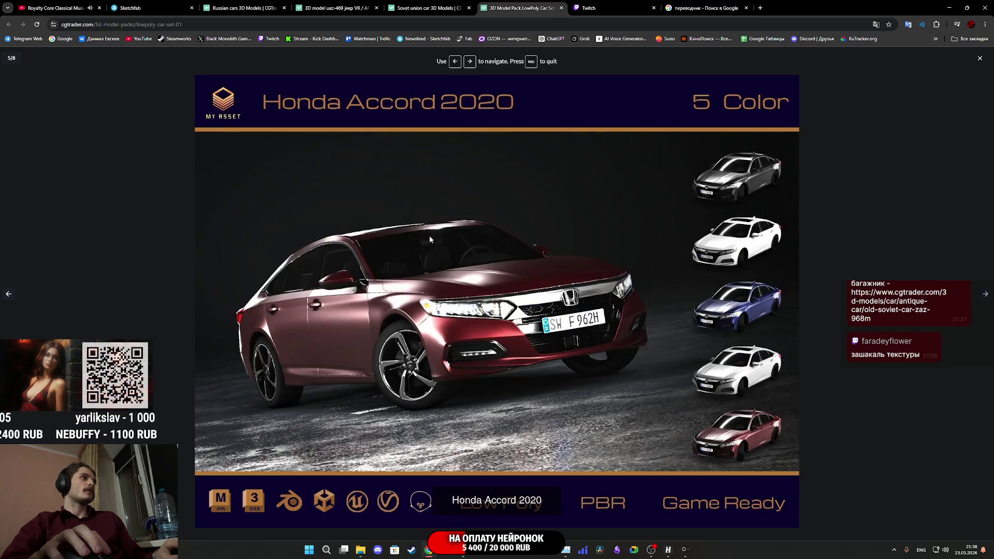
{"action": "left_click", "coordinate": [978, 60]}
{"action": "scroll", "coordinate": [529, 231], "scroll_direction": "down", "scroll_amount": 5}
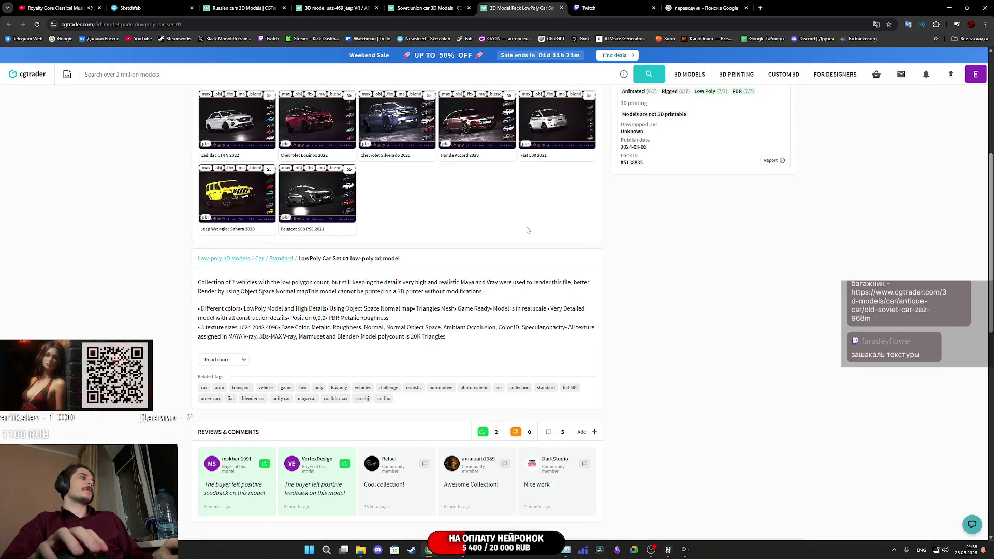
{"action": "scroll", "coordinate": [526, 228], "scroll_direction": "down", "scroll_amount": 10}
{"action": "scroll", "coordinate": [520, 222], "scroll_direction": "up", "scroll_amount": 6}
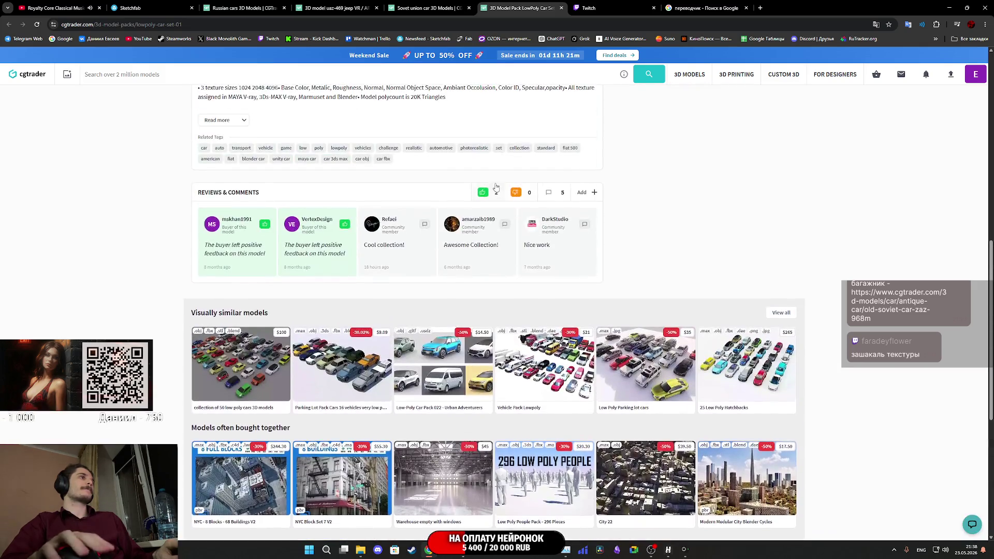
{"action": "left_click", "coordinate": [561, 8]}
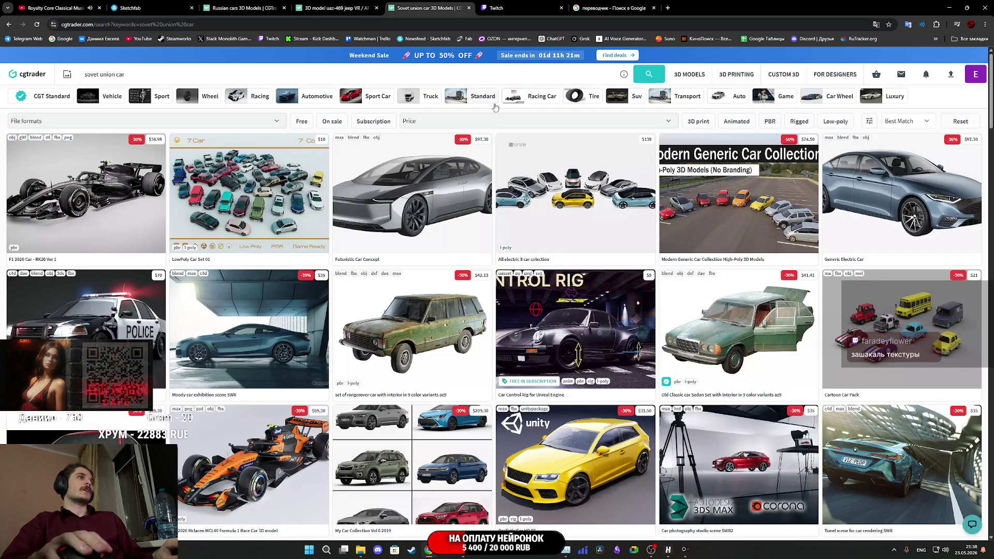
- Filter the 'sovet union car' results to low-poly, then return to the Twitch stream manager
{"action": "left_click", "coordinate": [835, 121]}
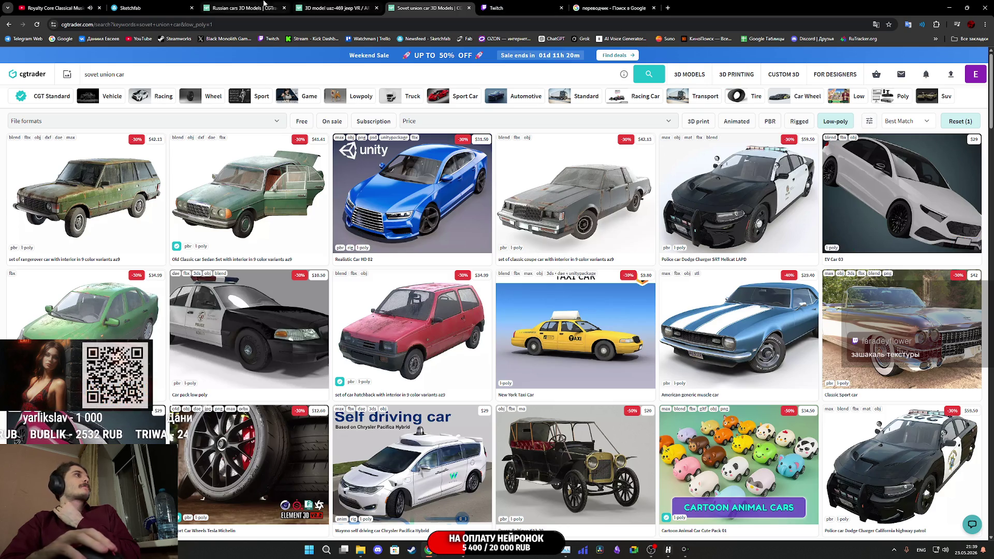
{"action": "left_click", "coordinate": [534, 3]}
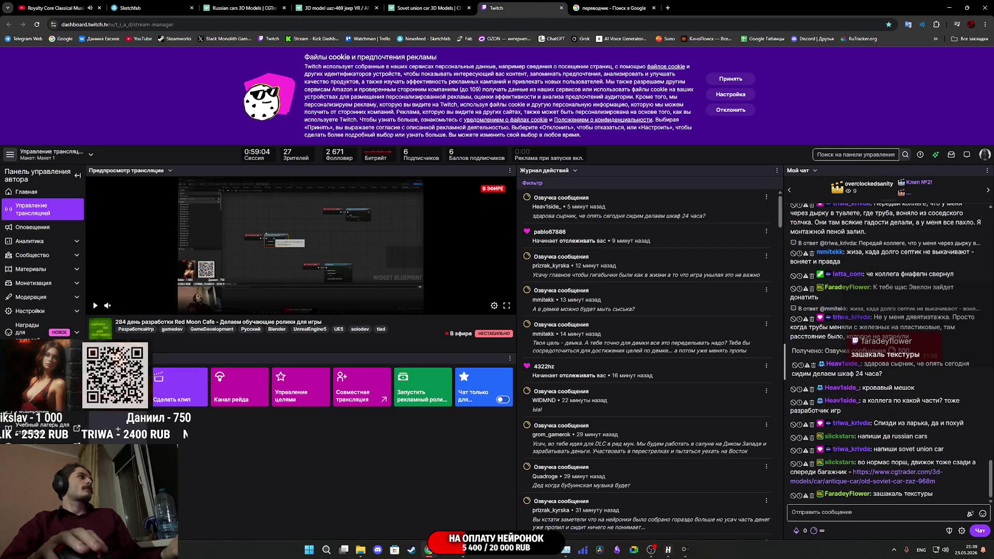
- Open the ZAZ-968M cgtrader link from Twitch chat in a new tab and view it
{"action": "middle_click", "coordinate": [883, 478]}
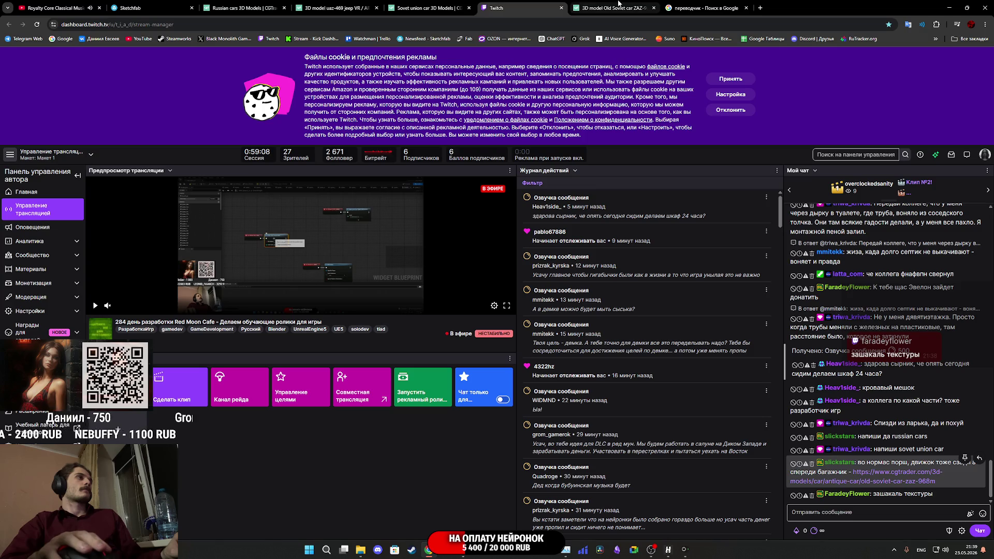
{"action": "left_click", "coordinate": [618, 4]}
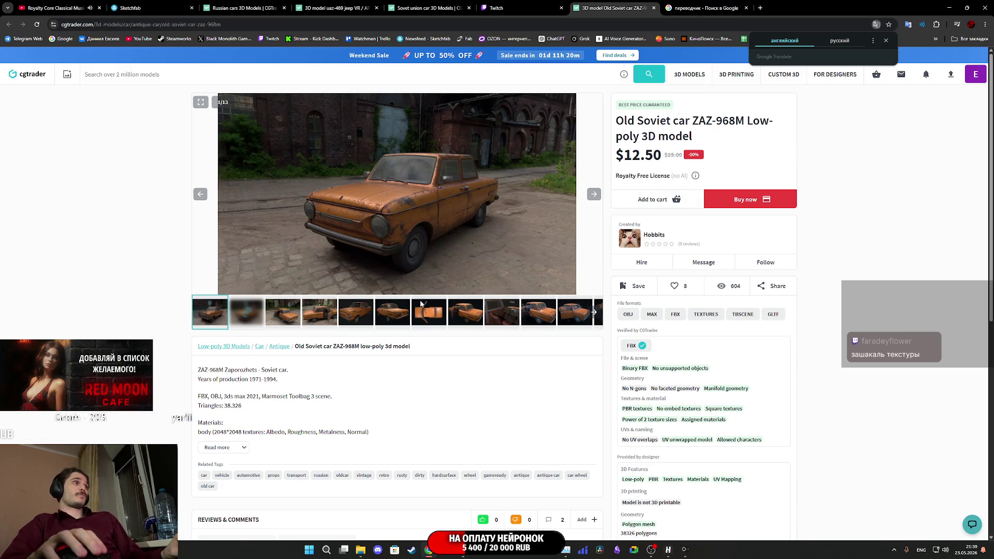
- Browse the ZAZ-968M gallery images, including the dark-background shot
{"action": "left_click", "coordinate": [329, 315]}
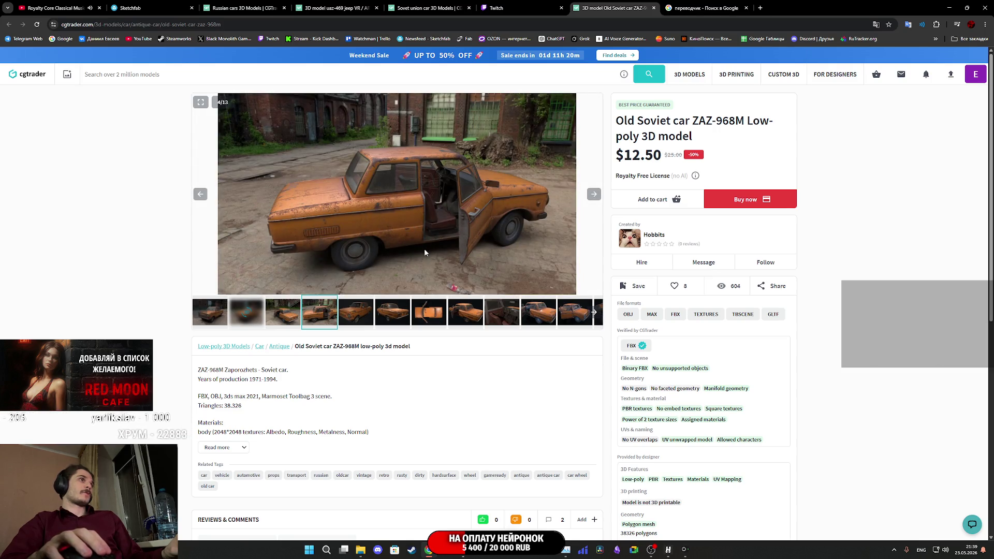
{"action": "left_click", "coordinate": [358, 307]}
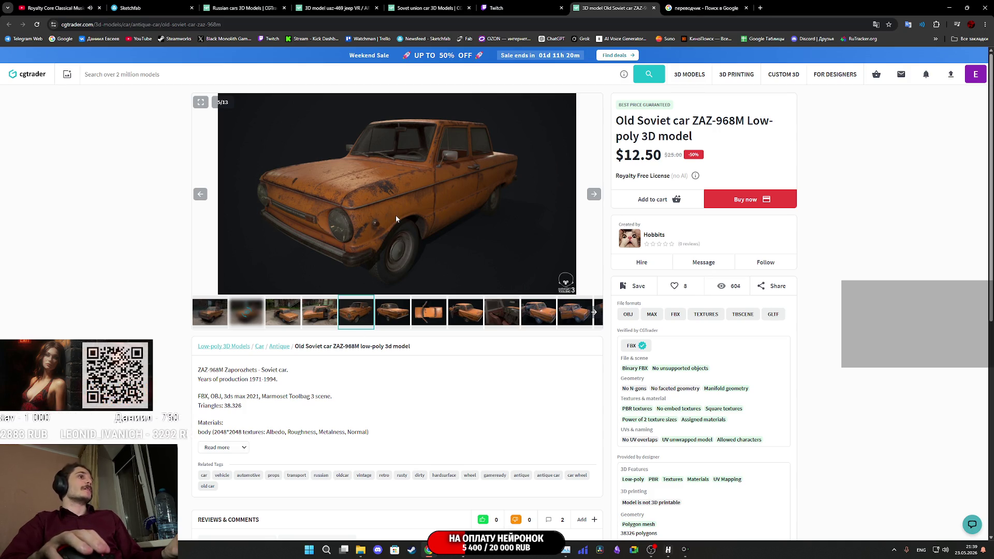
{"action": "scroll", "coordinate": [396, 219], "scroll_direction": "down", "scroll_amount": 7}
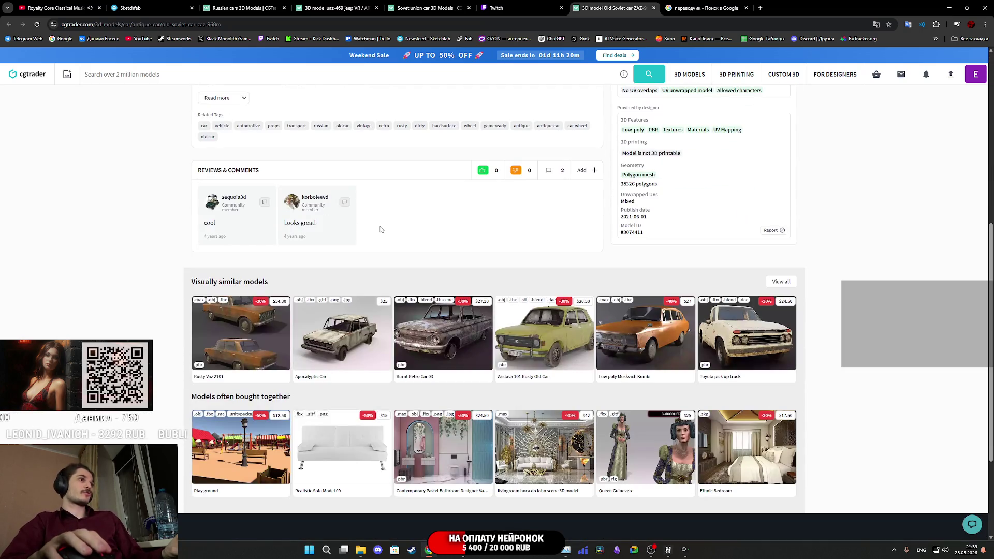
{"action": "scroll", "coordinate": [395, 274], "scroll_direction": "up", "scroll_amount": 7}
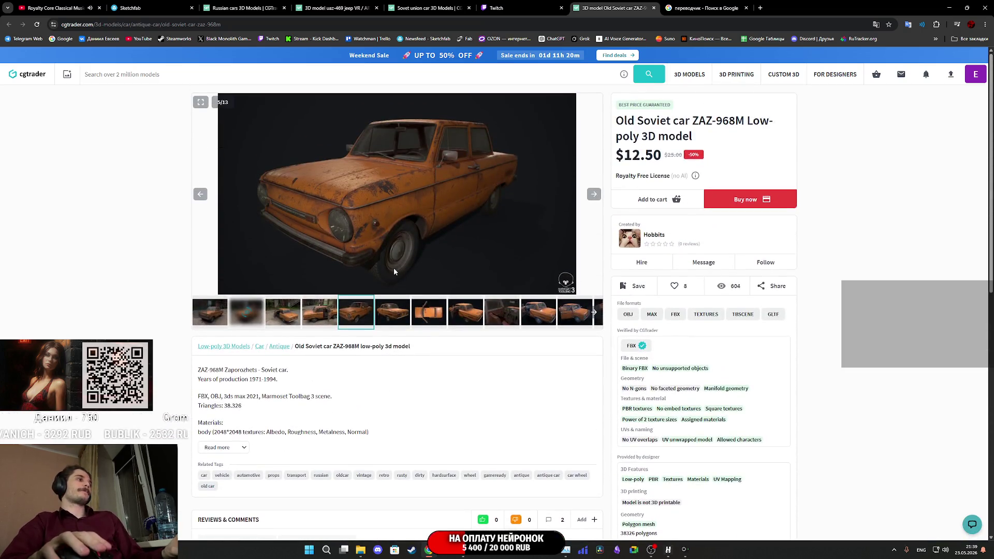
{"action": "key", "text": "Right"}
{"action": "key", "text": "Right"}
{"action": "key", "text": "Right"}
{"action": "key", "text": "Right"}
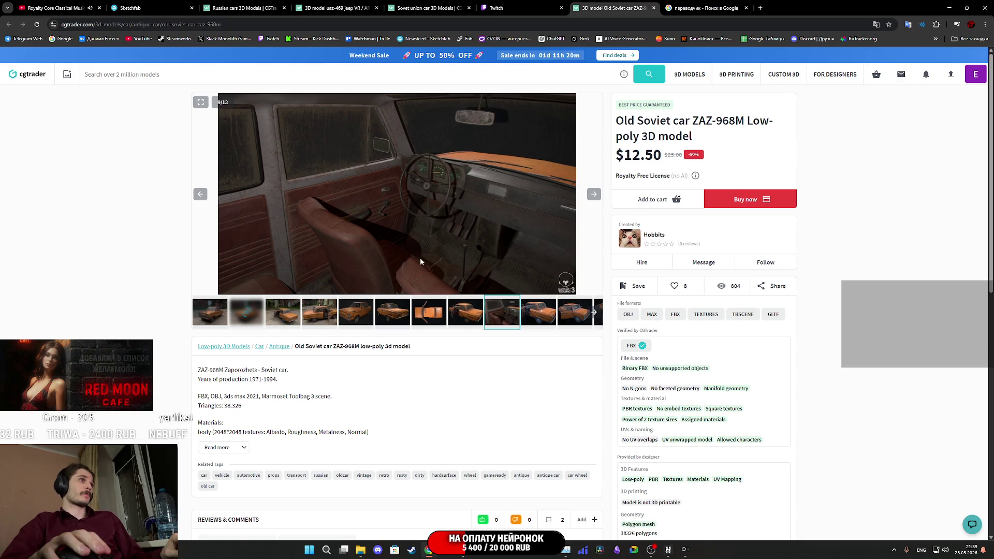
- Expand the description to see 38,326 triangles and 2048×2048 textures, then close the page
{"action": "scroll", "coordinate": [497, 269], "scroll_direction": "down", "scroll_amount": 4}
{"action": "scroll", "coordinate": [497, 269], "scroll_direction": "up", "scroll_amount": 4}
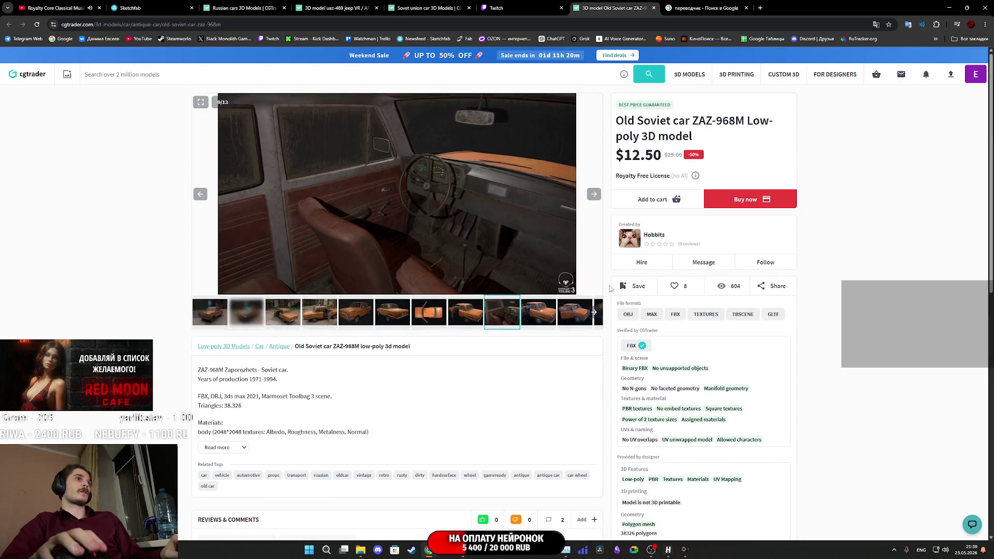
{"action": "scroll", "coordinate": [670, 320], "scroll_direction": "down", "scroll_amount": 2}
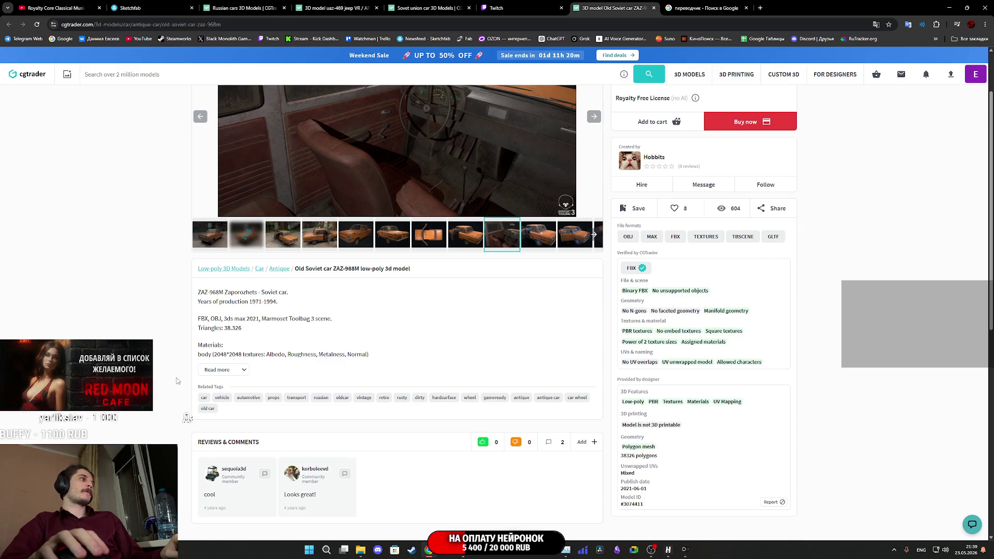
{"action": "left_click", "coordinate": [238, 370]}
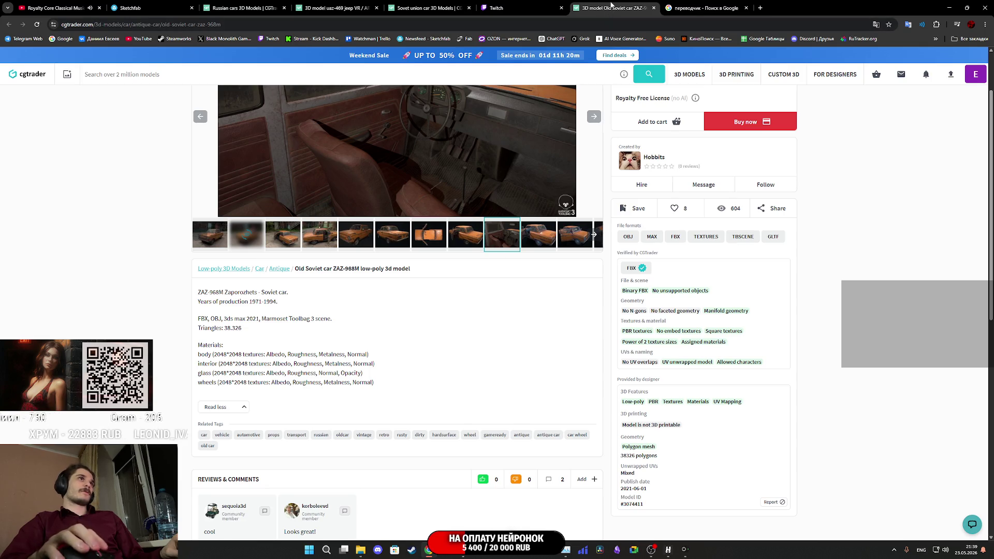
{"action": "middle_click", "coordinate": [611, 4]}
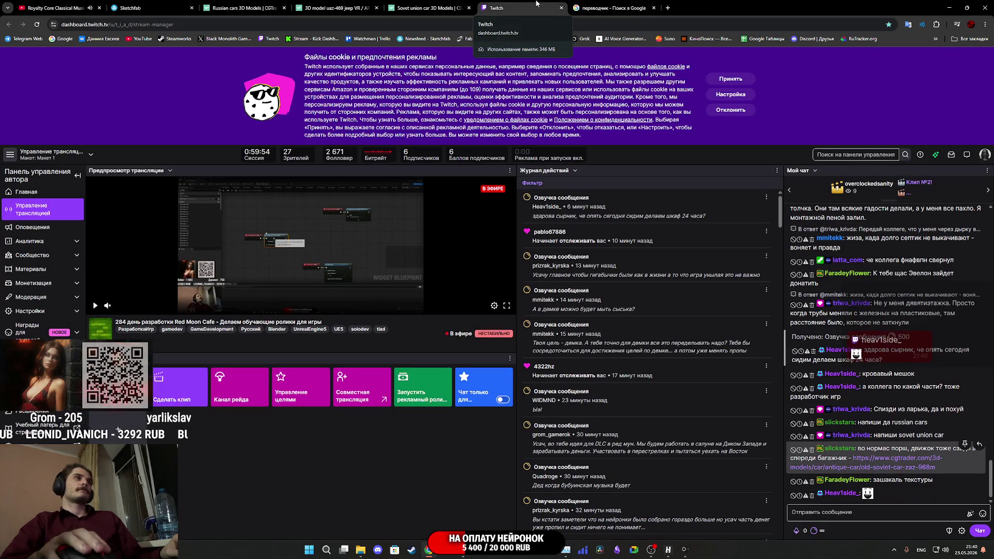
- Return to the cgtrader 'Sovet union car' low-poly search results tab
{"action": "left_click", "coordinate": [428, 8]}
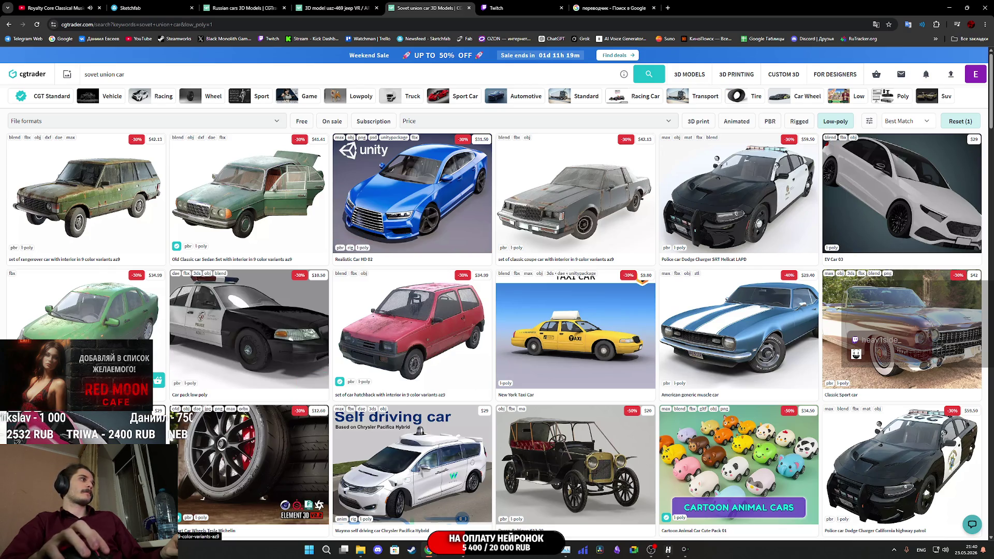
- Scroll further down through the low-poly Soviet union car results
{"action": "scroll", "coordinate": [147, 336], "scroll_direction": "down", "scroll_amount": 3}
{"action": "scroll", "coordinate": [147, 336], "scroll_direction": "down", "scroll_amount": 5}
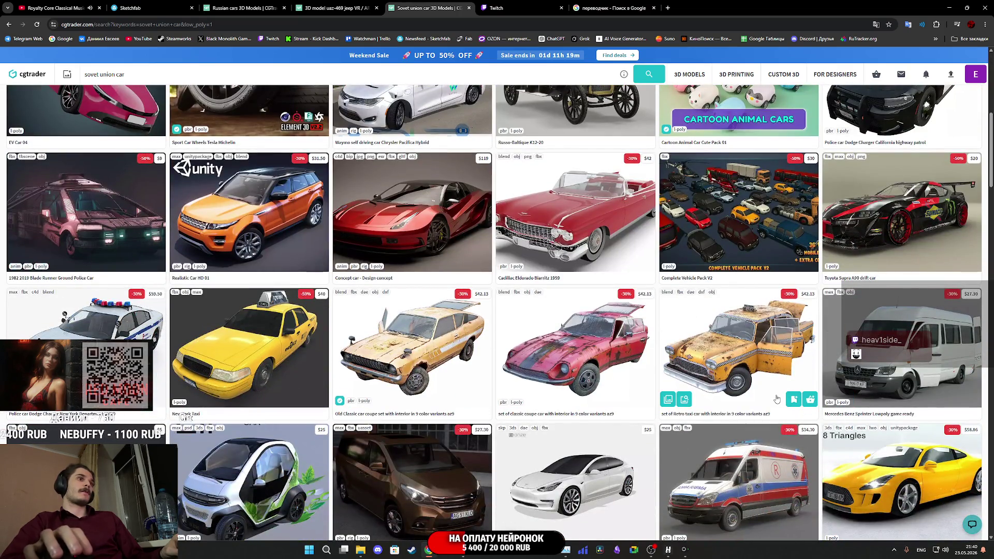
{"action": "scroll", "coordinate": [769, 401], "scroll_direction": "down", "scroll_amount": 1}
{"action": "scroll", "coordinate": [570, 409], "scroll_direction": "down", "scroll_amount": 2}
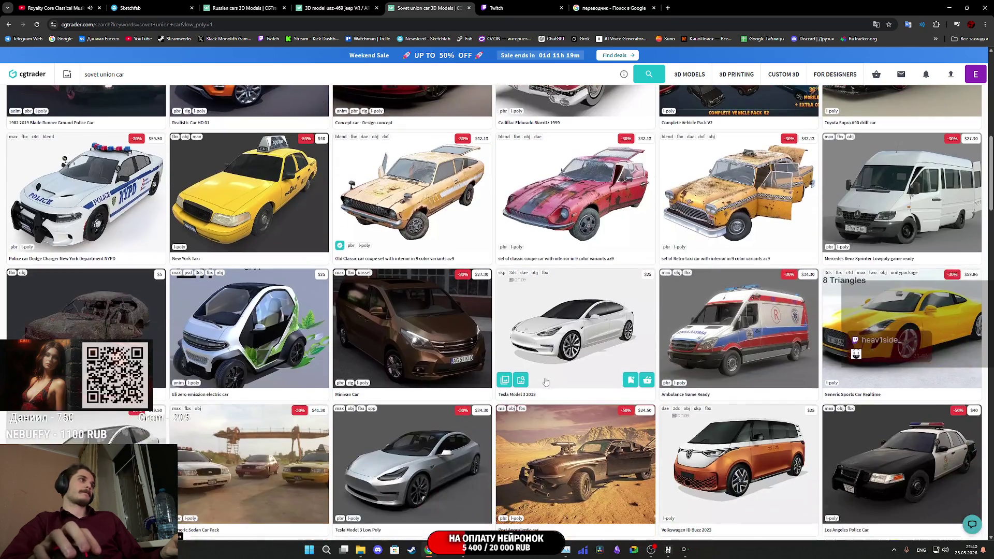
{"action": "scroll", "coordinate": [126, 326], "scroll_direction": "down", "scroll_amount": 3}
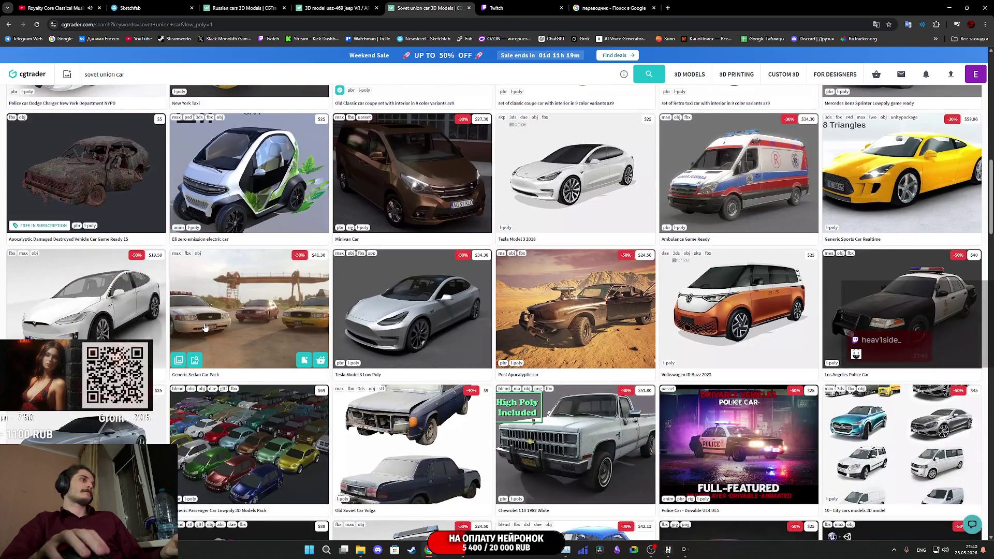
{"action": "scroll", "coordinate": [205, 327], "scroll_direction": "down", "scroll_amount": 2}
- Open the UAZ 469 Low-poly model page from the link shared in Twitch chat
{"action": "mouse_move", "coordinate": [686, 553]}
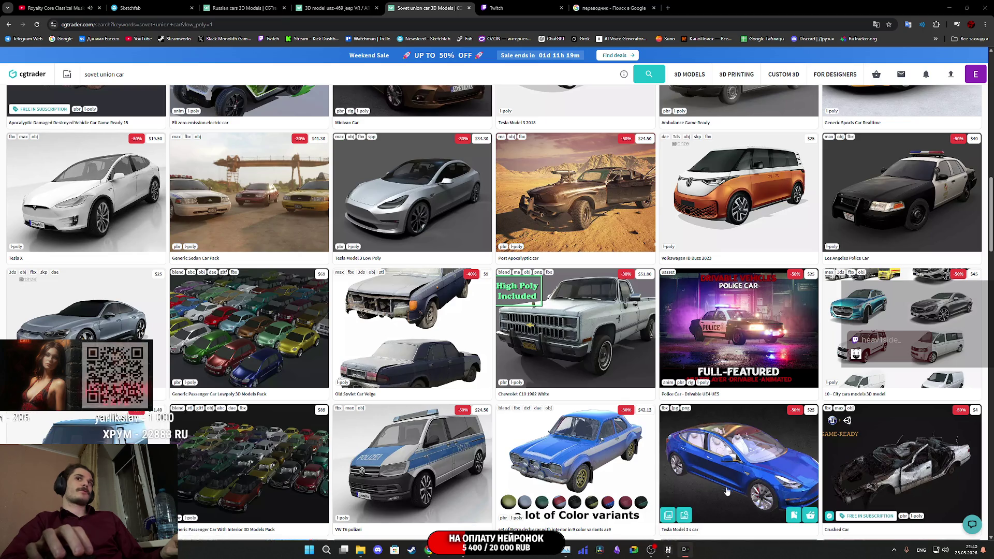
{"action": "left_click", "coordinate": [685, 550]}
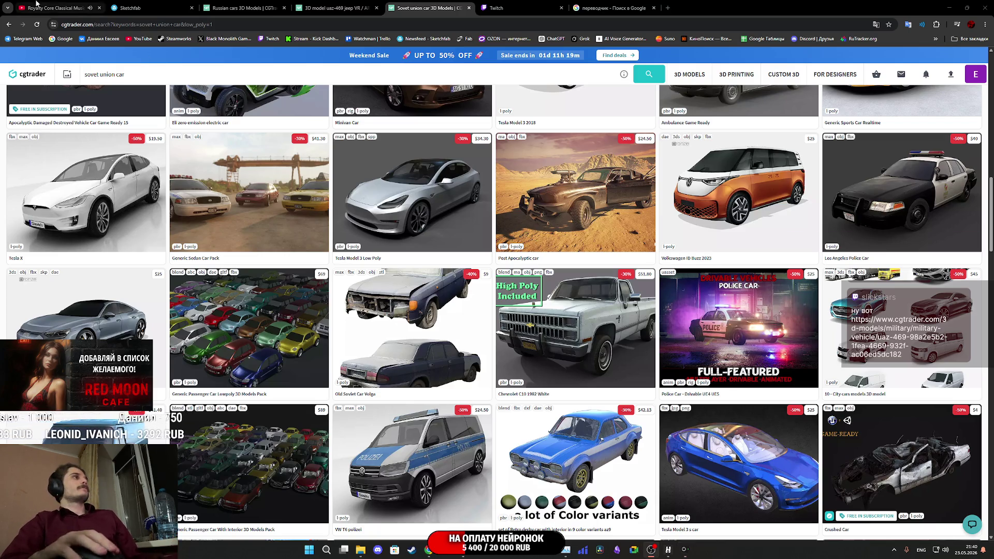
{"action": "left_click", "coordinate": [518, 8]}
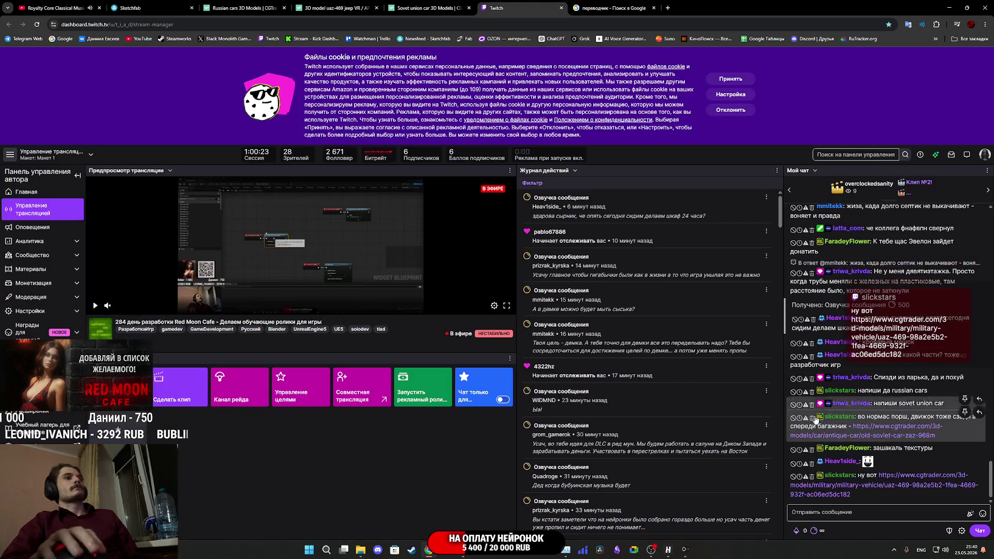
{"action": "middle_click", "coordinate": [880, 485]}
{"action": "left_click", "coordinate": [647, 15]}
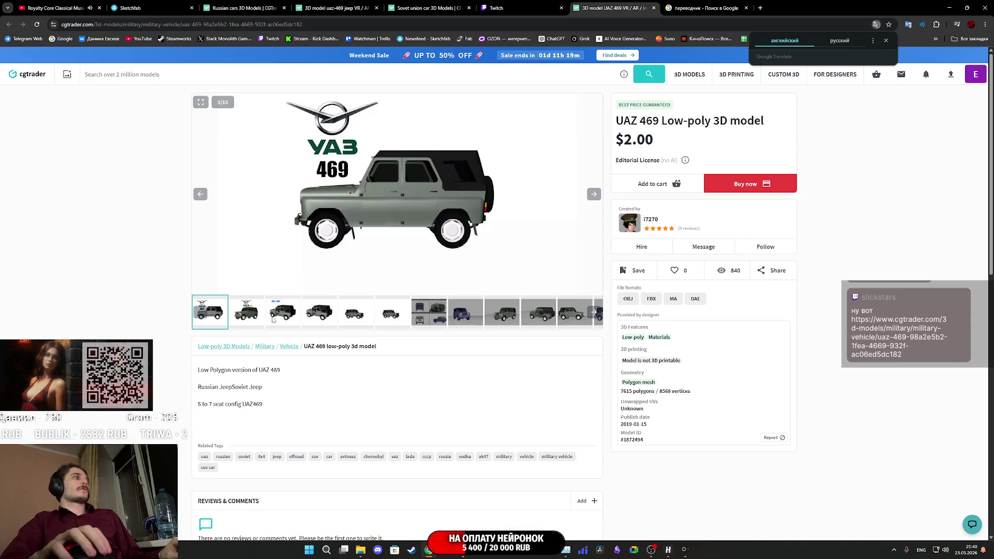
- Browse the UAZ 469 gallery images, including its Maya viewport screenshot
{"action": "left_click_drag", "start_coordinate": [445, 195], "coordinate": [371, 221]}
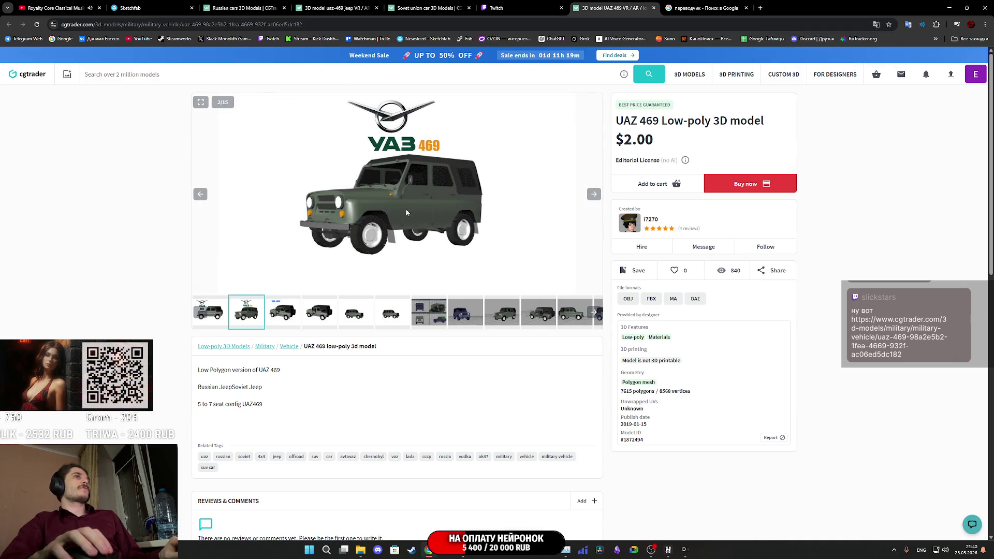
{"action": "key", "text": "Right"}
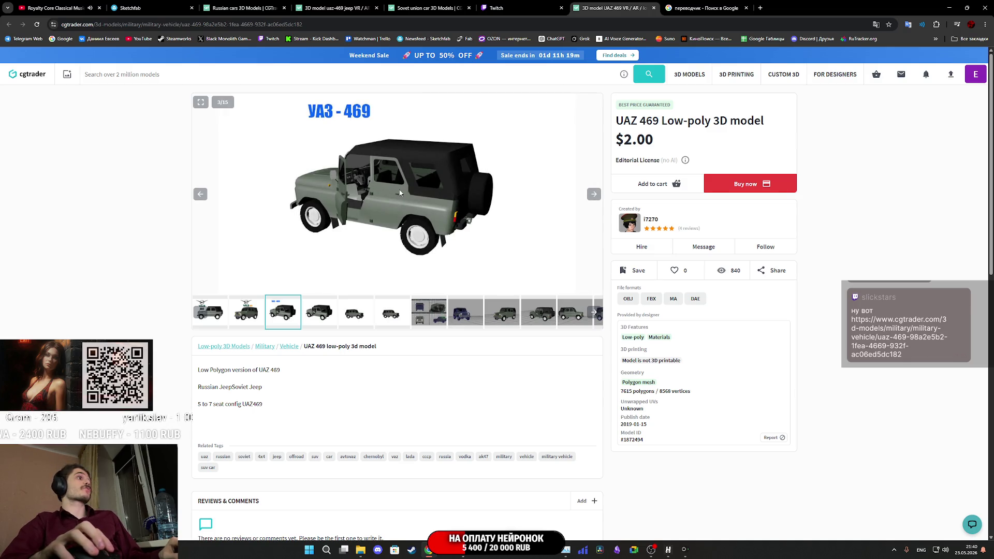
{"action": "key", "text": "Right"}
{"action": "key", "text": "Right"}
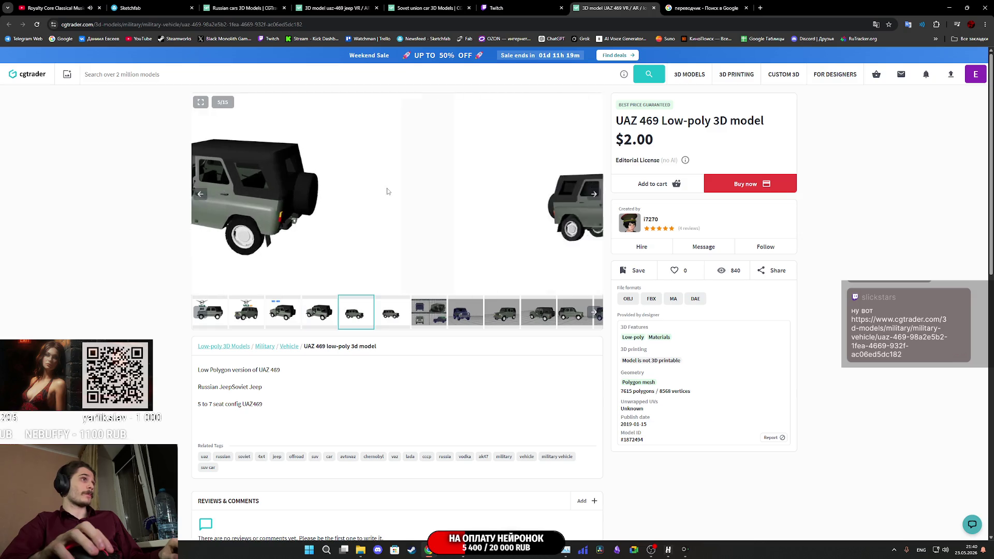
{"action": "scroll", "coordinate": [344, 374], "scroll_direction": "down", "scroll_amount": 5}
{"action": "scroll", "coordinate": [254, 294], "scroll_direction": "up", "scroll_amount": 5}
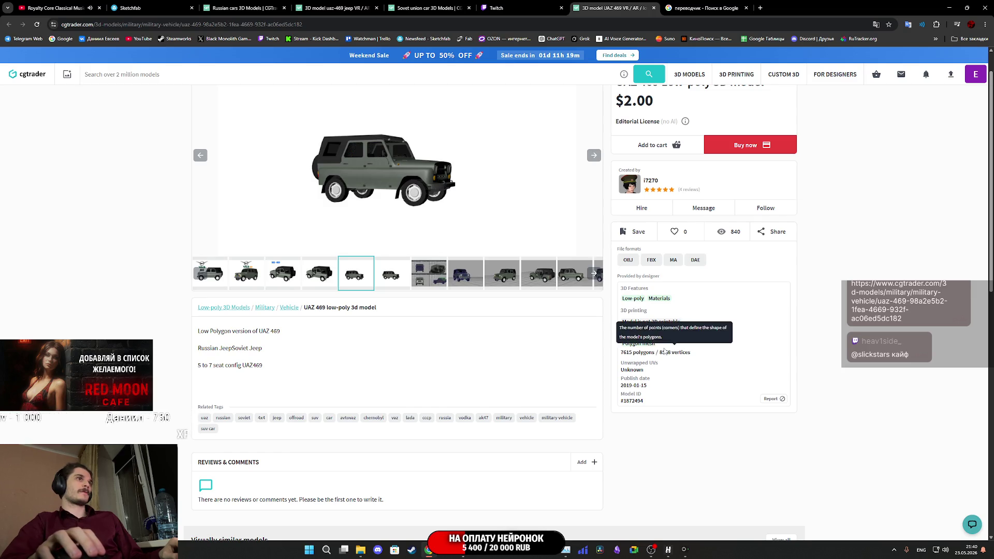
{"action": "left_click", "coordinate": [429, 269]}
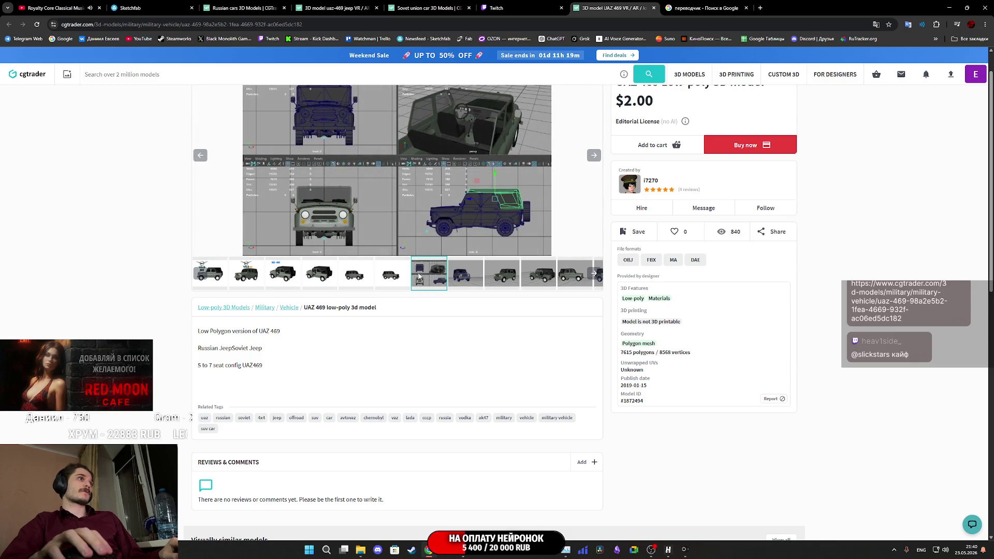
{"action": "left_click", "coordinate": [481, 279]}
{"action": "left_click", "coordinate": [513, 277]}
{"action": "left_click", "coordinate": [548, 276]}
- Close the UAZ 469 page and go back to the Soviet union car results
{"action": "middle_click", "coordinate": [609, 5]}
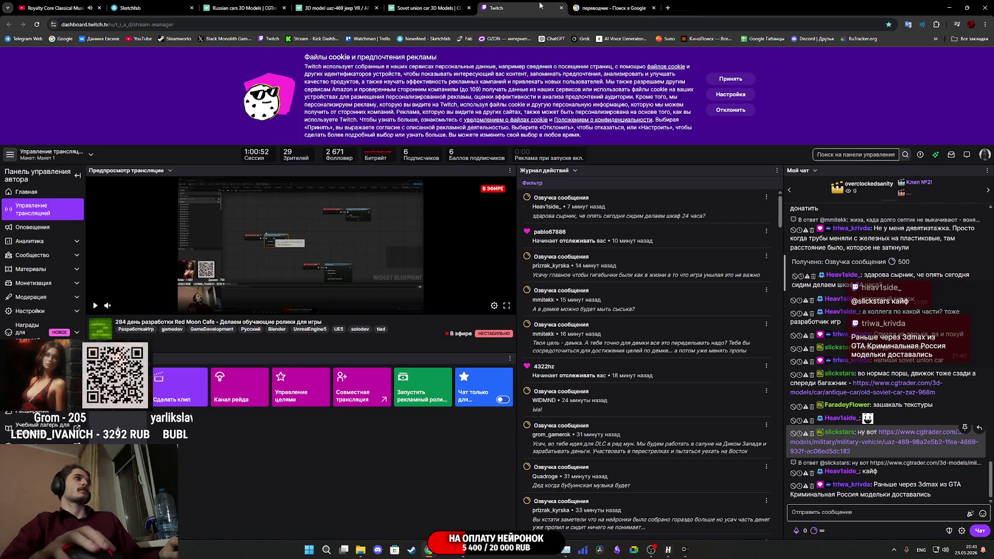
{"action": "left_click", "coordinate": [452, 4]}
{"action": "scroll", "coordinate": [438, 262], "scroll_direction": "down", "scroll_amount": 4}
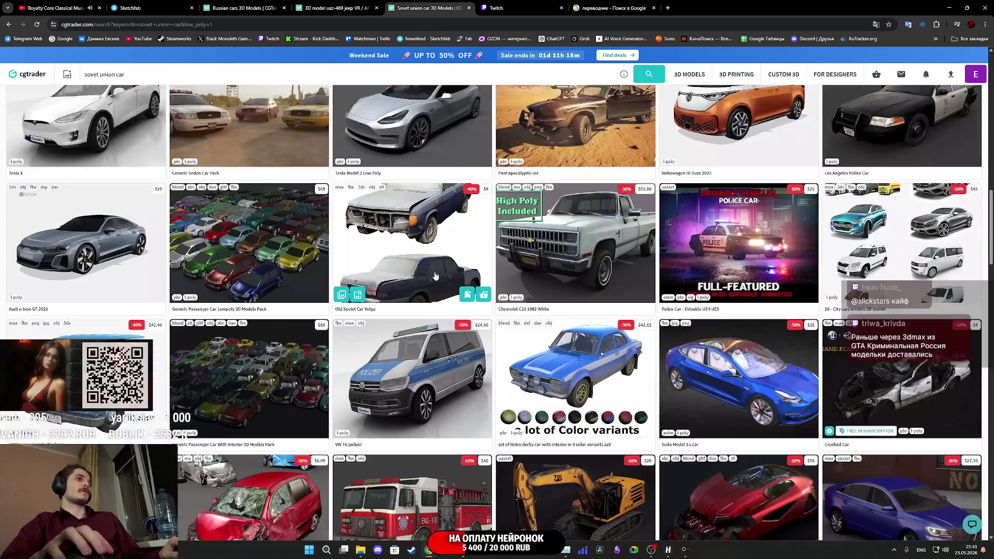
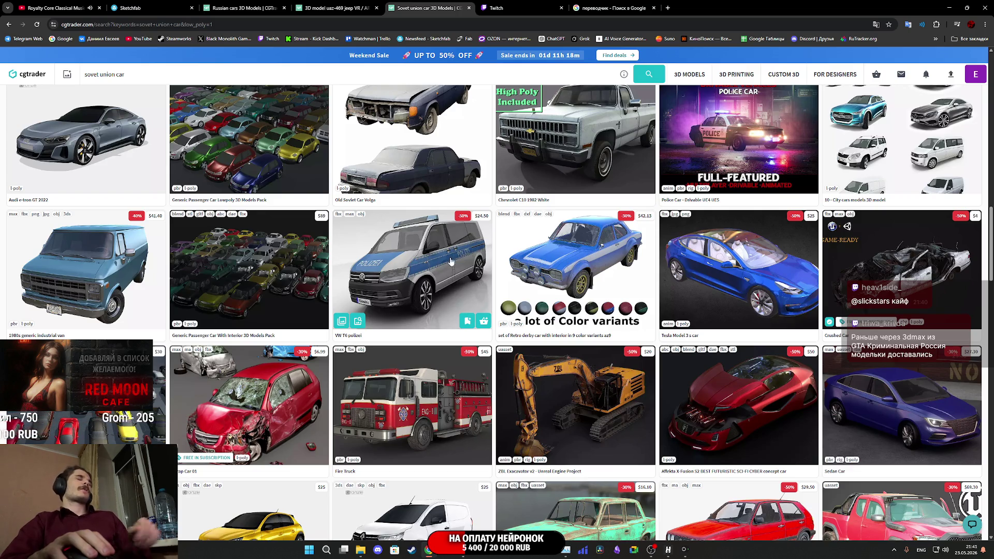
- Scroll to the bottom of the low-poly 'sovet union car' results and go to page 2
{"action": "scroll", "coordinate": [530, 281], "scroll_direction": "down", "scroll_amount": 3}
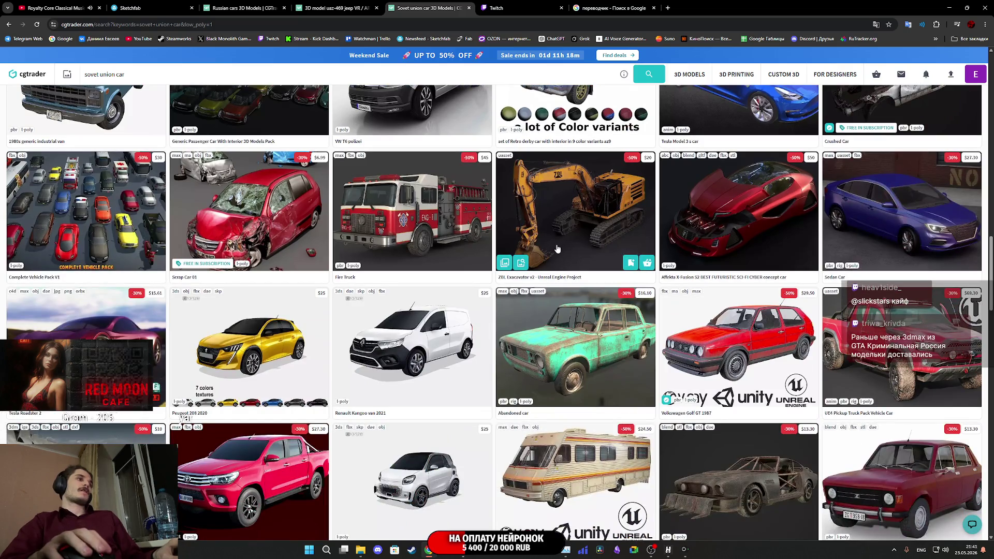
{"action": "scroll", "coordinate": [561, 216], "scroll_direction": "down", "scroll_amount": 2}
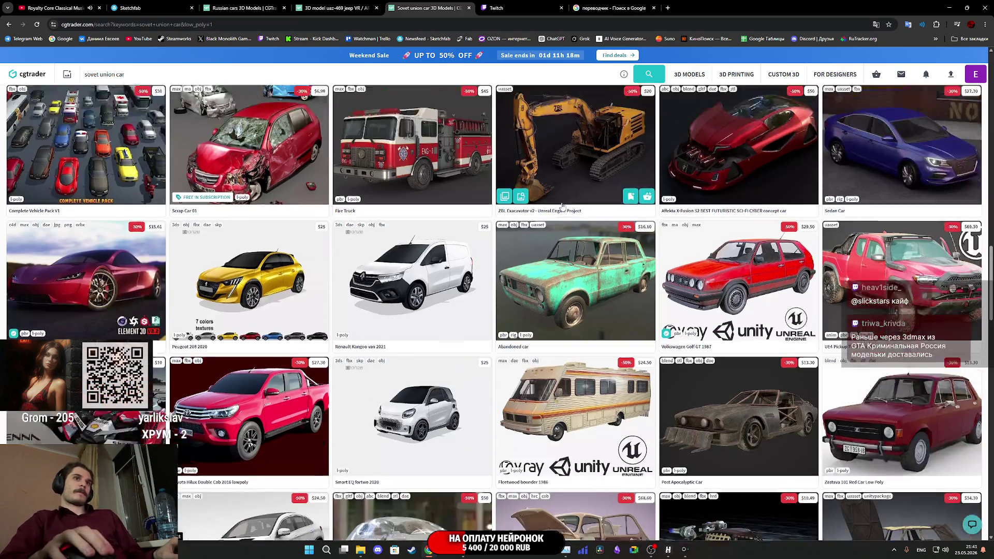
{"action": "scroll", "coordinate": [563, 203], "scroll_direction": "down", "scroll_amount": 5}
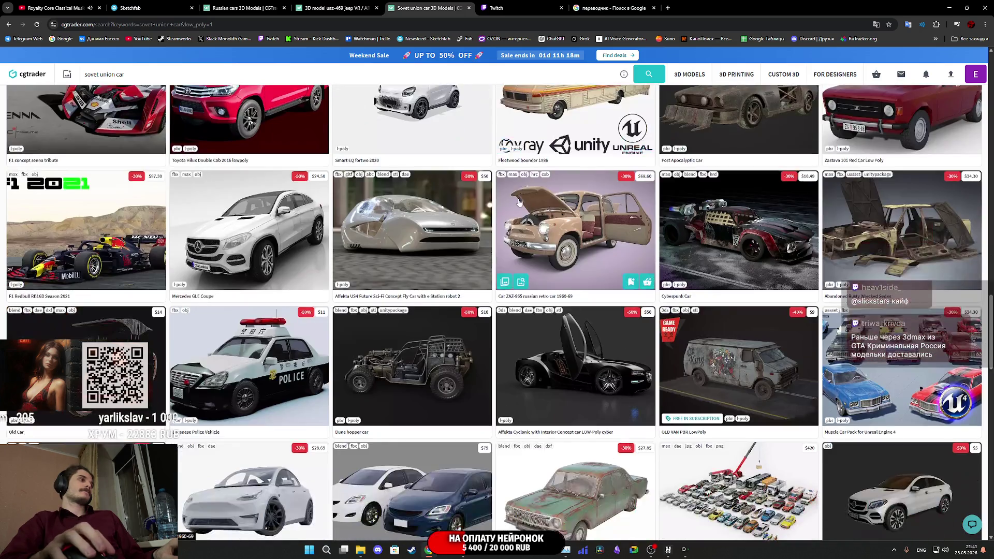
{"action": "scroll", "coordinate": [510, 195], "scroll_direction": "down", "scroll_amount": 4}
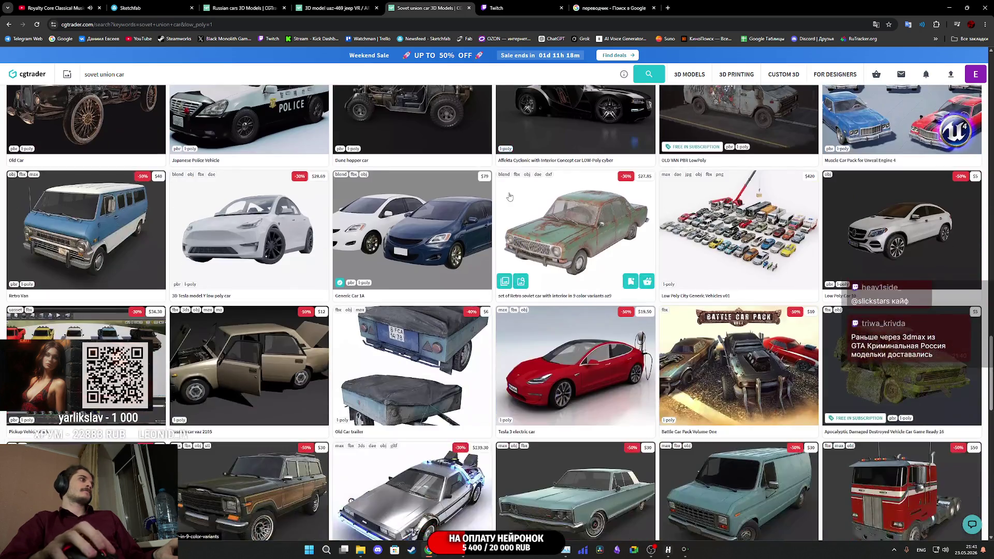
{"action": "scroll", "coordinate": [510, 197], "scroll_direction": "down", "scroll_amount": 4}
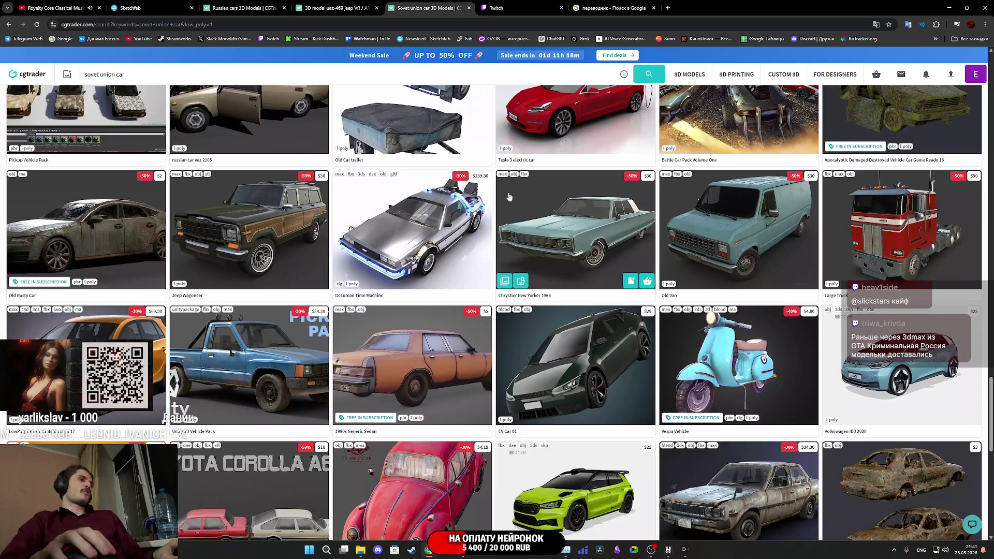
{"action": "scroll", "coordinate": [509, 196], "scroll_direction": "down", "scroll_amount": 5}
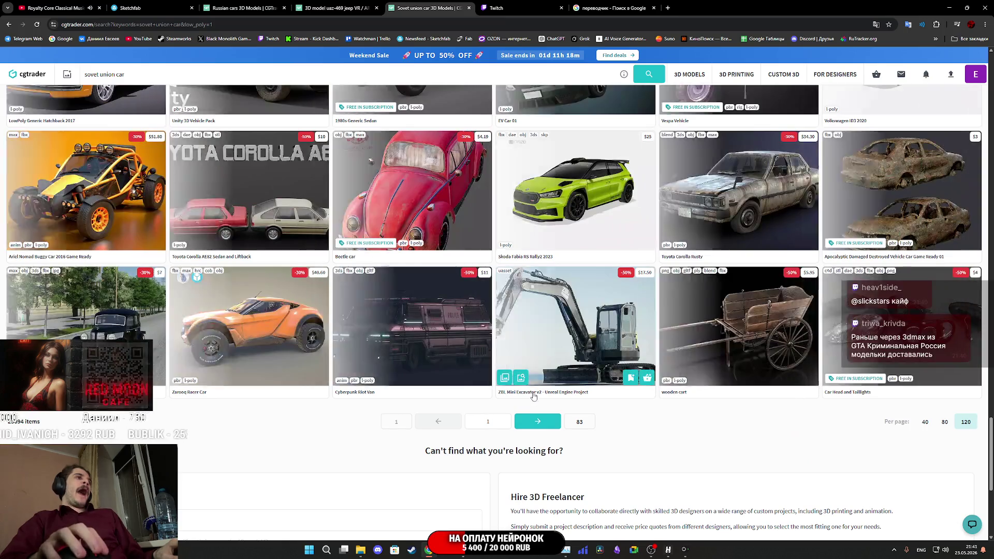
{"action": "left_click", "coordinate": [537, 421]}
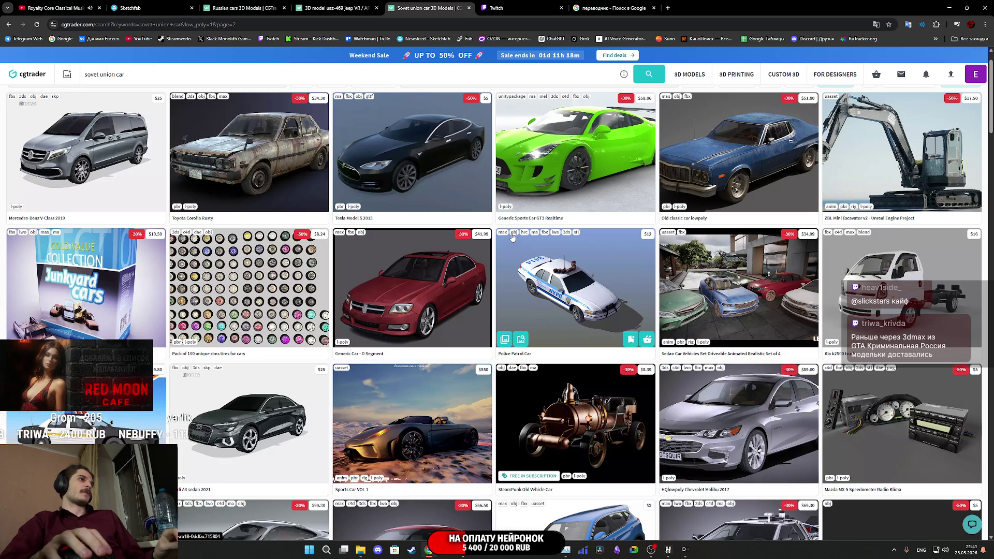
{"action": "scroll", "coordinate": [512, 236], "scroll_direction": "down", "scroll_amount": 3}
{"action": "scroll", "coordinate": [511, 230], "scroll_direction": "down", "scroll_amount": 3}
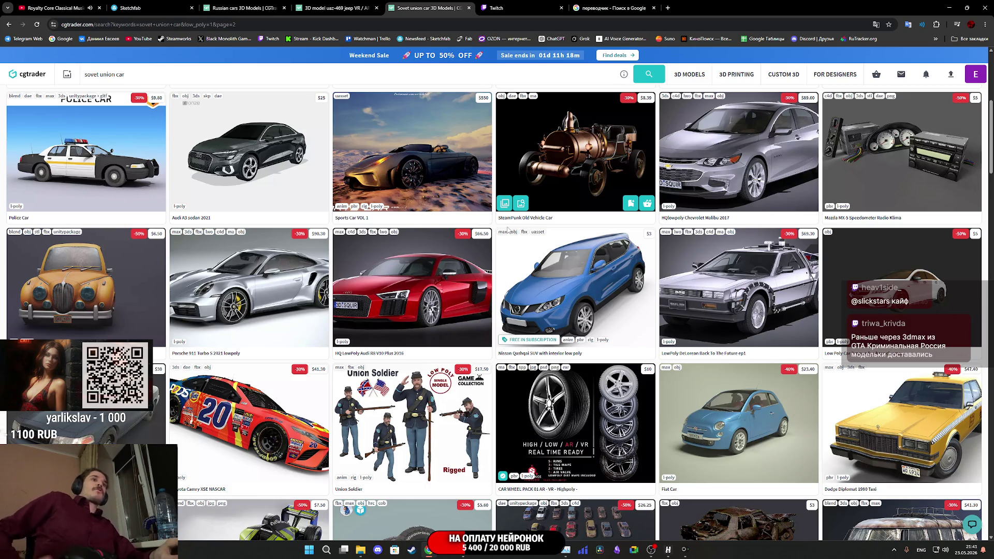
{"action": "scroll", "coordinate": [792, 195], "scroll_direction": "down", "scroll_amount": 3}
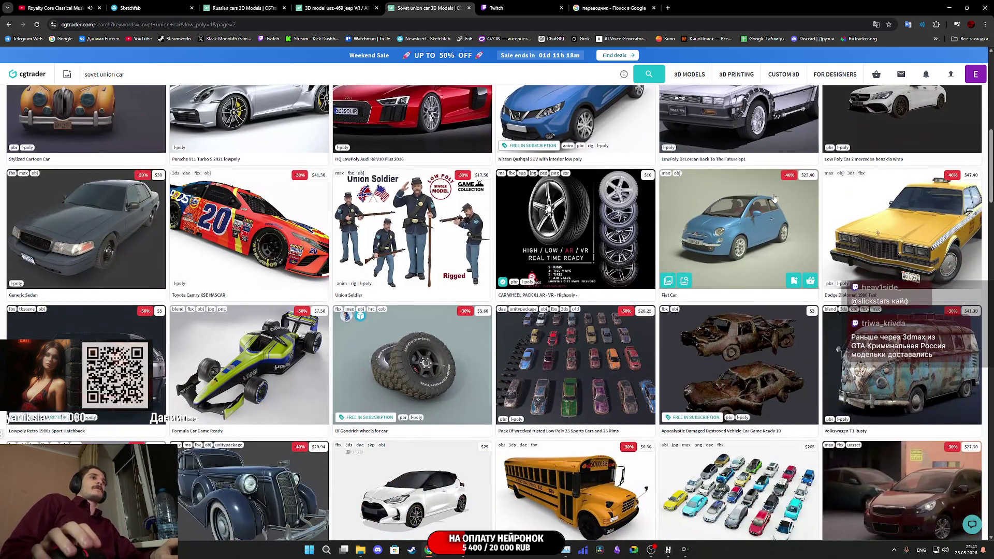
{"action": "scroll", "coordinate": [775, 198], "scroll_direction": "down", "scroll_amount": 3}
{"action": "scroll", "coordinate": [652, 180], "scroll_direction": "down", "scroll_amount": 3}
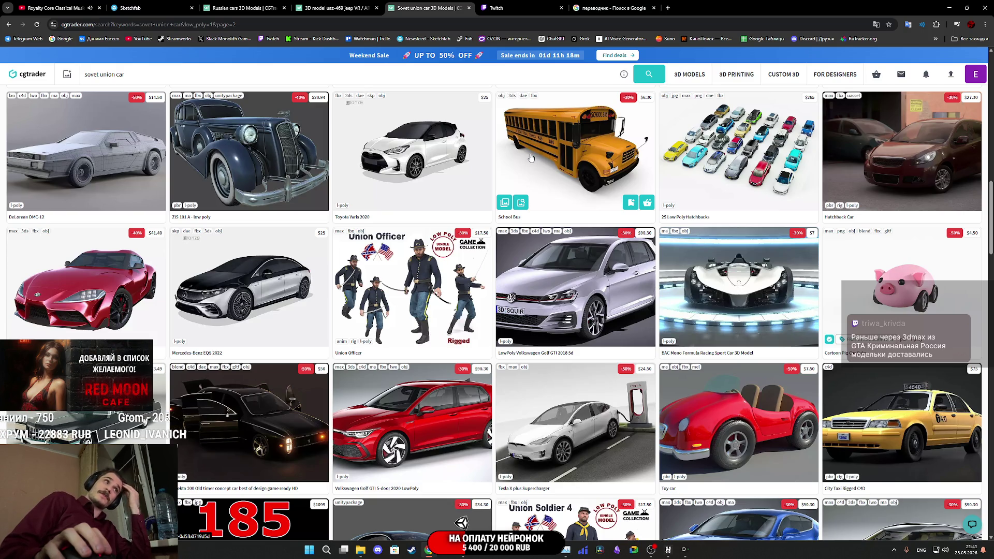
{"action": "scroll", "coordinate": [531, 158], "scroll_direction": "down", "scroll_amount": 3}
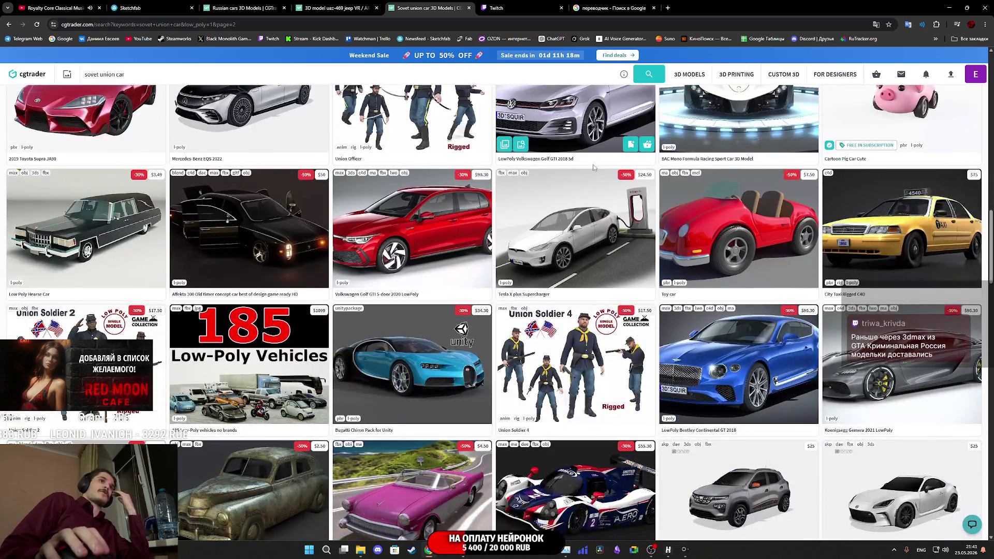
{"action": "scroll", "coordinate": [591, 164], "scroll_direction": "down", "scroll_amount": 4}
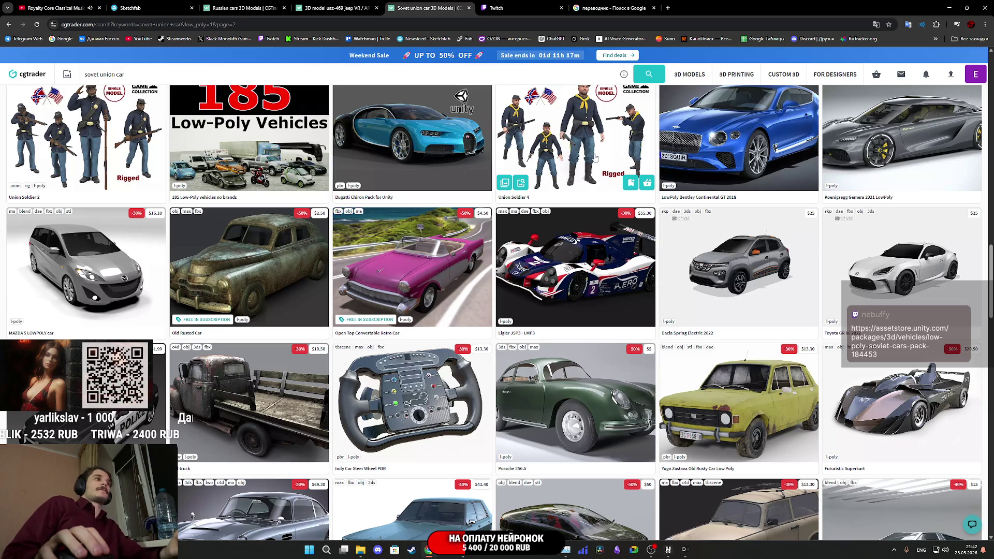
{"action": "scroll", "coordinate": [593, 156], "scroll_direction": "down", "scroll_amount": 6}
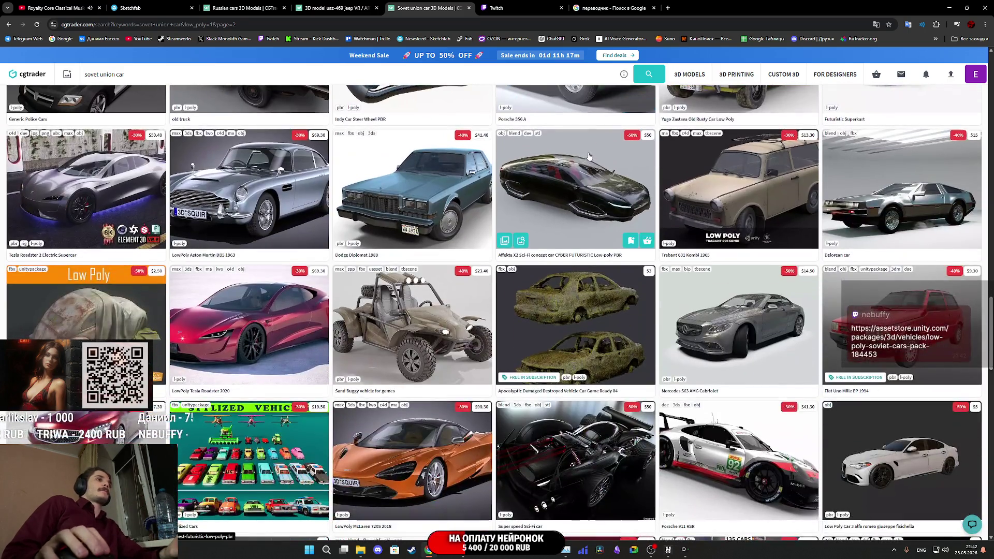
{"action": "scroll", "coordinate": [590, 155], "scroll_direction": "down", "scroll_amount": 3}
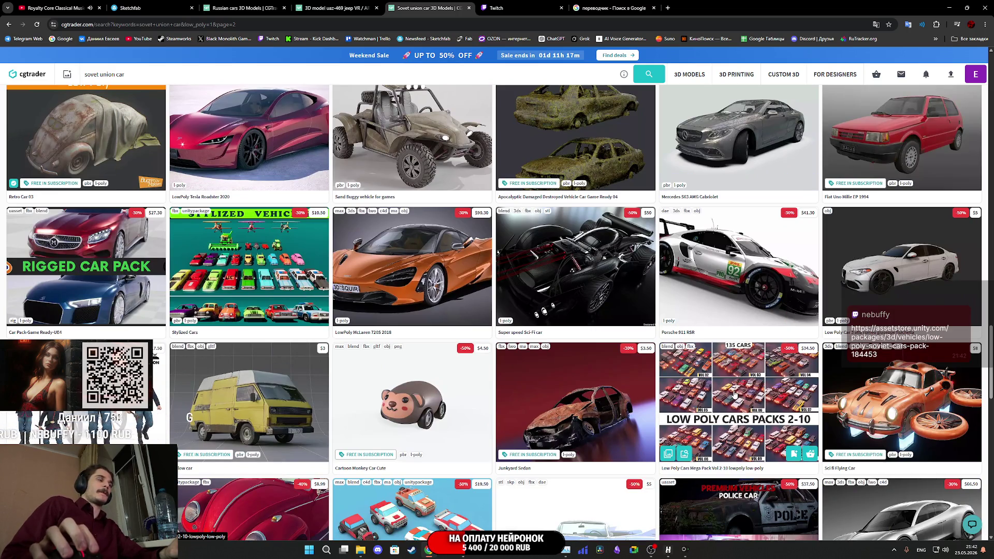
{"action": "middle_click", "coordinate": [732, 393]}
- Flip the Low Poly Cars Mega Pack gallery to VOL 03, then close it and return to Twitch
{"action": "left_click", "coordinate": [549, 4]}
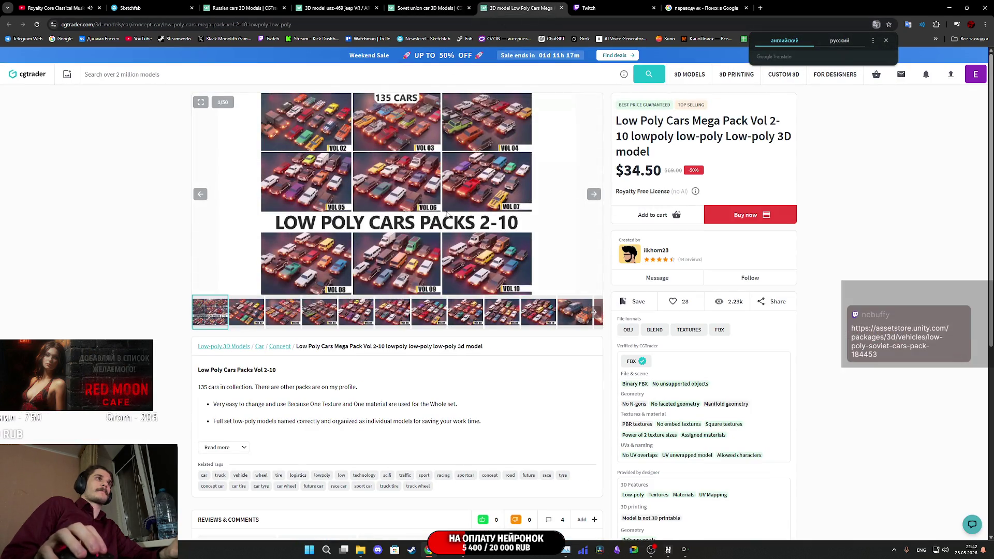
{"action": "left_click", "coordinate": [594, 195]}
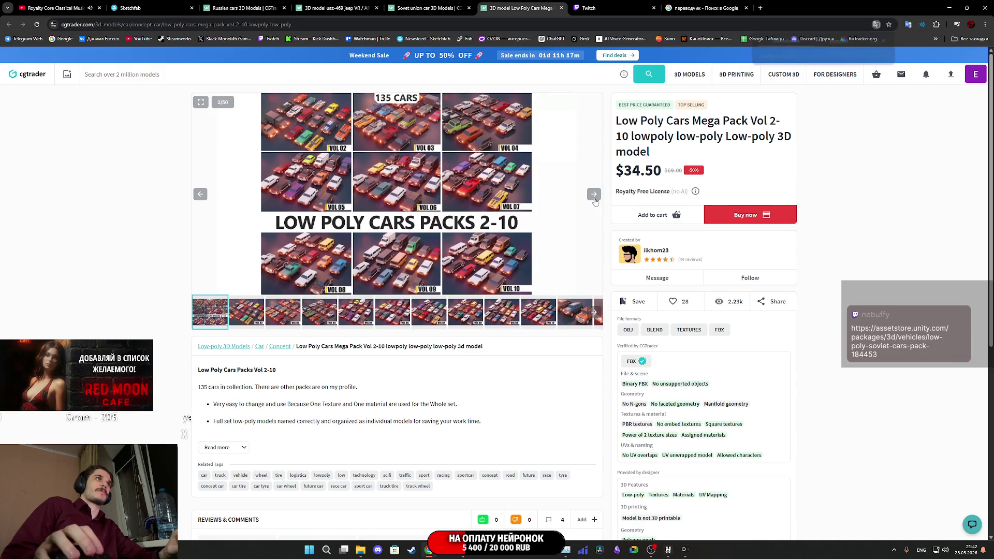
{"action": "left_click", "coordinate": [593, 195]}
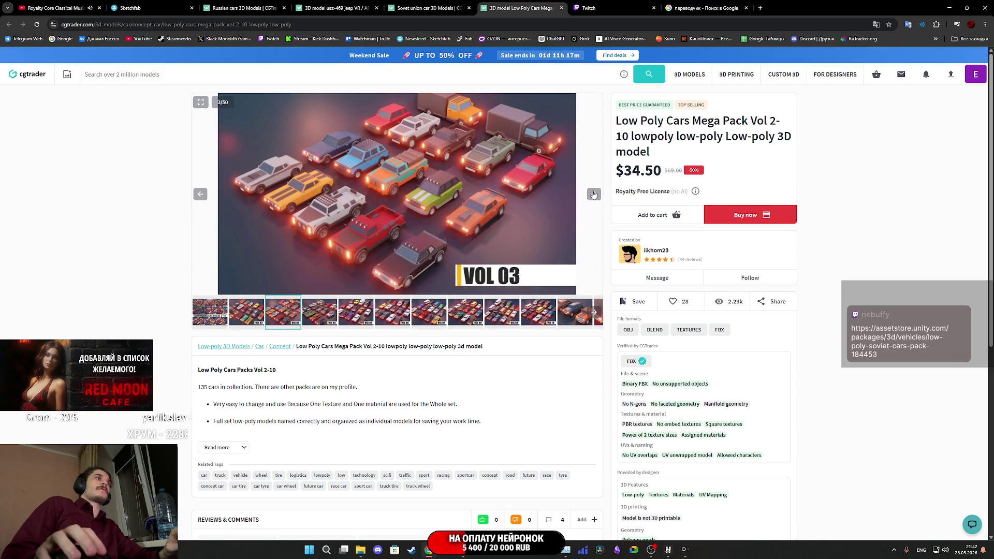
{"action": "left_click", "coordinate": [561, 7]}
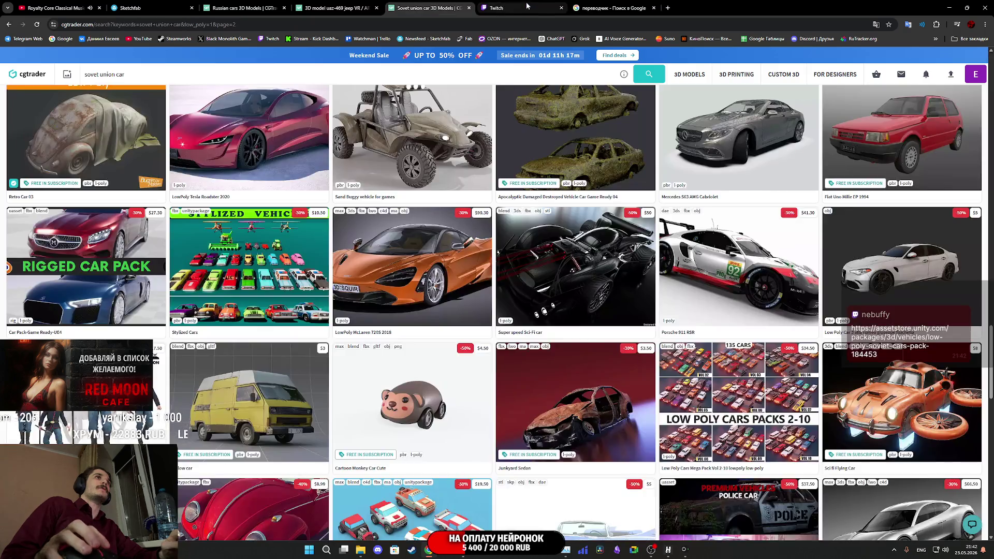
{"action": "left_click", "coordinate": [517, 8]}
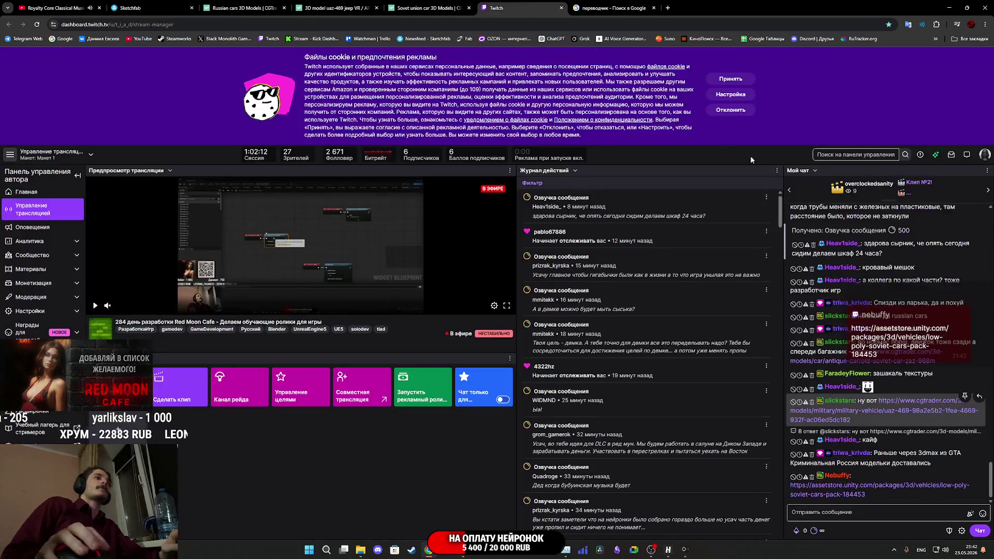
- Open the chat's assetstore.unity.com link to the Low Poly Soviet Cars Pack in a new tab
{"action": "middle_click", "coordinate": [875, 487]}
{"action": "left_click", "coordinate": [600, 5]}
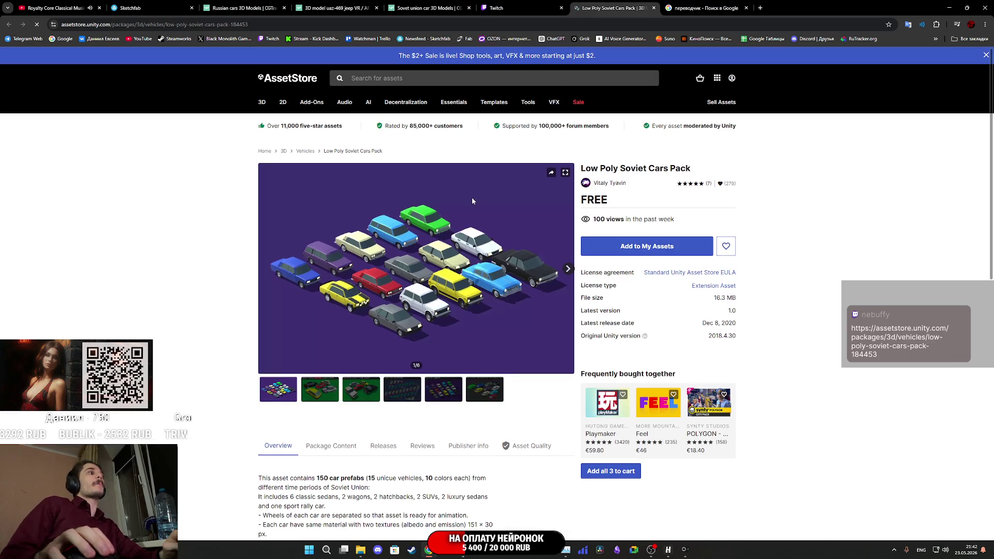
- Flip through the Soviet Cars Pack previews to the 15 car types image and view it full screen
{"action": "scroll", "coordinate": [460, 183], "scroll_direction": "down", "scroll_amount": 5}
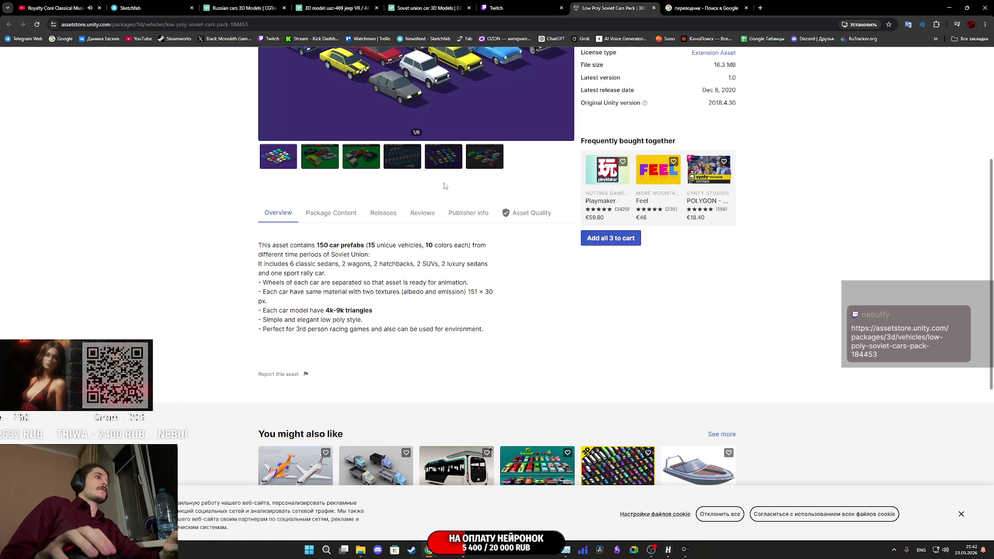
{"action": "scroll", "coordinate": [358, 392], "scroll_direction": "up", "scroll_amount": 5}
{"action": "left_click", "coordinate": [320, 390]}
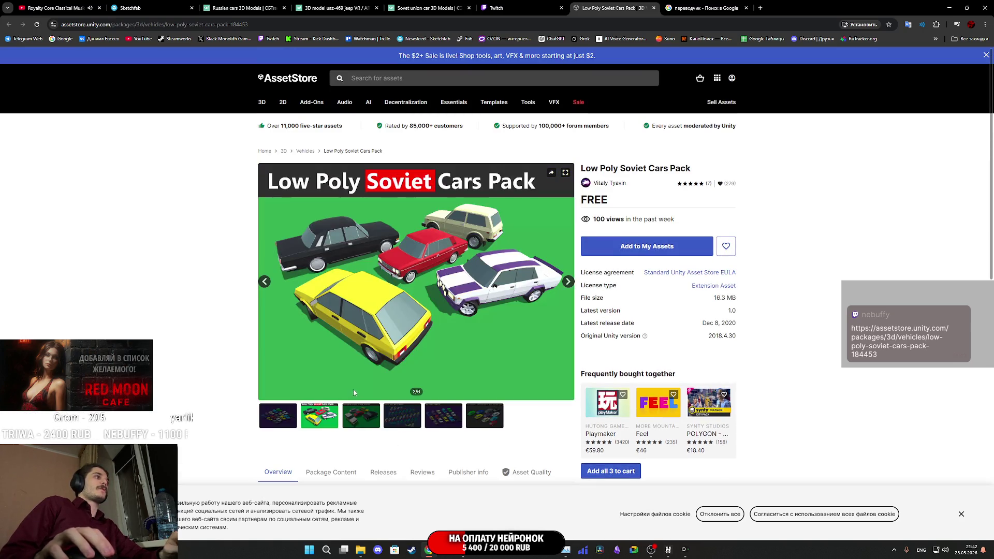
{"action": "left_click", "coordinate": [365, 422]}
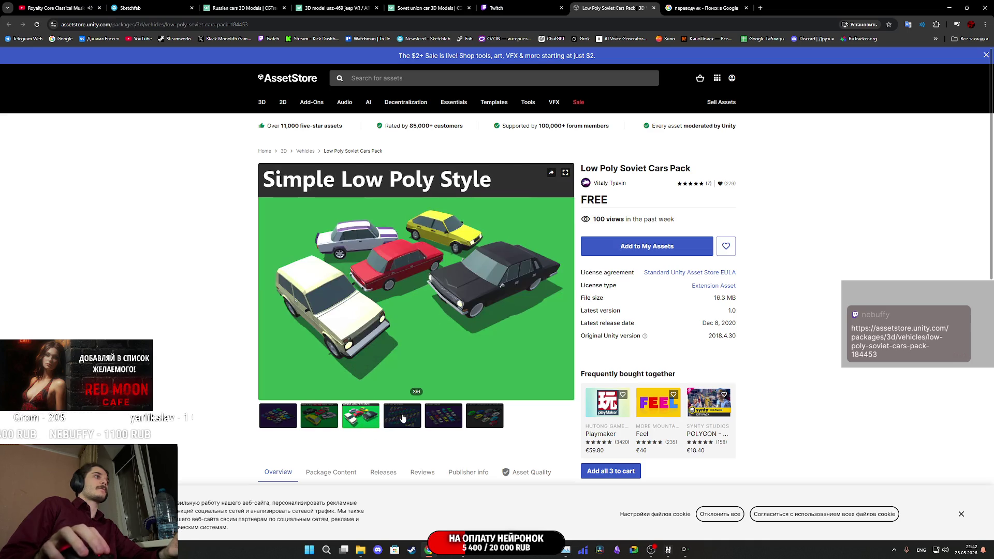
{"action": "left_click", "coordinate": [407, 419]}
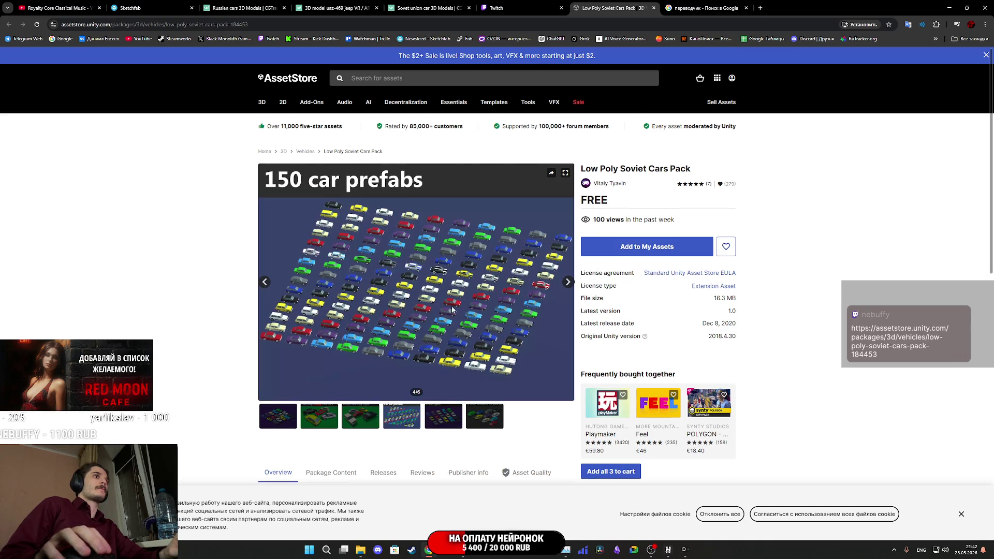
{"action": "left_click", "coordinate": [568, 282]}
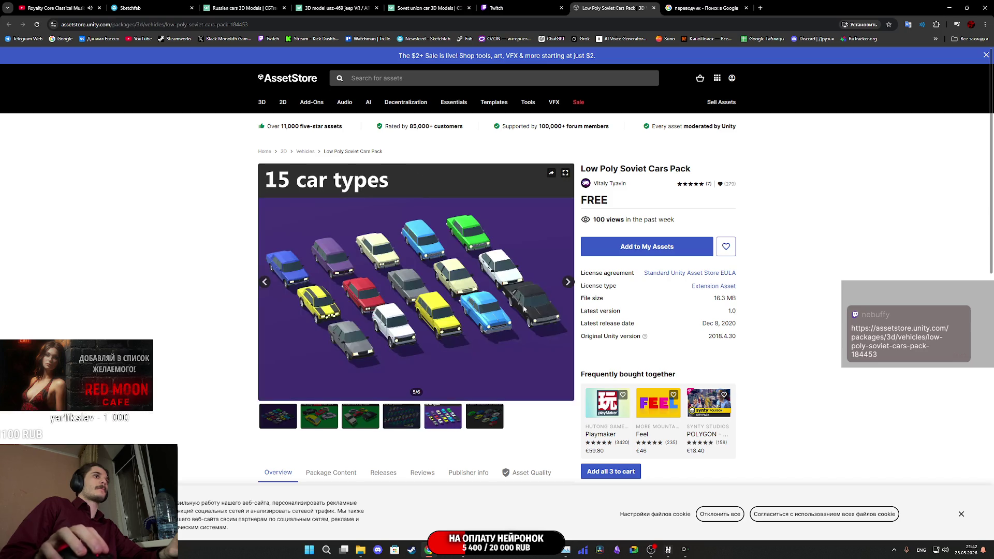
{"action": "left_click", "coordinate": [565, 174]}
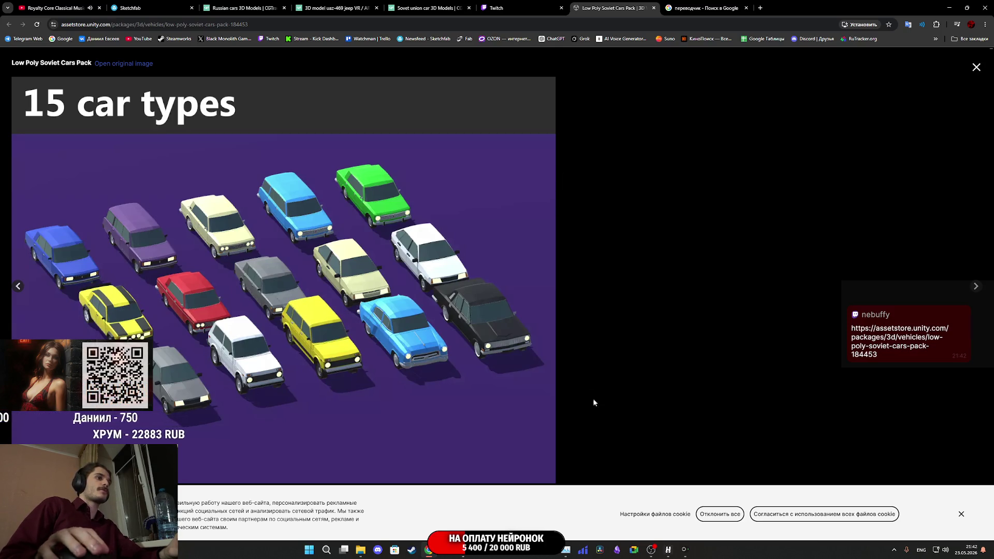
- Dismiss the cookie notice, step back from the colour-variations image to image 1/6, and close the viewer
{"action": "left_click", "coordinate": [684, 549]}
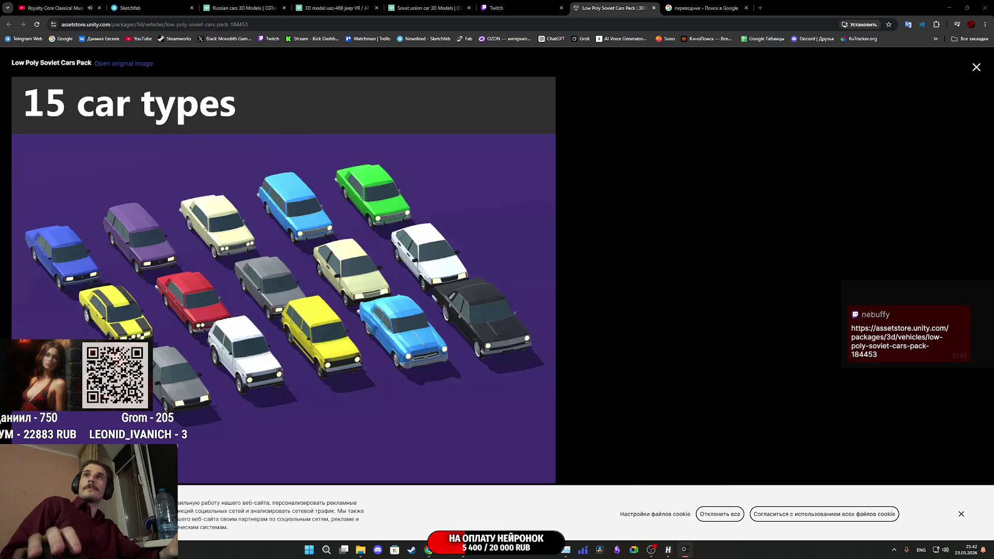
{"action": "left_click", "coordinate": [961, 514]}
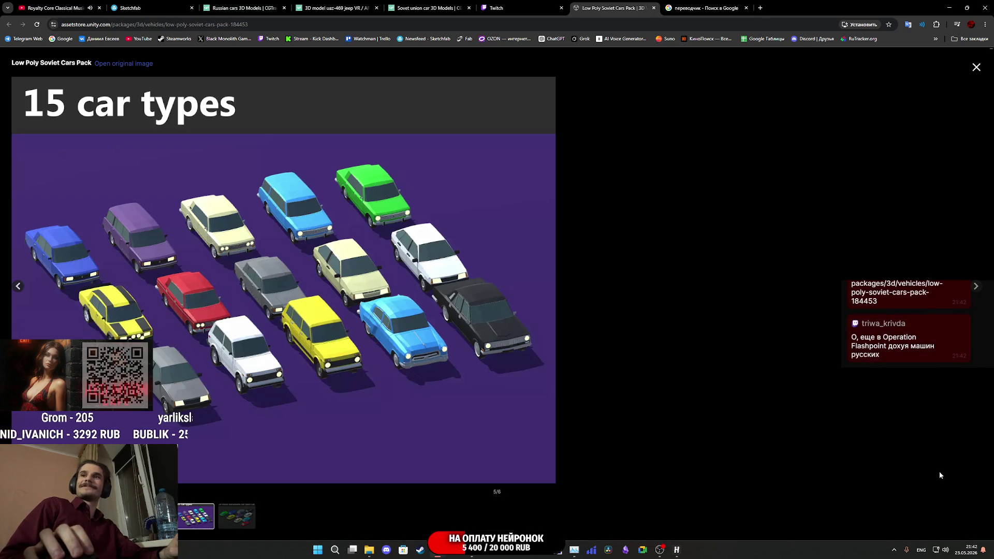
{"action": "left_click", "coordinate": [359, 350]}
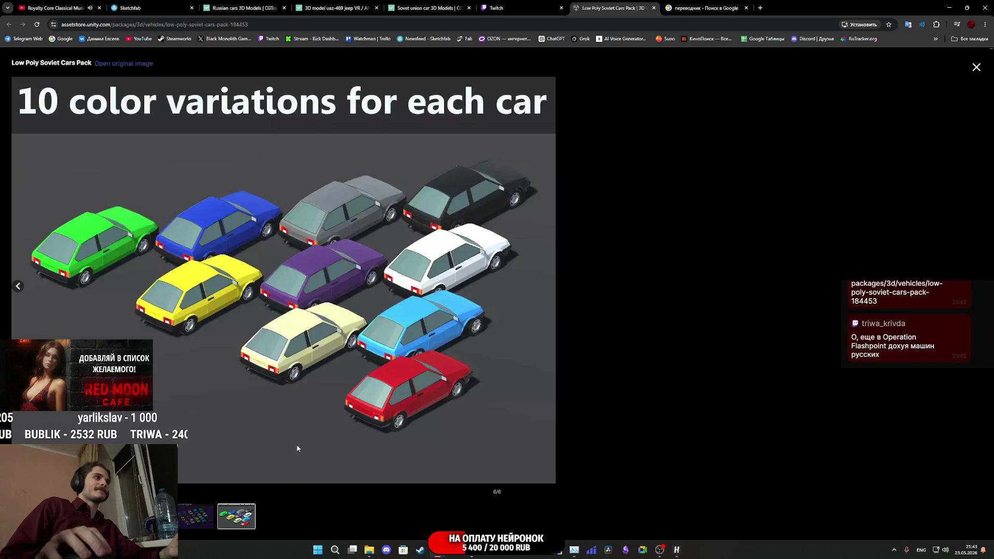
{"action": "key", "text": "Left"}
{"action": "key", "text": "Left"}
{"action": "key", "text": "Left"}
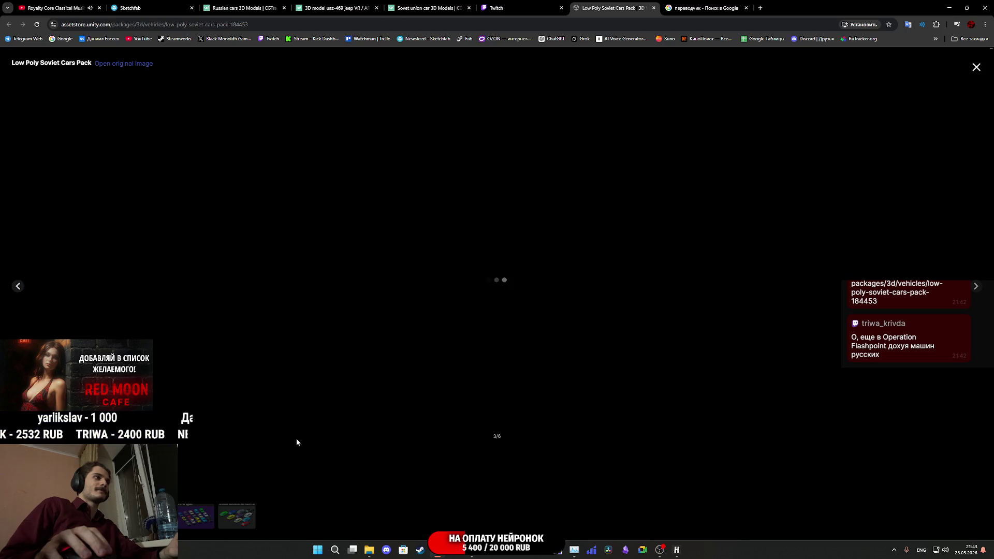
{"action": "key", "text": "Left"}
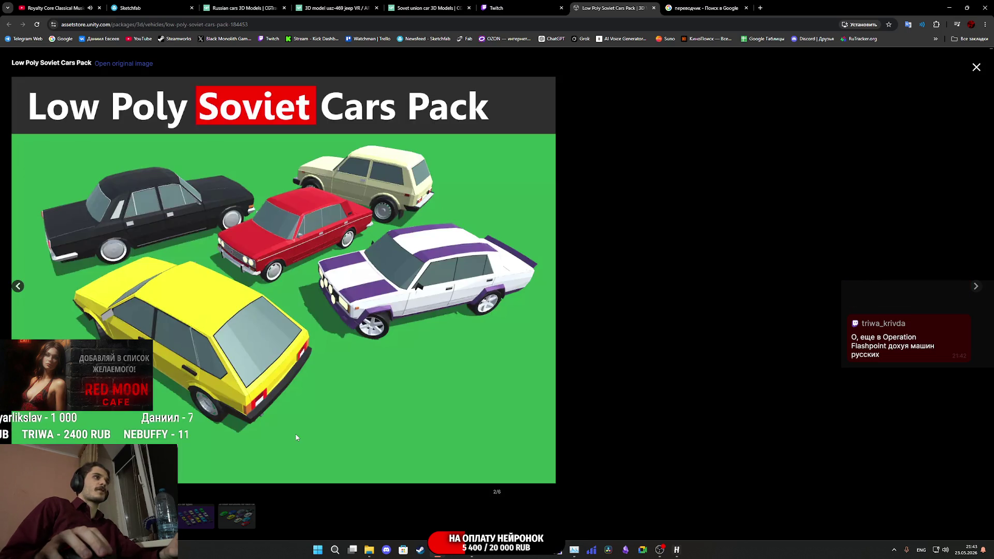
{"action": "key", "text": "Left"}
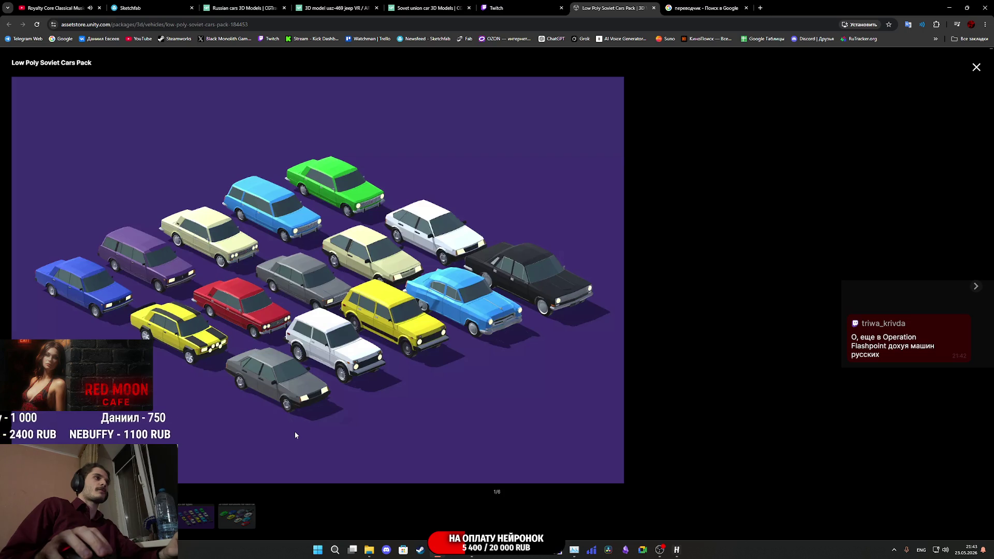
{"action": "left_click", "coordinate": [977, 67]}
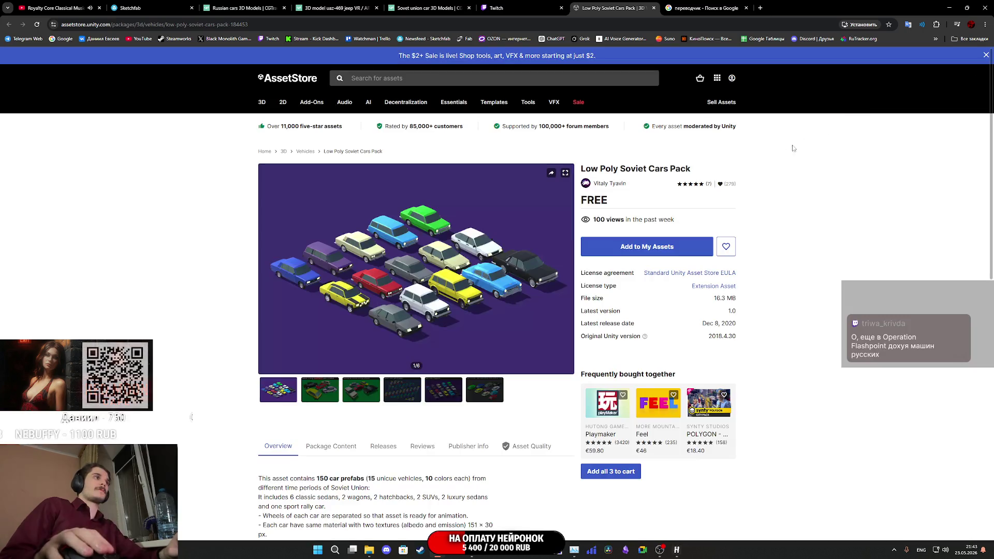
- Scroll through the pack page, flip the gallery forward and back, then switch to the Twitch stream manager
{"action": "scroll", "coordinate": [502, 250], "scroll_direction": "down", "scroll_amount": 5}
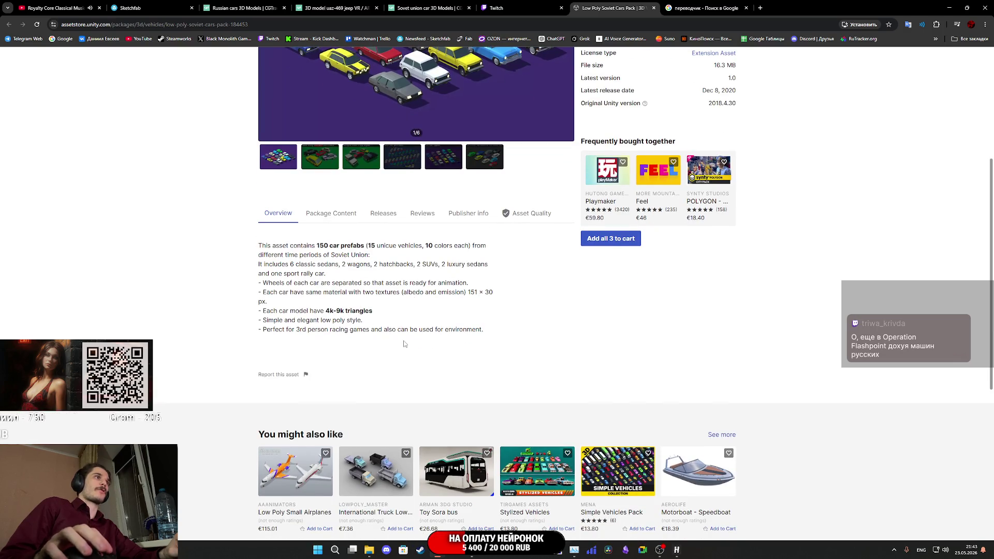
{"action": "scroll", "coordinate": [405, 344], "scroll_direction": "down", "scroll_amount": 5}
{"action": "scroll", "coordinate": [397, 337], "scroll_direction": "up", "scroll_amount": 4}
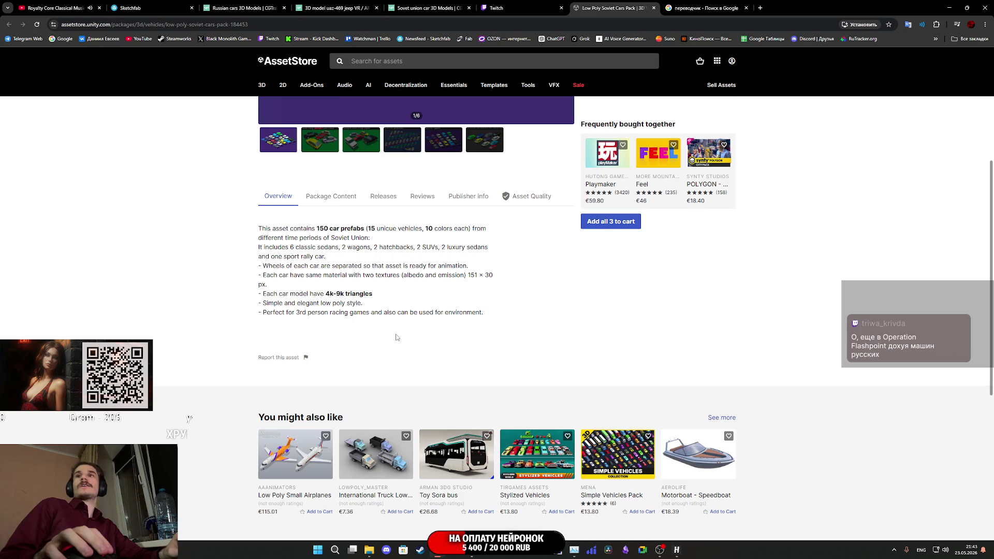
{"action": "scroll", "coordinate": [404, 293], "scroll_direction": "up", "scroll_amount": 5}
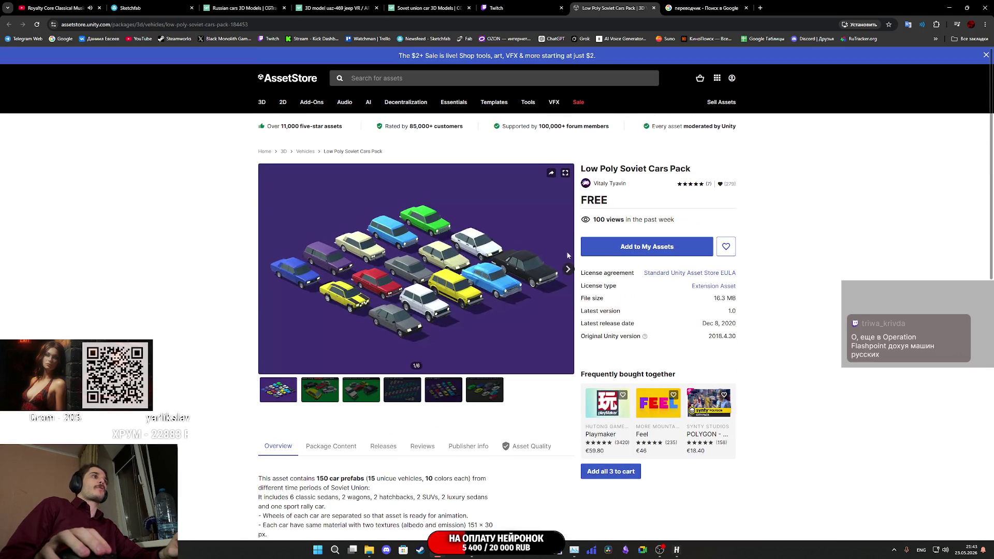
{"action": "left_click", "coordinate": [568, 269]}
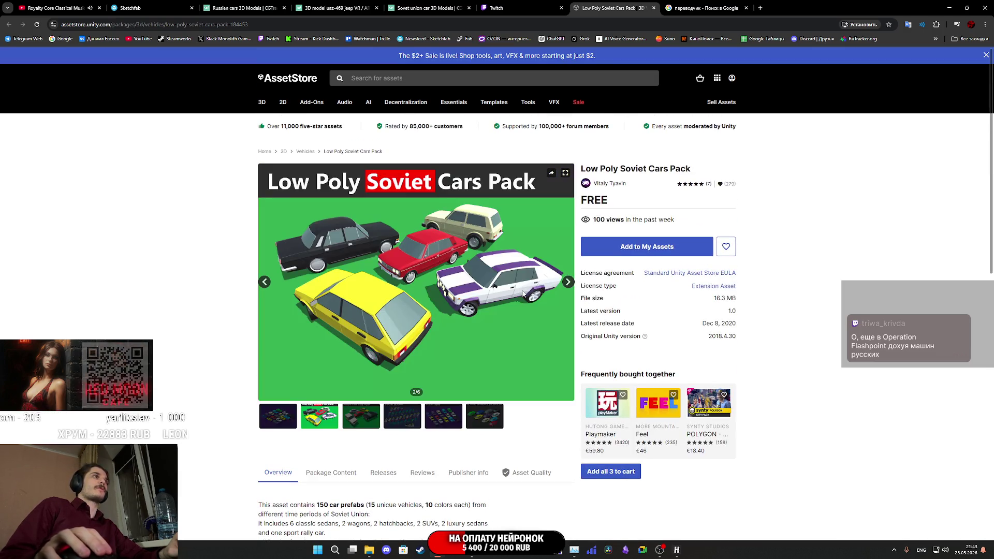
{"action": "left_click", "coordinate": [264, 281]}
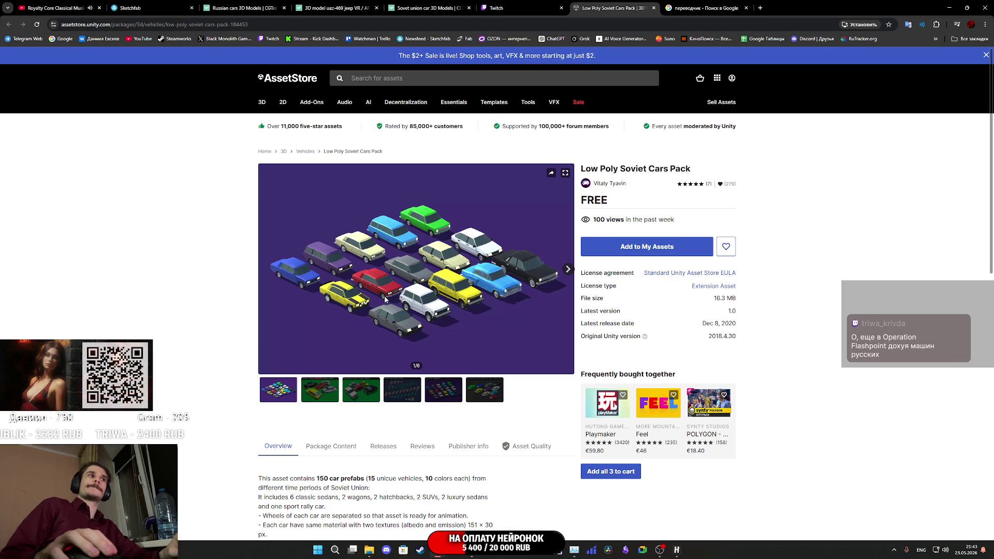
{"action": "scroll", "coordinate": [393, 327], "scroll_direction": "down", "scroll_amount": 4}
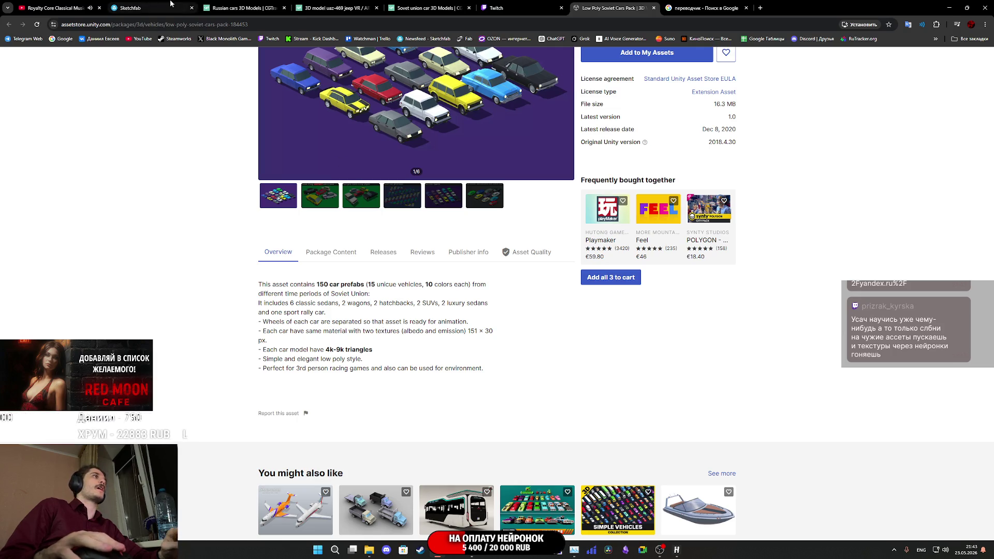
{"action": "left_click", "coordinate": [134, 7]}
{"action": "left_click", "coordinate": [524, 2]}
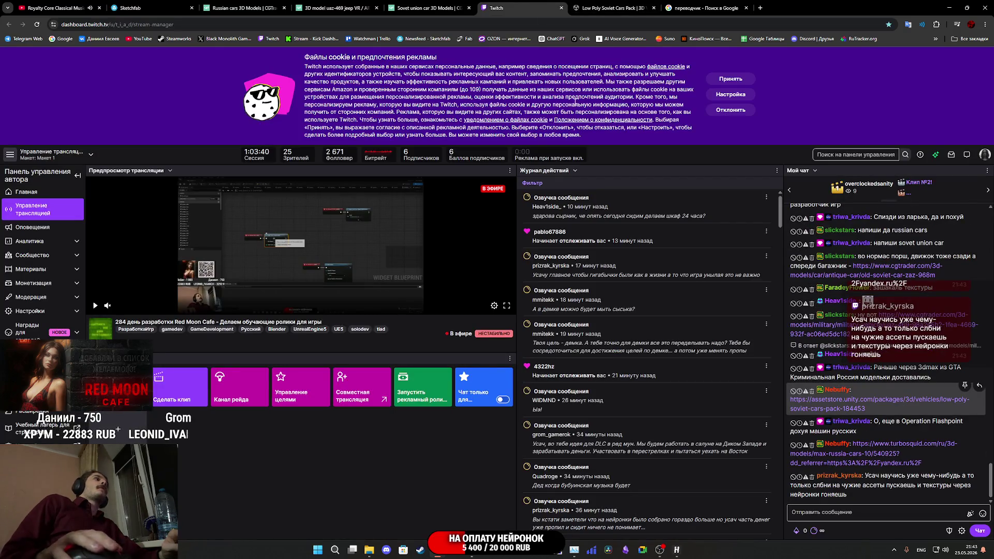
- Open the TurboSquid car-pack link from Twitch chat in a background tab and view it
{"action": "middle_click", "coordinate": [874, 463]}
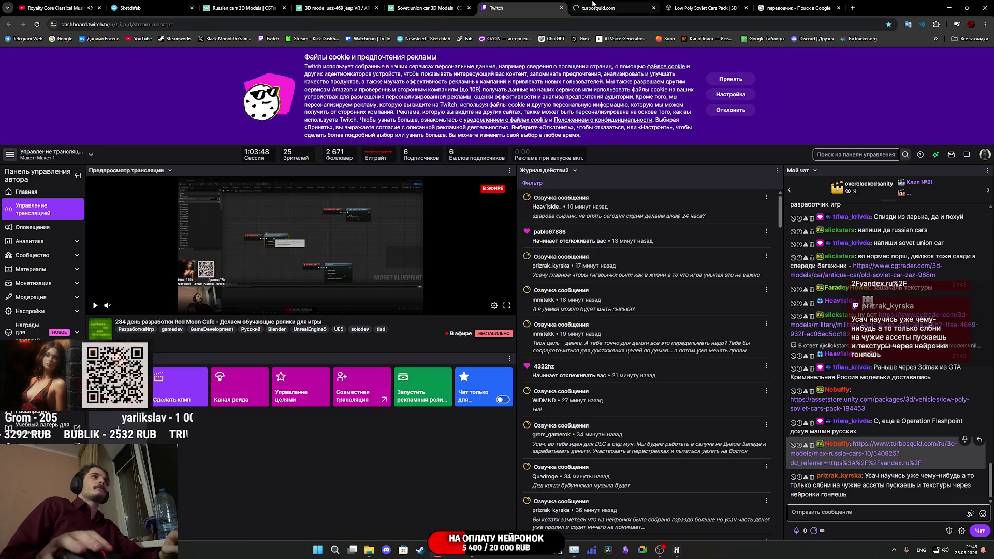
{"action": "left_click", "coordinate": [593, 4]}
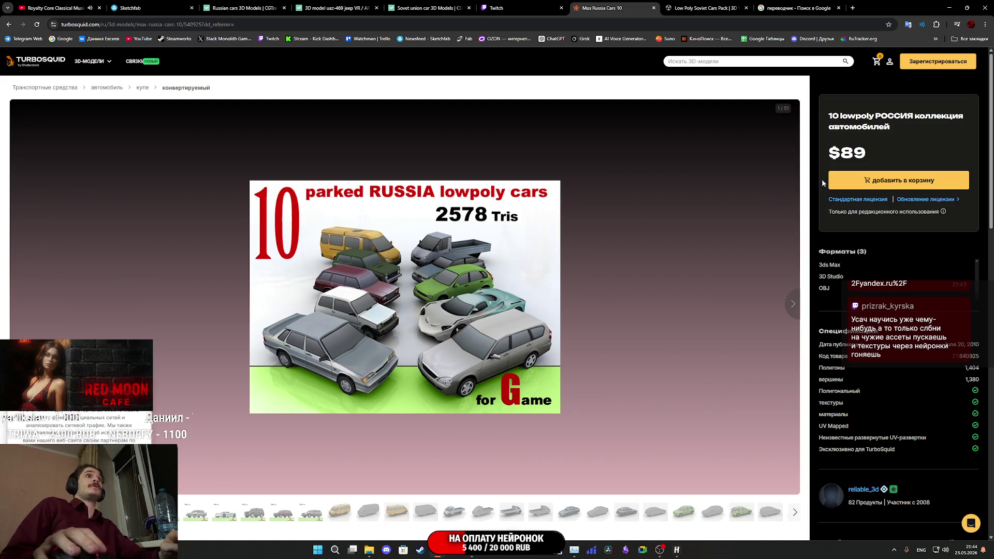
- Advance the 10 lowpoly РОССИЯ collection gallery from image 1 to image 18 of 51
{"action": "left_click", "coordinate": [789, 308]}
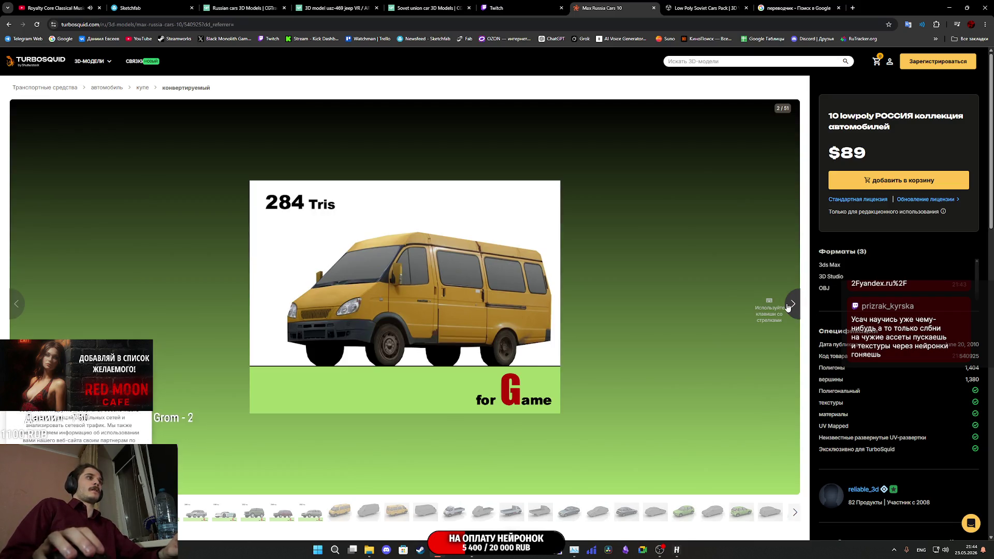
{"action": "left_click", "coordinate": [785, 307]}
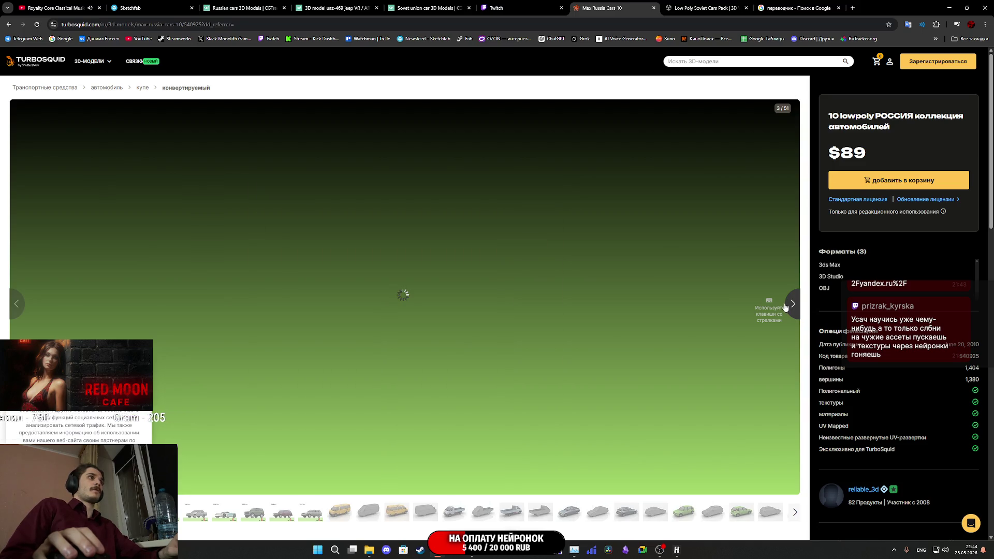
{"action": "left_click", "coordinate": [782, 306]}
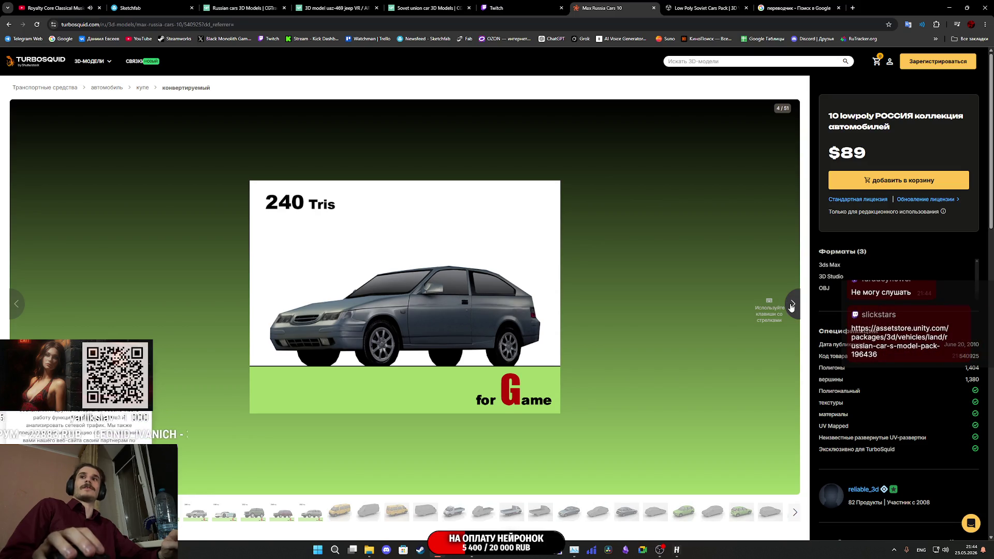
{"action": "left_click", "coordinate": [791, 306]}
{"action": "left_click", "coordinate": [789, 305]}
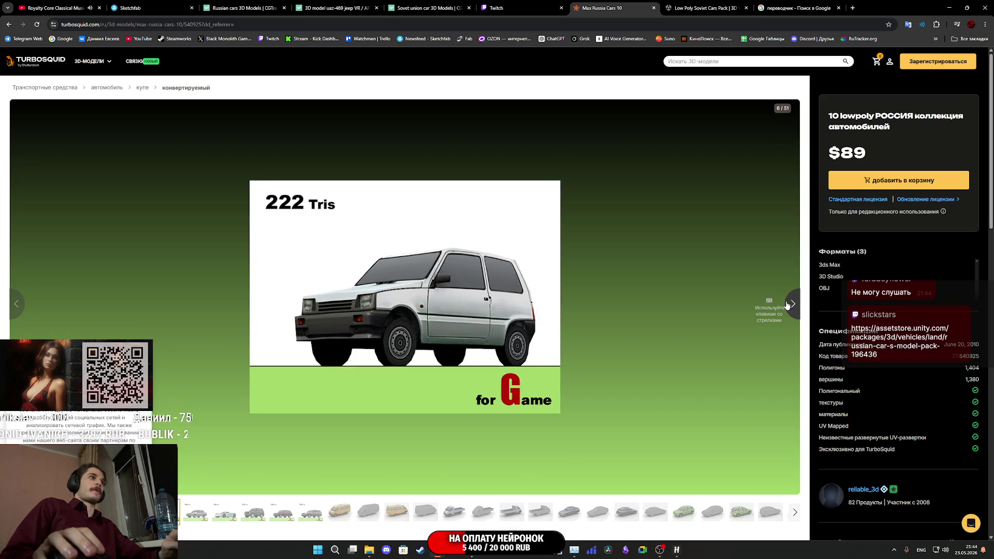
{"action": "left_click", "coordinate": [787, 305]}
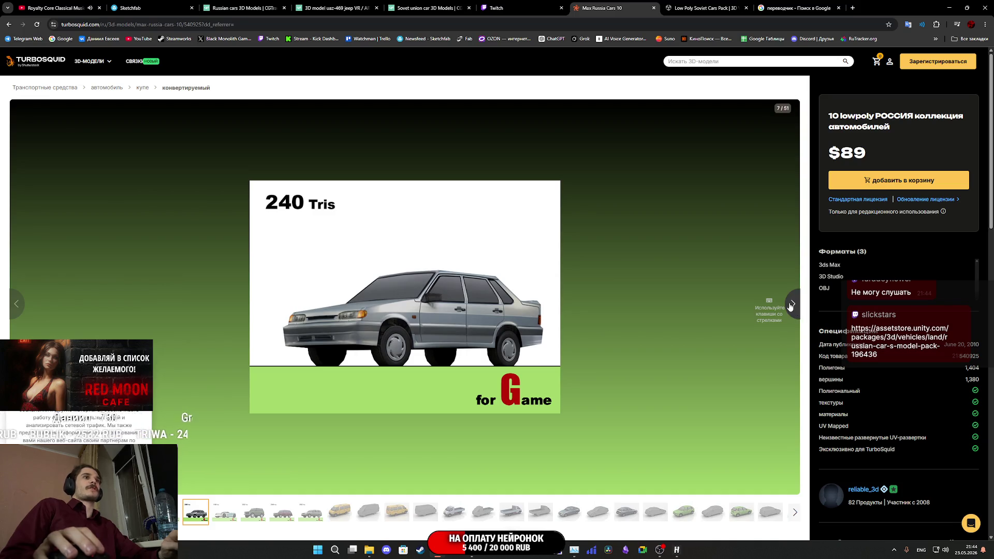
{"action": "left_click", "coordinate": [791, 305]}
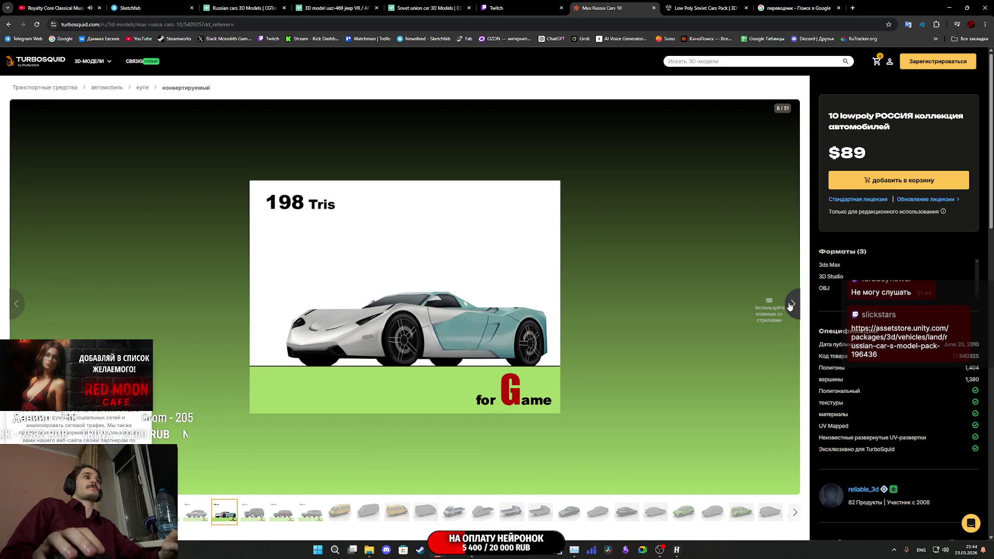
{"action": "left_click", "coordinate": [790, 306]}
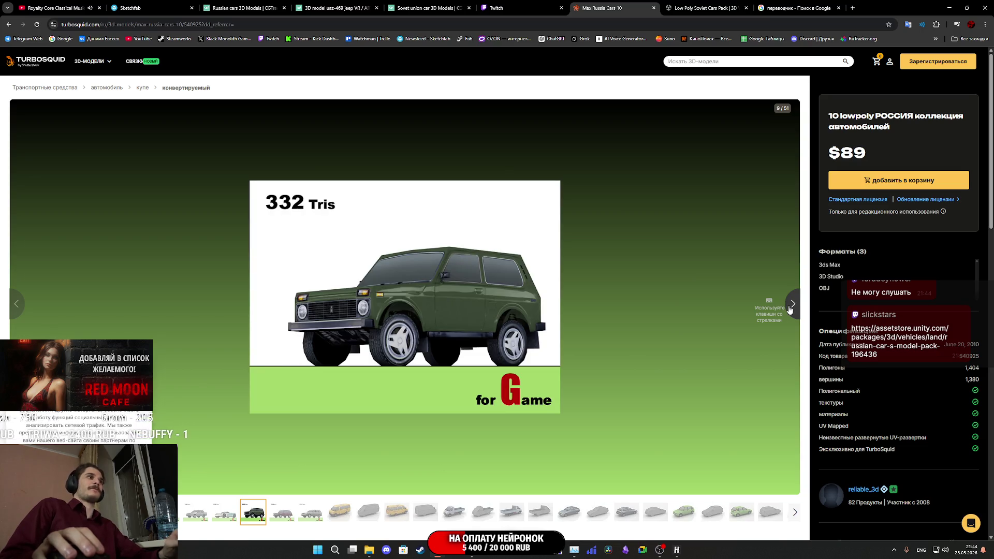
{"action": "left_click", "coordinate": [790, 308]}
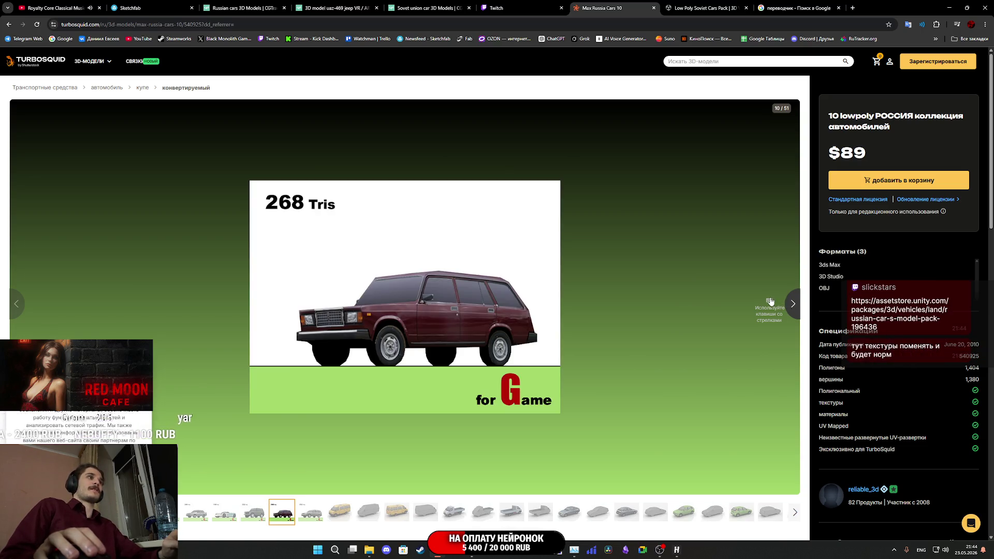
{"action": "left_click", "coordinate": [793, 307]}
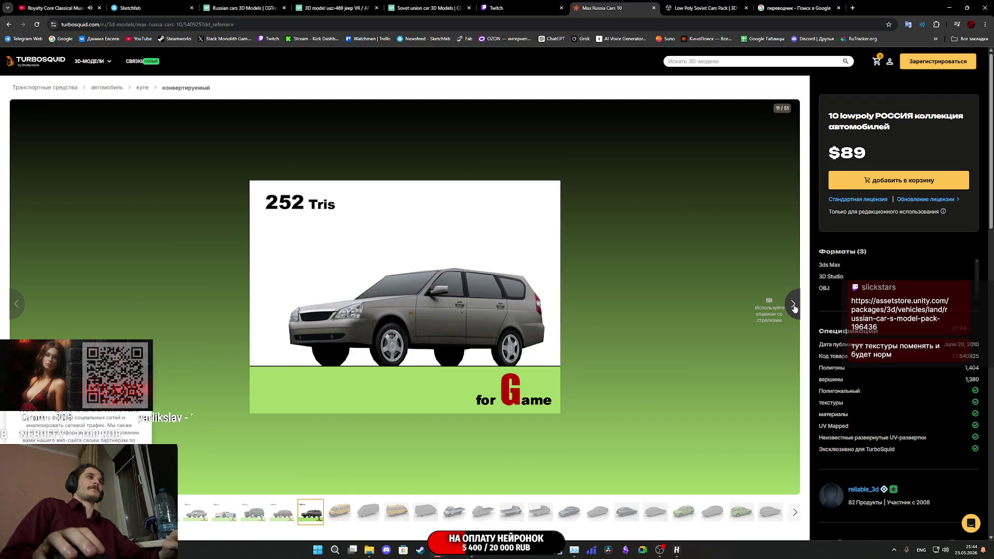
{"action": "left_click", "coordinate": [792, 307]}
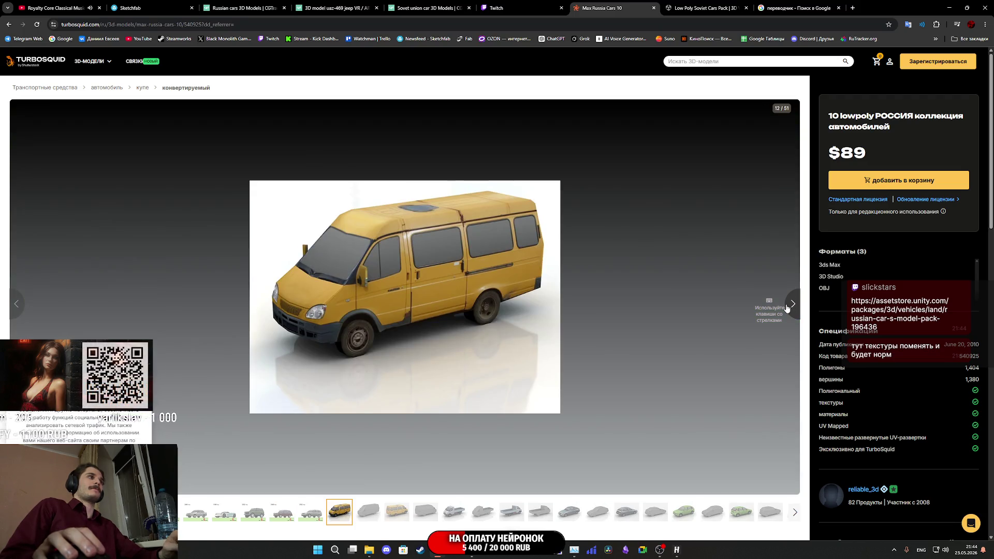
{"action": "left_click", "coordinate": [786, 308]}
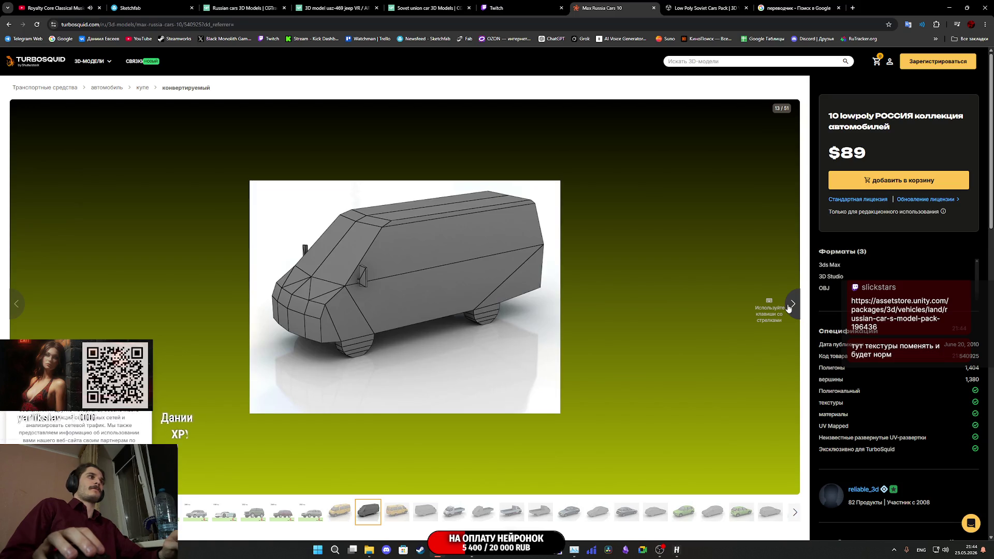
{"action": "left_click", "coordinate": [788, 308]}
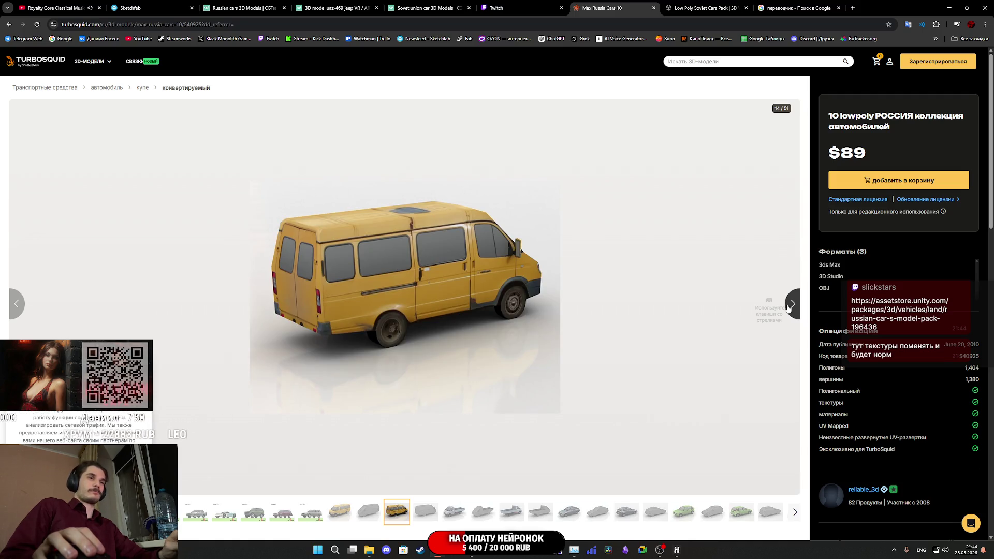
{"action": "left_click", "coordinate": [788, 309]}
{"action": "left_click", "coordinate": [788, 307]}
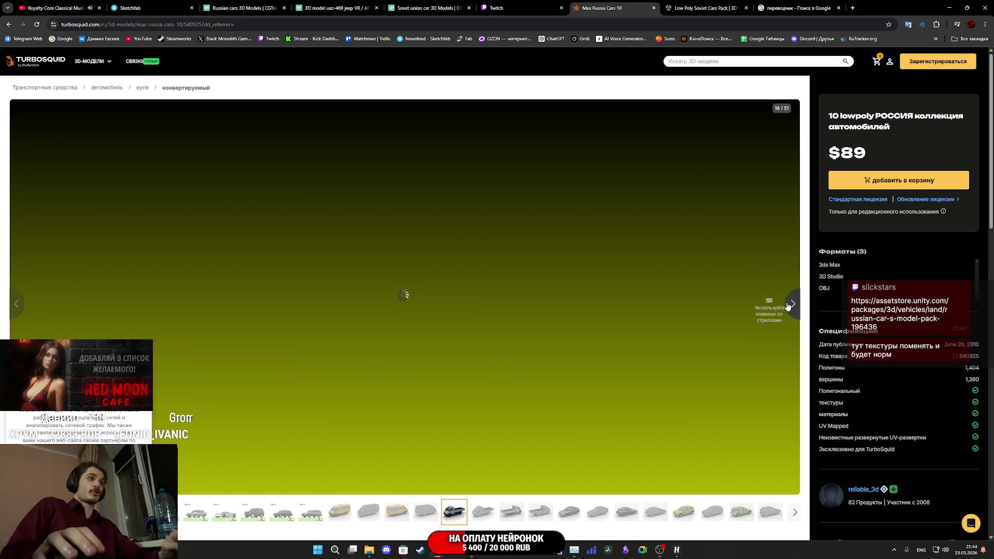
{"action": "left_click", "coordinate": [790, 305]}
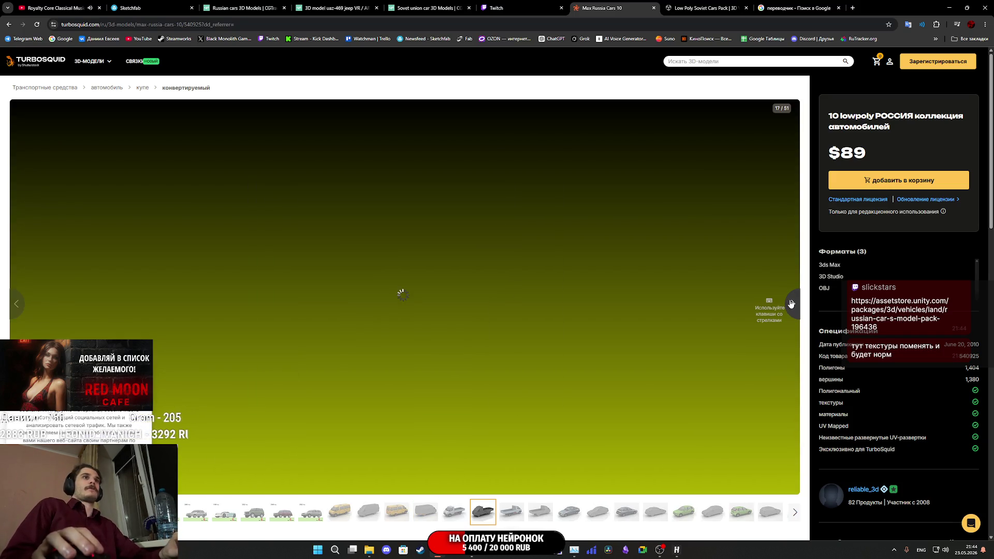
{"action": "left_click", "coordinate": [793, 305]}
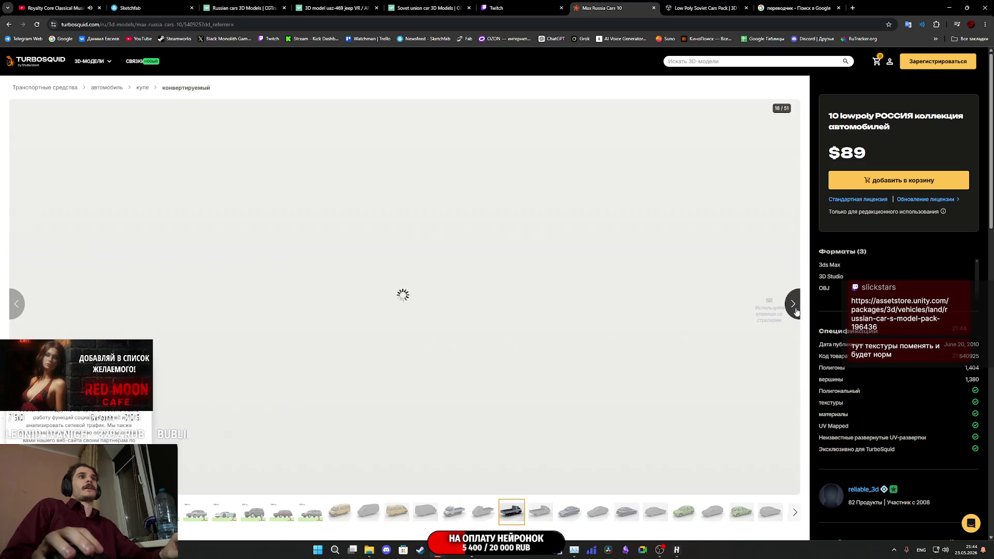
- Scroll down through the related car packs to the footer and back up to the $89 title
{"action": "scroll", "coordinate": [636, 315], "scroll_direction": "down", "scroll_amount": 15}
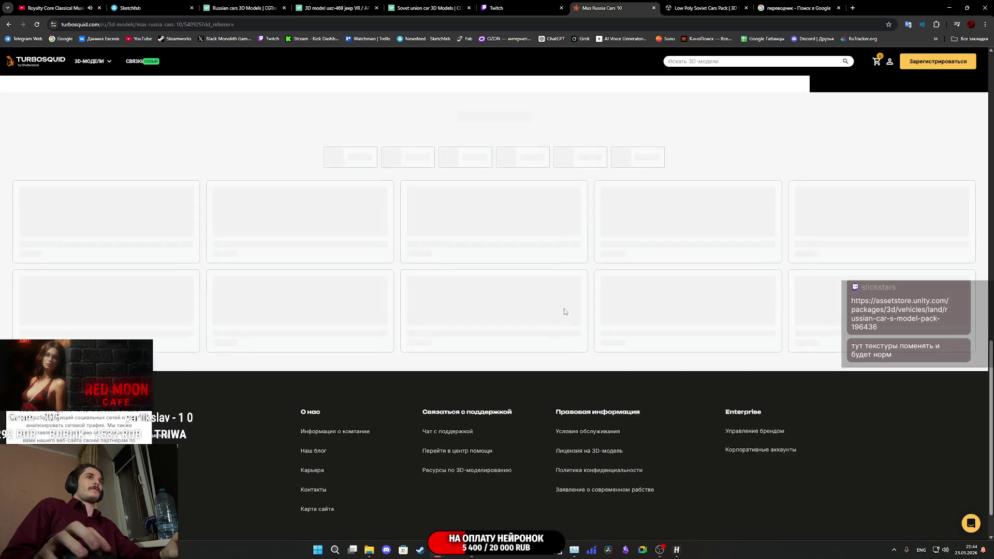
{"action": "scroll", "coordinate": [520, 304], "scroll_direction": "down", "scroll_amount": 4}
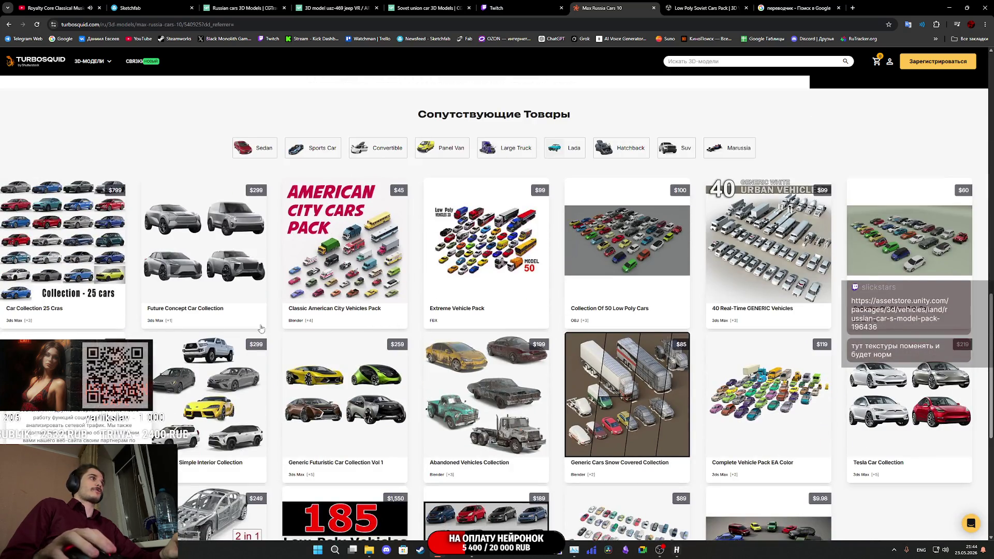
{"action": "scroll", "coordinate": [311, 299], "scroll_direction": "down", "scroll_amount": 2}
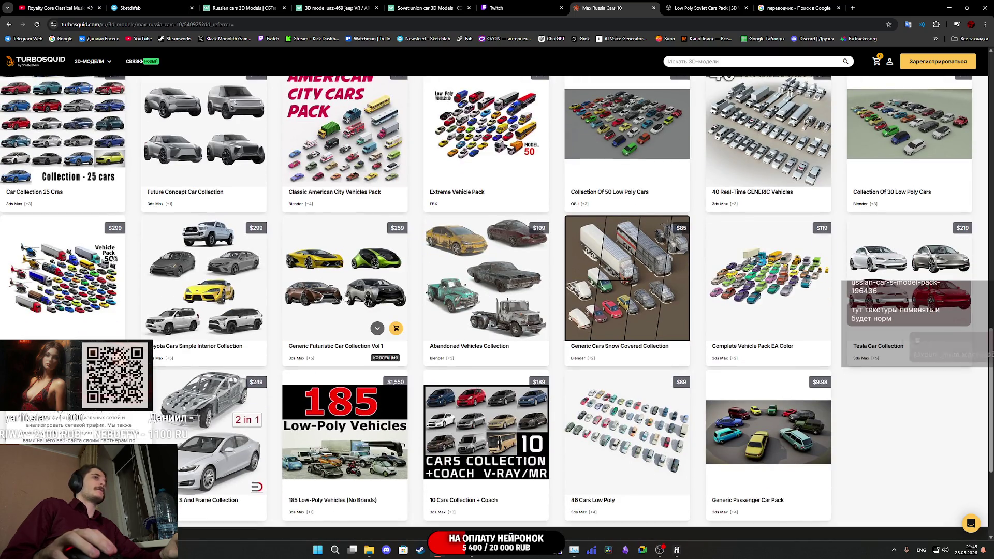
{"action": "scroll", "coordinate": [906, 290], "scroll_direction": "down", "scroll_amount": 3}
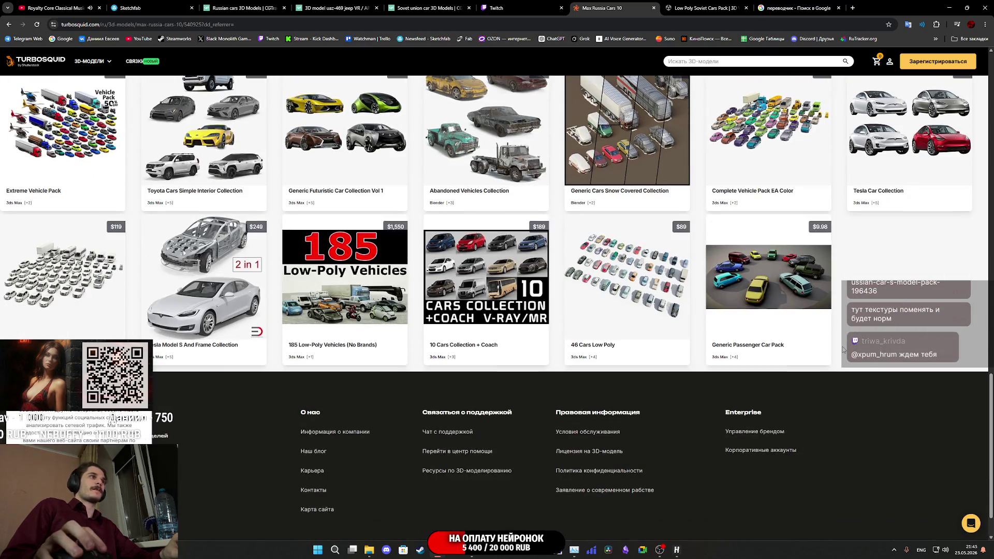
{"action": "scroll", "coordinate": [843, 349], "scroll_direction": "up", "scroll_amount": 15}
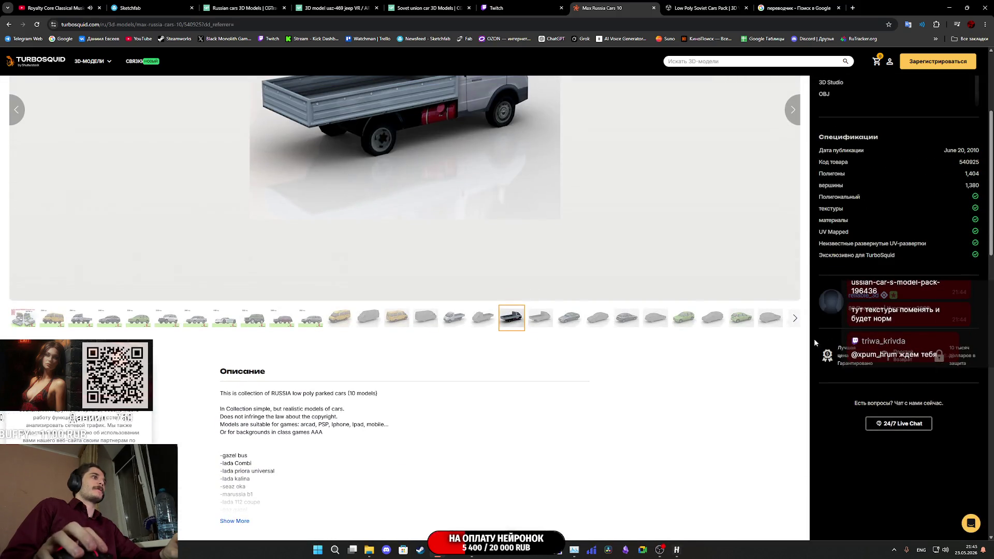
{"action": "scroll", "coordinate": [728, 349], "scroll_direction": "up", "scroll_amount": 4}
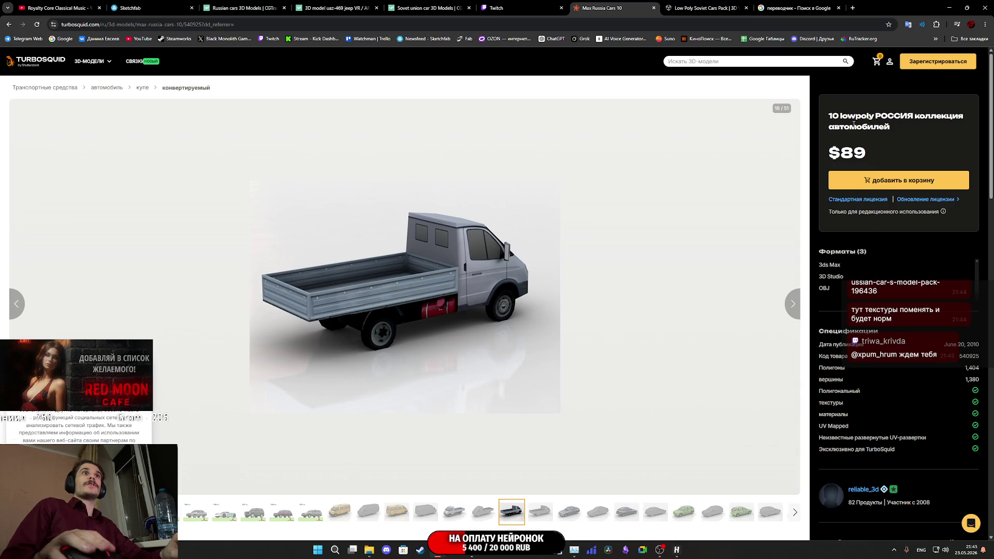
- Advance the gallery from 18/51 to the grey wireframe car at 25/51, then switch to Twitch
{"action": "left_click", "coordinate": [793, 304]}
{"action": "left_click", "coordinate": [795, 305]}
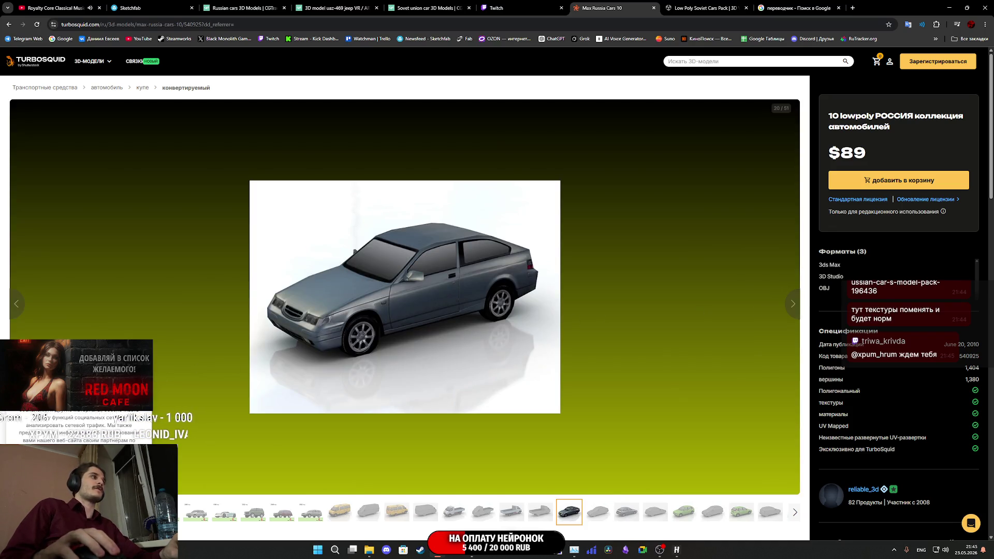
{"action": "left_click", "coordinate": [795, 309]}
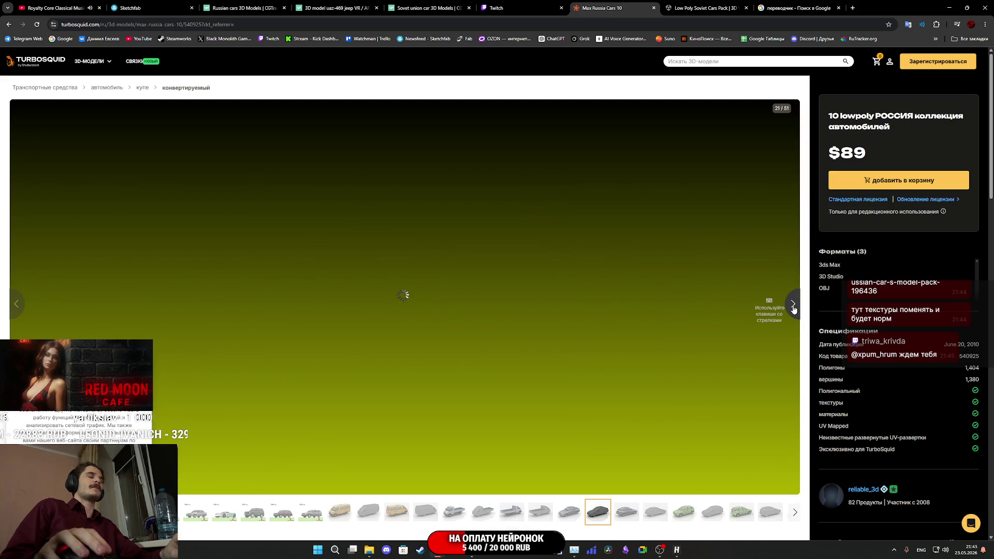
{"action": "left_click", "coordinate": [794, 309]}
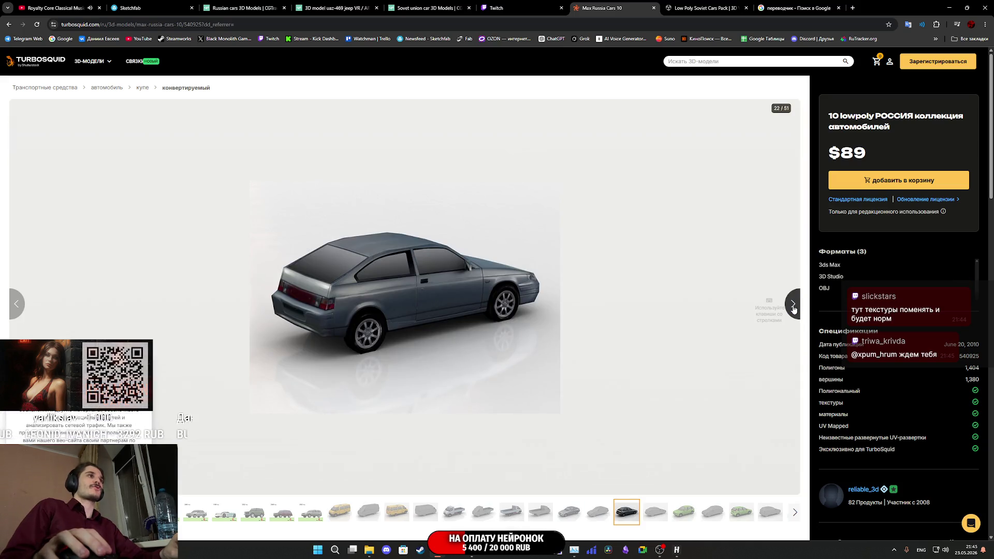
{"action": "left_click", "coordinate": [794, 309]}
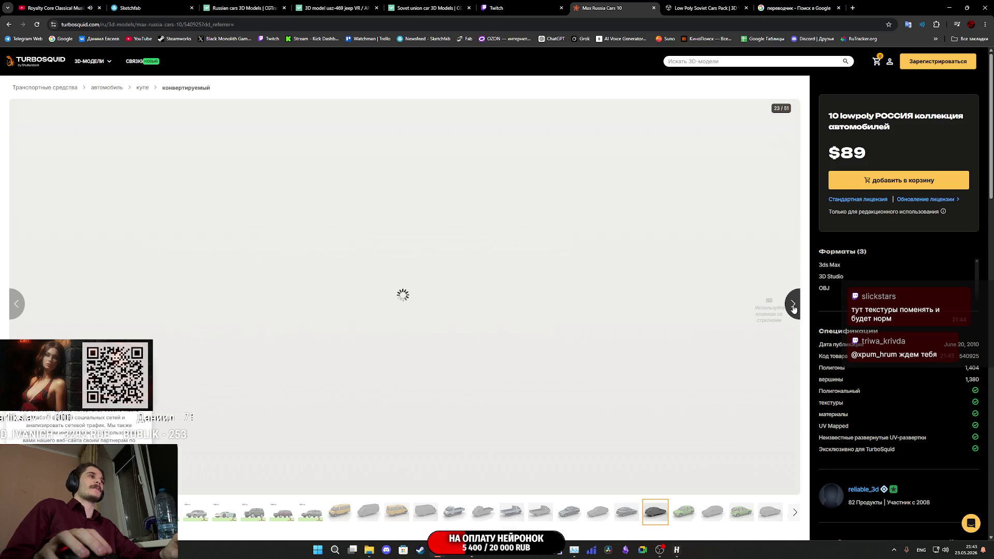
{"action": "left_click", "coordinate": [795, 309]}
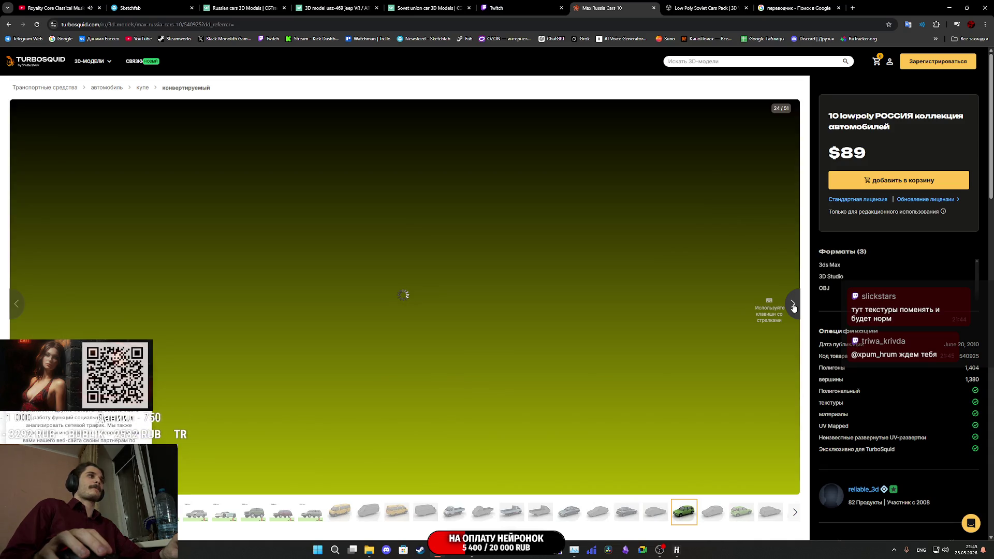
{"action": "left_click", "coordinate": [794, 308]}
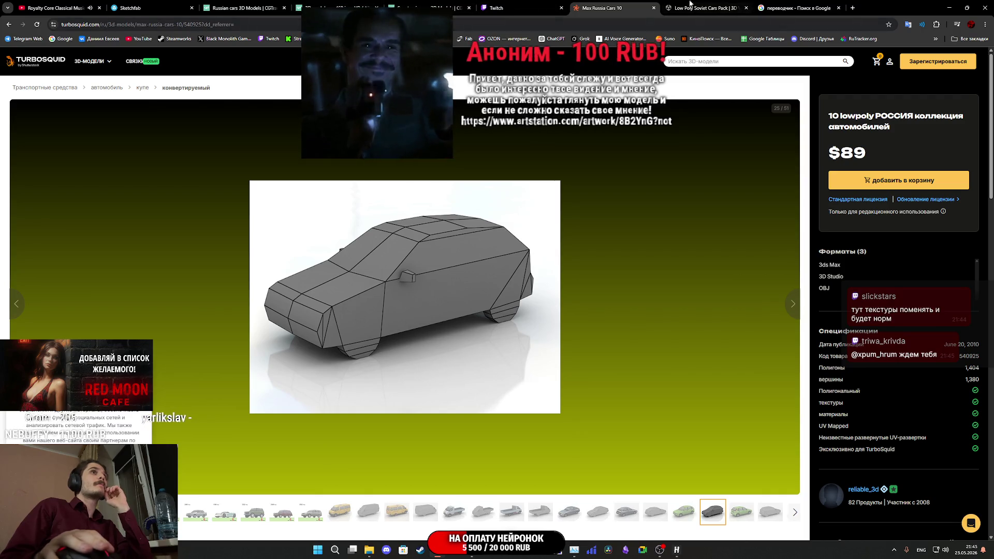
{"action": "left_click", "coordinate": [548, 4]}
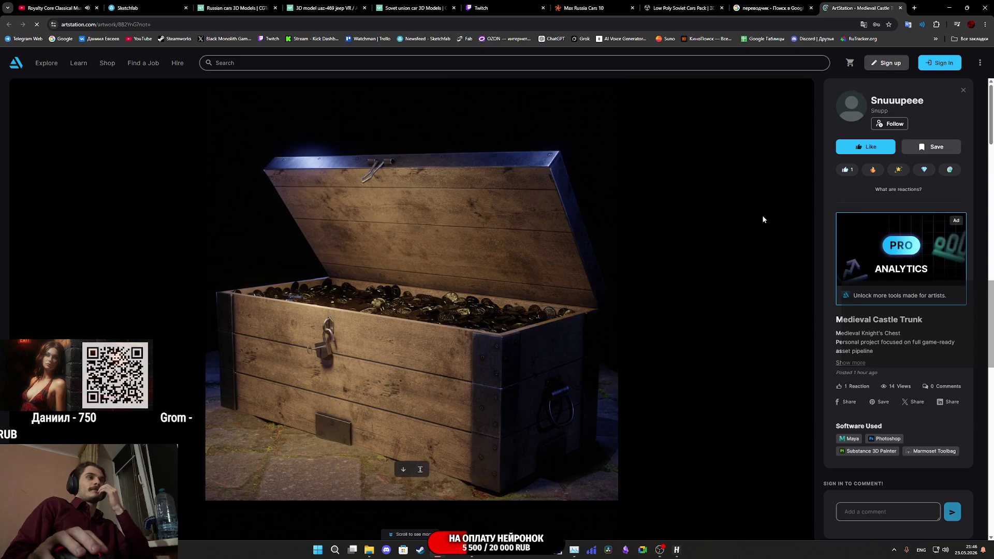
- Scroll the Medieval Castle Trunk page past the chest and wireframe renders to the Sketchfab viewer
{"action": "scroll", "coordinate": [488, 312], "scroll_direction": "down", "scroll_amount": 12}
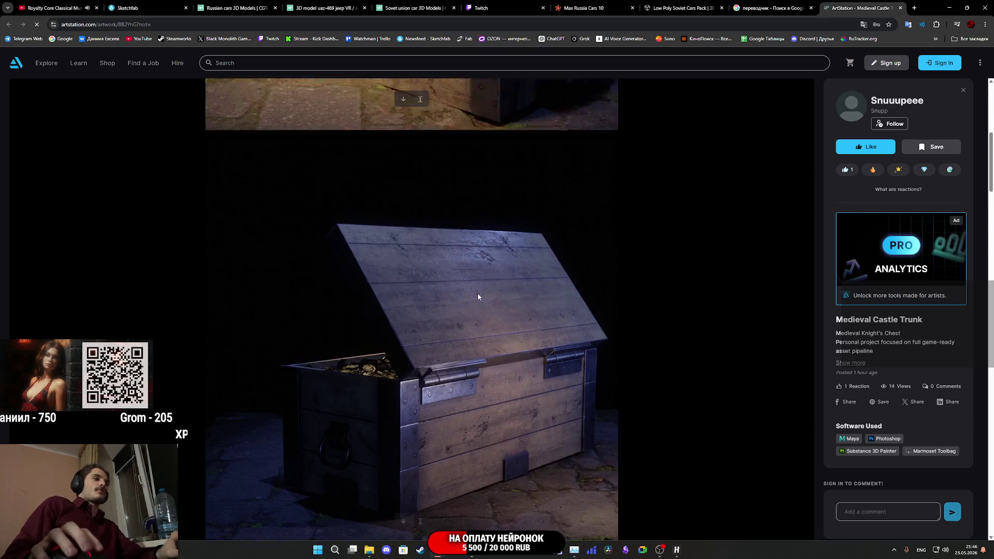
{"action": "scroll", "coordinate": [461, 280], "scroll_direction": "down", "scroll_amount": 10}
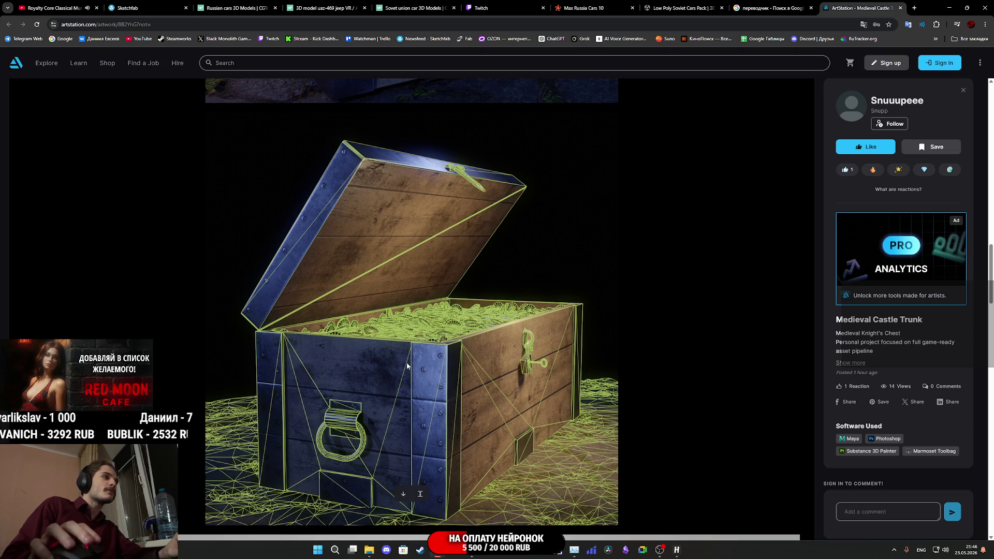
{"action": "scroll", "coordinate": [409, 352], "scroll_direction": "down", "scroll_amount": 10}
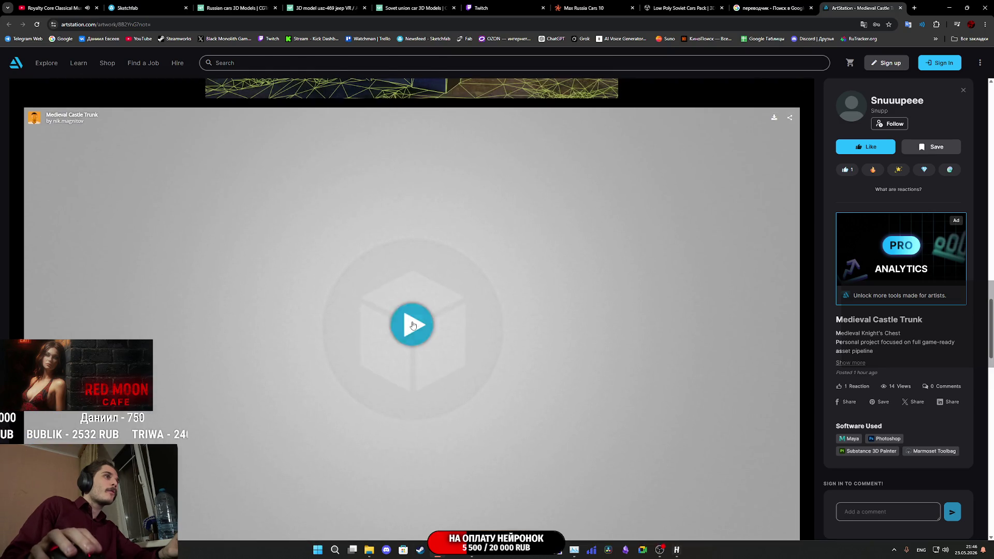
- Load the chest's 3D model and inspect it in wireframe with the 3D+2D UV layout
{"action": "left_click", "coordinate": [412, 321]}
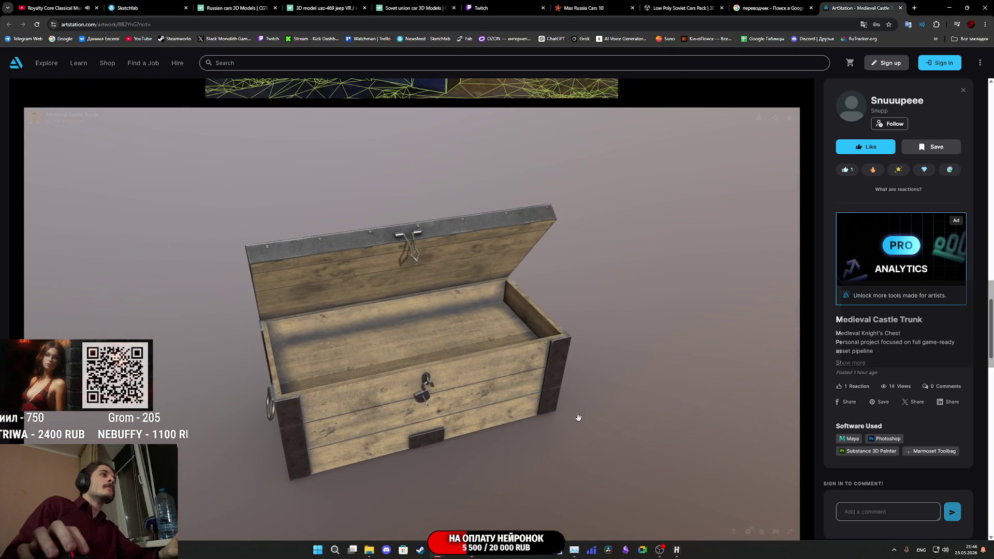
{"action": "scroll", "coordinate": [832, 477], "scroll_direction": "down", "scroll_amount": 2}
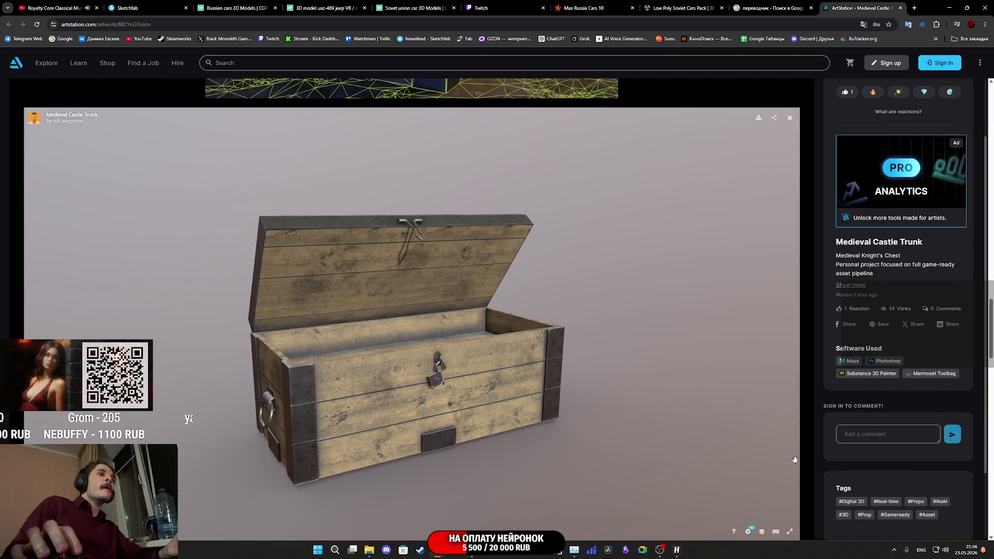
{"action": "scroll", "coordinate": [796, 460], "scroll_direction": "down", "scroll_amount": 3}
{"action": "left_click", "coordinate": [762, 533]}
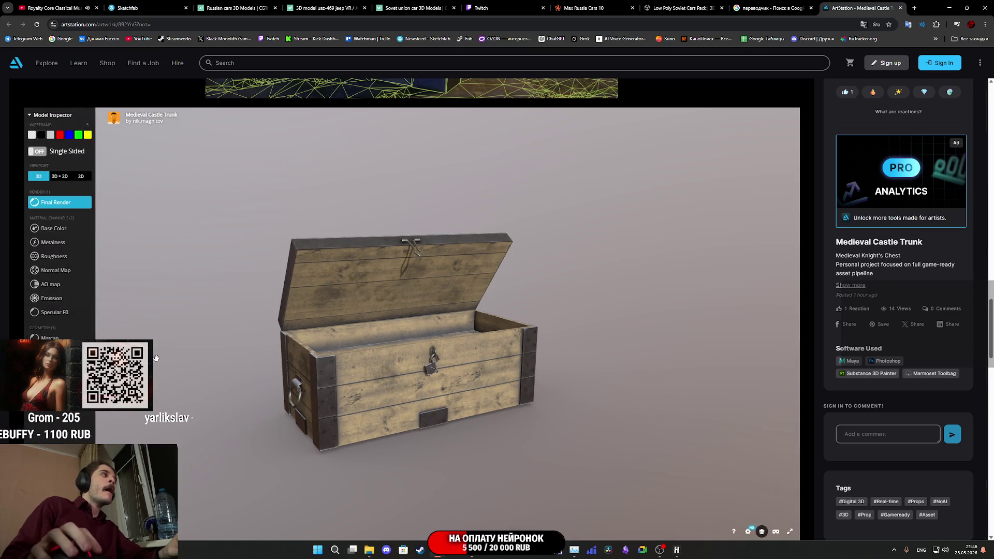
{"action": "left_click", "coordinate": [41, 135]}
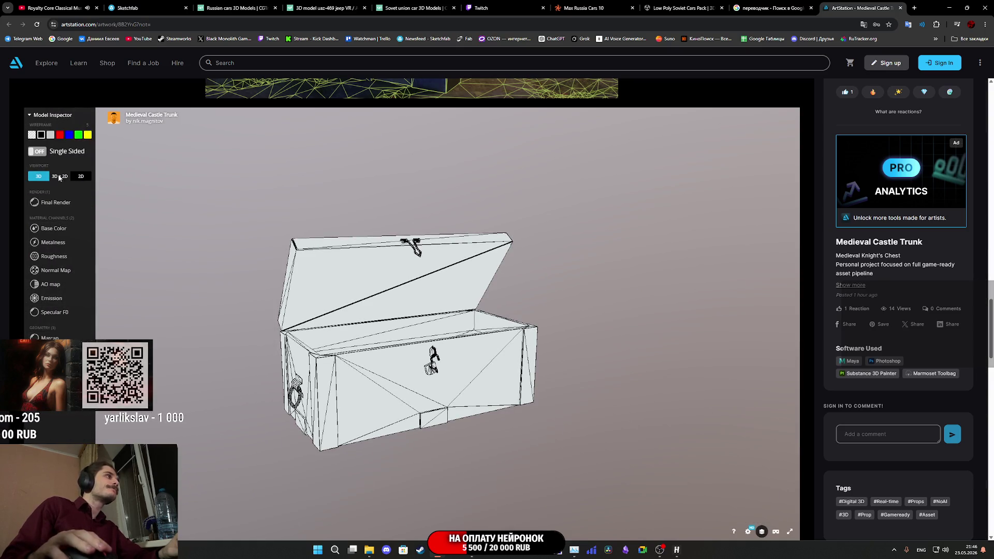
{"action": "left_click", "coordinate": [59, 176]}
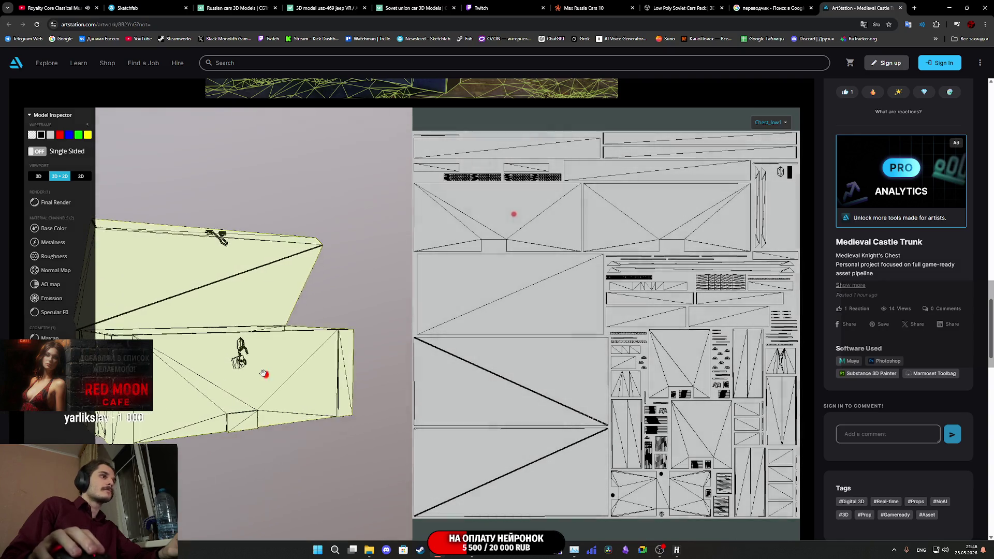
- Orbit the chest to its orange front, show the wood base colour, then return to wireframe
{"action": "left_click", "coordinate": [32, 134]}
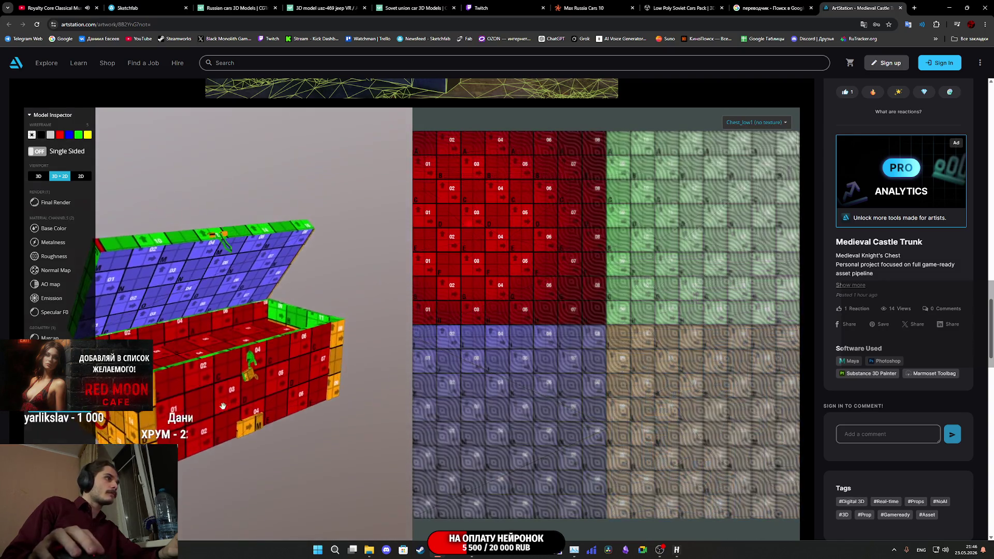
{"action": "left_click_drag", "start_coordinate": [234, 403], "coordinate": [282, 379]}
{"action": "scroll", "coordinate": [282, 379], "scroll_direction": "down", "scroll_amount": 5}
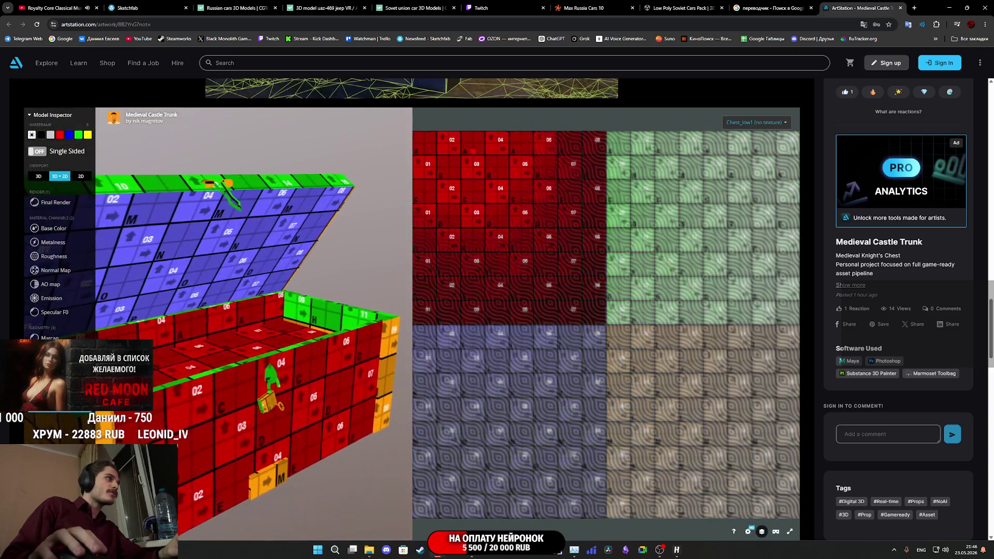
{"action": "scroll", "coordinate": [183, 324], "scroll_direction": "up", "scroll_amount": 5}
{"action": "left_click_drag", "start_coordinate": [183, 325], "coordinate": [215, 358]}
{"action": "scroll", "coordinate": [215, 358], "scroll_direction": "down", "scroll_amount": 5}
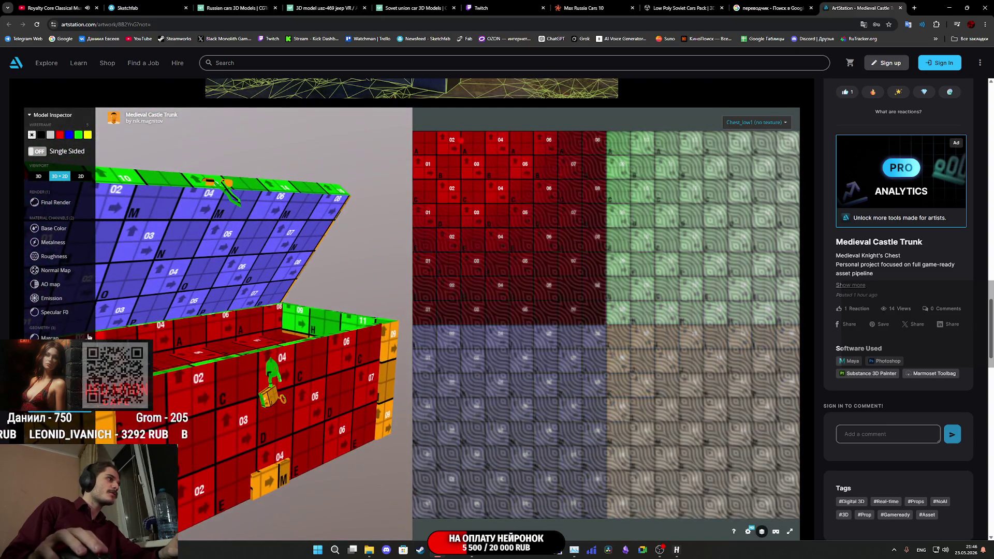
{"action": "left_click", "coordinate": [54, 229]}
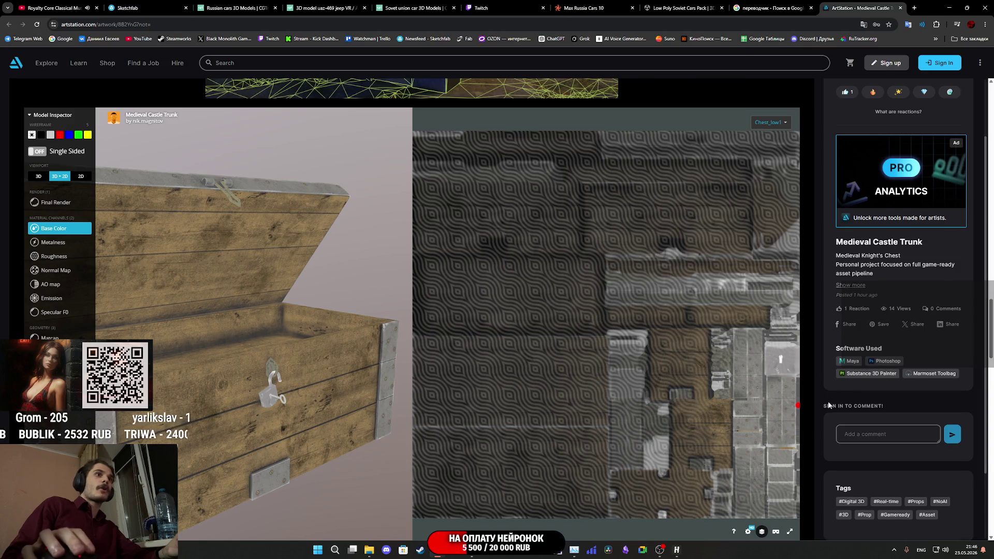
{"action": "scroll", "coordinate": [829, 399], "scroll_direction": "down", "scroll_amount": 2}
{"action": "scroll", "coordinate": [822, 474], "scroll_direction": "up", "scroll_amount": 2}
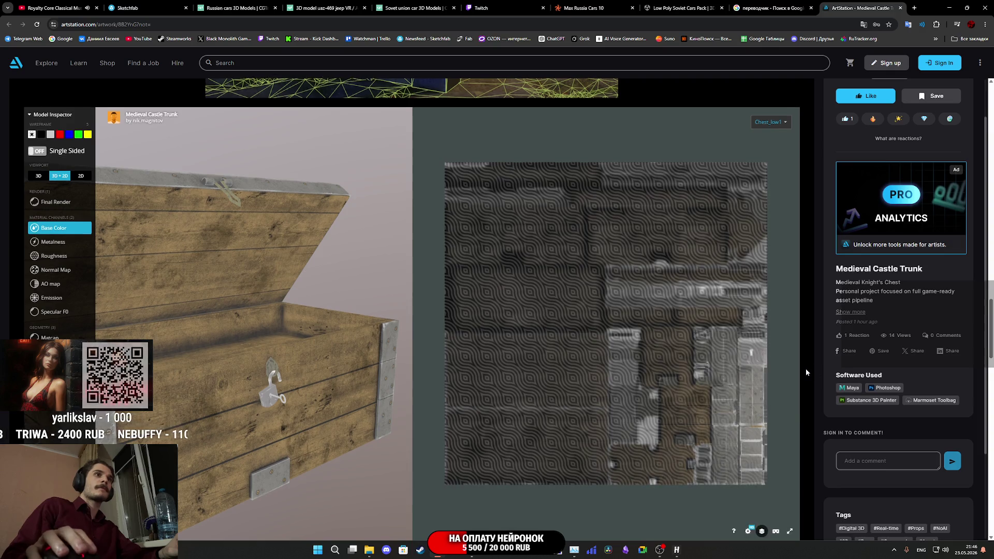
{"action": "scroll", "coordinate": [807, 372], "scroll_direction": "down", "scroll_amount": 10}
{"action": "scroll", "coordinate": [806, 373], "scroll_direction": "down", "scroll_amount": 3}
{"action": "scroll", "coordinate": [803, 372], "scroll_direction": "up", "scroll_amount": 4}
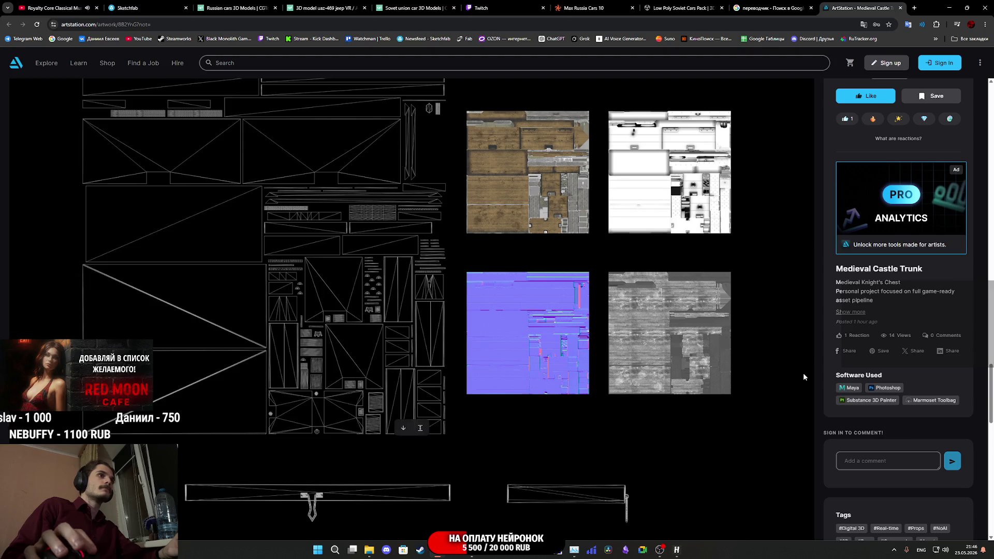
{"action": "scroll", "coordinate": [803, 373], "scroll_direction": "up", "scroll_amount": 8}
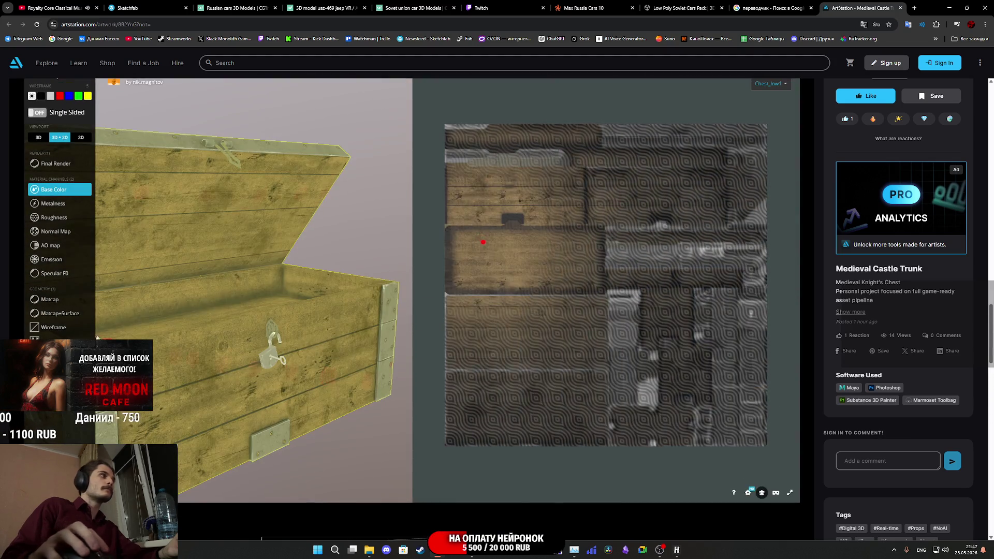
{"action": "left_click", "coordinate": [55, 329]}
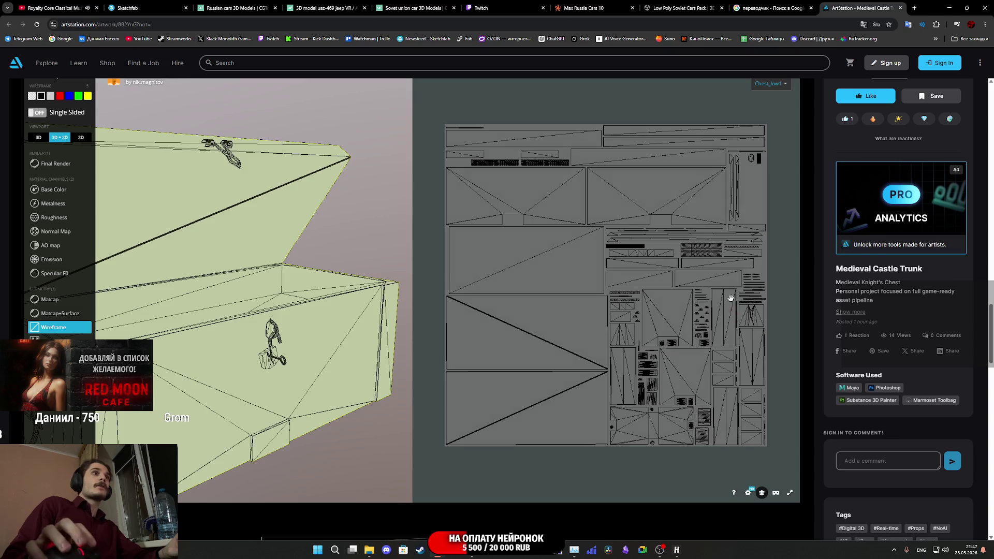
{"action": "left_click", "coordinate": [764, 86]}
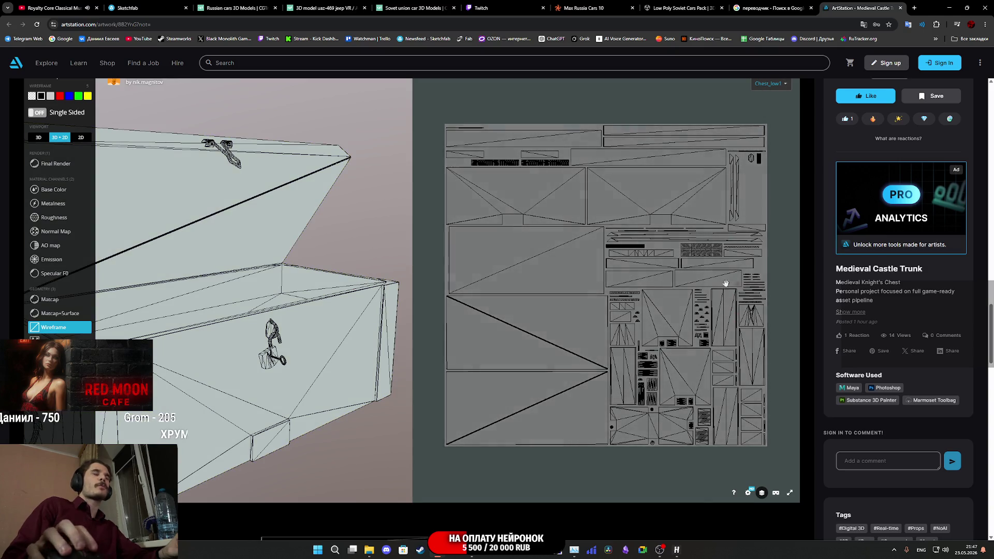
{"action": "scroll", "coordinate": [619, 258], "scroll_direction": "up", "scroll_amount": 2}
{"action": "scroll", "coordinate": [617, 253], "scroll_direction": "up", "scroll_amount": 2}
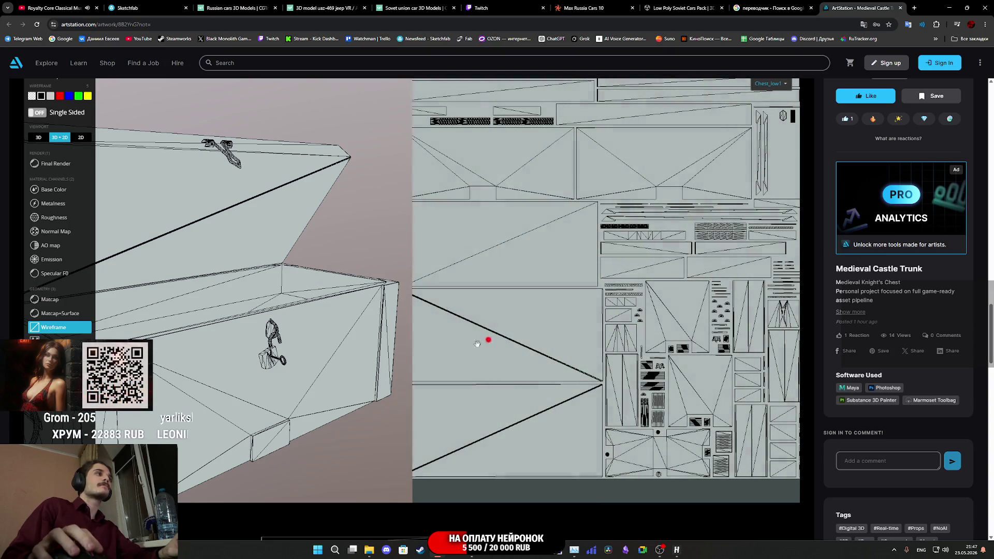
{"action": "scroll", "coordinate": [328, 333], "scroll_direction": "down", "scroll_amount": 5}
{"action": "mouse_move", "coordinate": [240, 355]}
{"action": "left_mouse_down"}
{"action": "mouse_move", "coordinate": [176, 363]}
{"action": "mouse_move", "coordinate": [231, 347]}
{"action": "mouse_move", "coordinate": [254, 364]}
{"action": "left_mouse_up"}
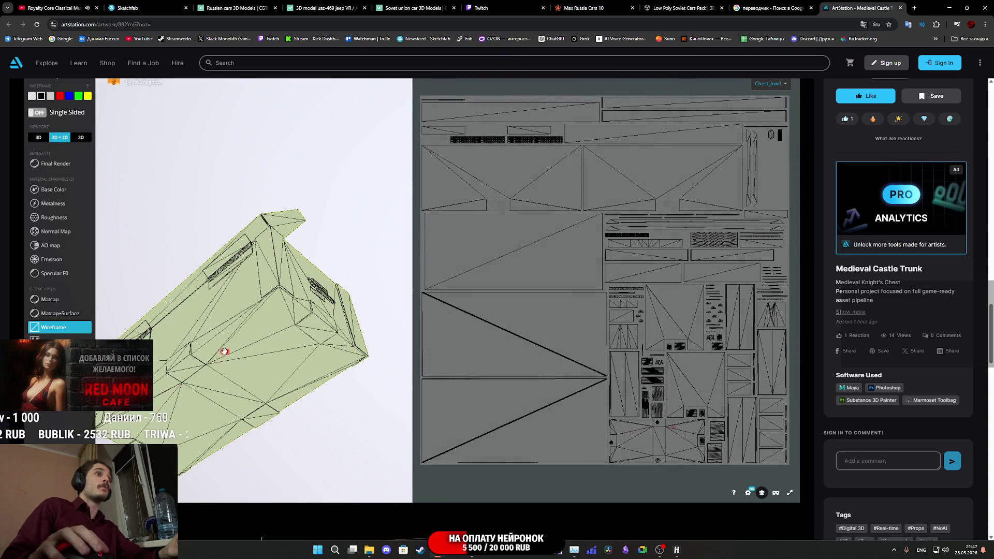
{"action": "left_click_drag", "start_coordinate": [213, 392], "coordinate": [244, 374]}
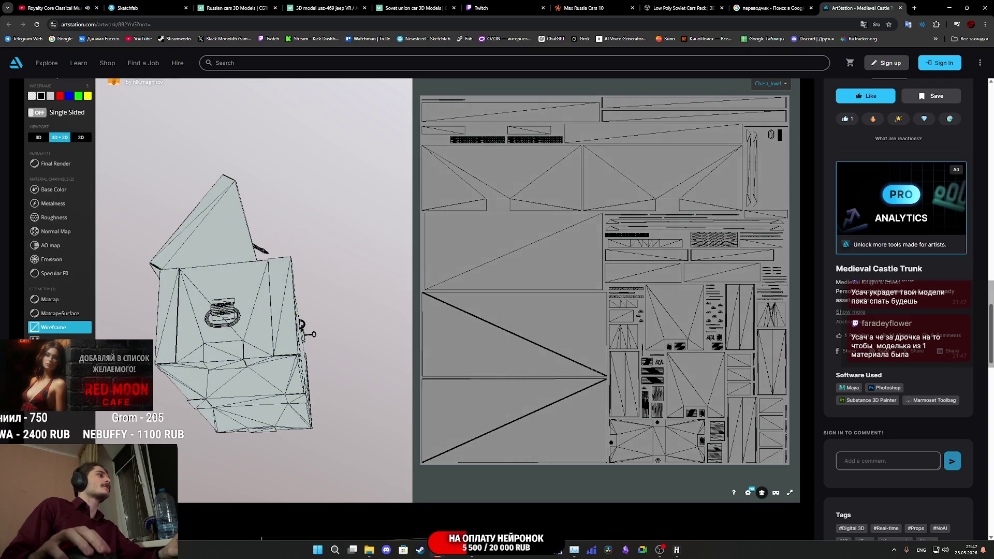
{"action": "scroll", "coordinate": [269, 393], "scroll_direction": "up", "scroll_amount": 5}
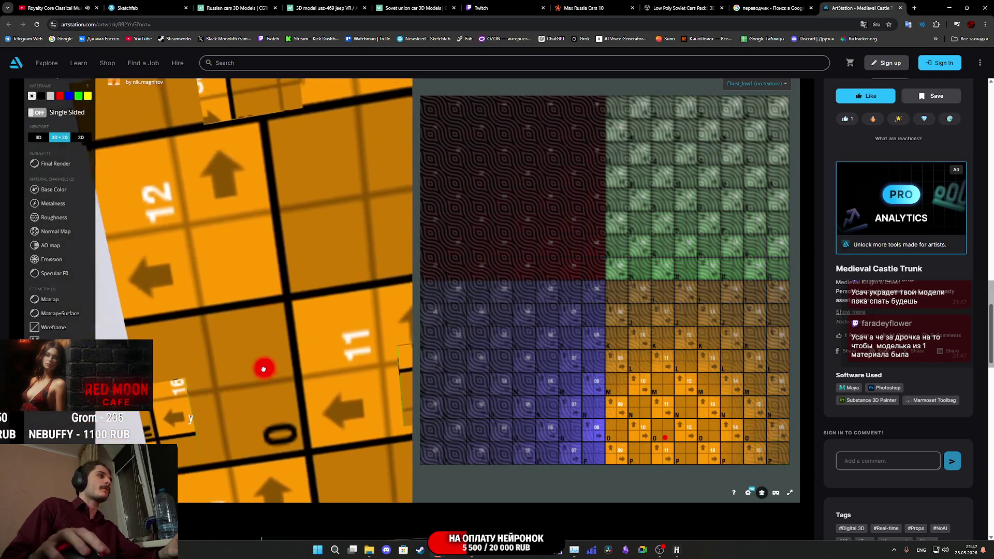
{"action": "scroll", "coordinate": [265, 401], "scroll_direction": "down", "scroll_amount": 7}
{"action": "scroll", "coordinate": [263, 411], "scroll_direction": "up", "scroll_amount": 2}
{"action": "mouse_move", "coordinate": [263, 411]}
{"action": "left_mouse_down"}
{"action": "mouse_move", "coordinate": [278, 422]}
{"action": "mouse_move", "coordinate": [262, 395]}
{"action": "left_mouse_up"}
{"action": "scroll", "coordinate": [263, 395], "scroll_direction": "up", "scroll_amount": 6}
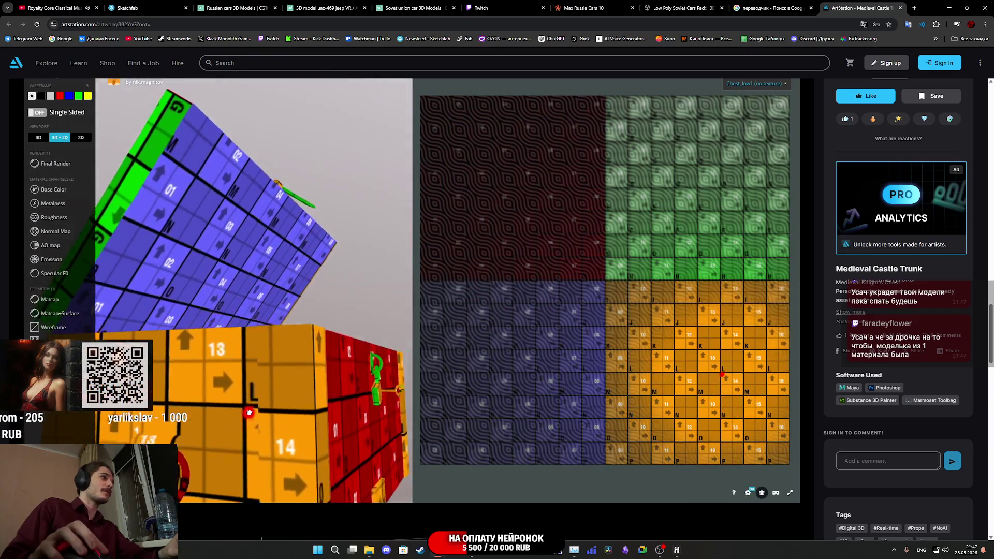
{"action": "scroll", "coordinate": [211, 416], "scroll_direction": "down", "scroll_amount": 5}
{"action": "mouse_move", "coordinate": [211, 416]}
{"action": "left_mouse_down"}
{"action": "mouse_move", "coordinate": [247, 409]}
{"action": "mouse_move", "coordinate": [255, 361]}
{"action": "mouse_move", "coordinate": [253, 403]}
{"action": "left_mouse_up"}
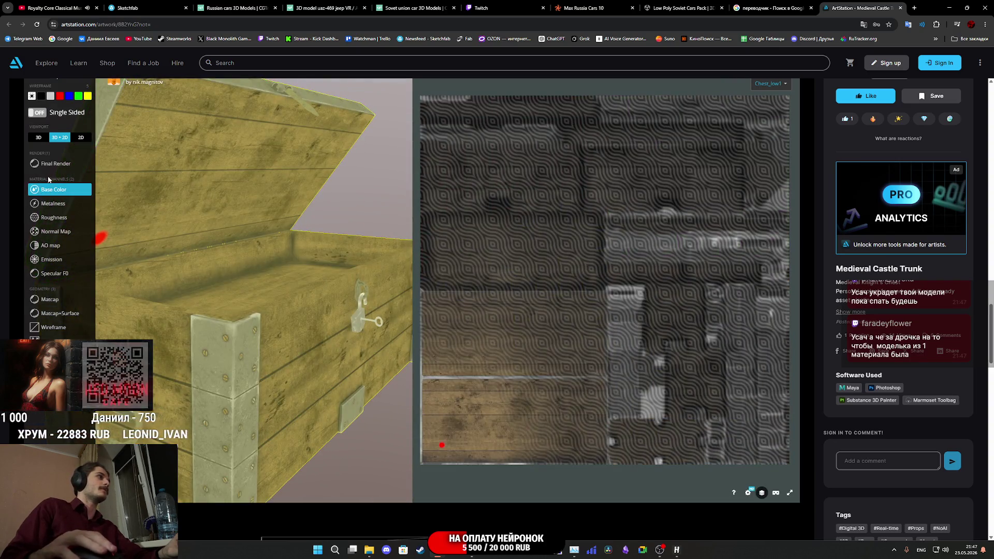
{"action": "scroll", "coordinate": [270, 332], "scroll_direction": "up", "scroll_amount": 3}
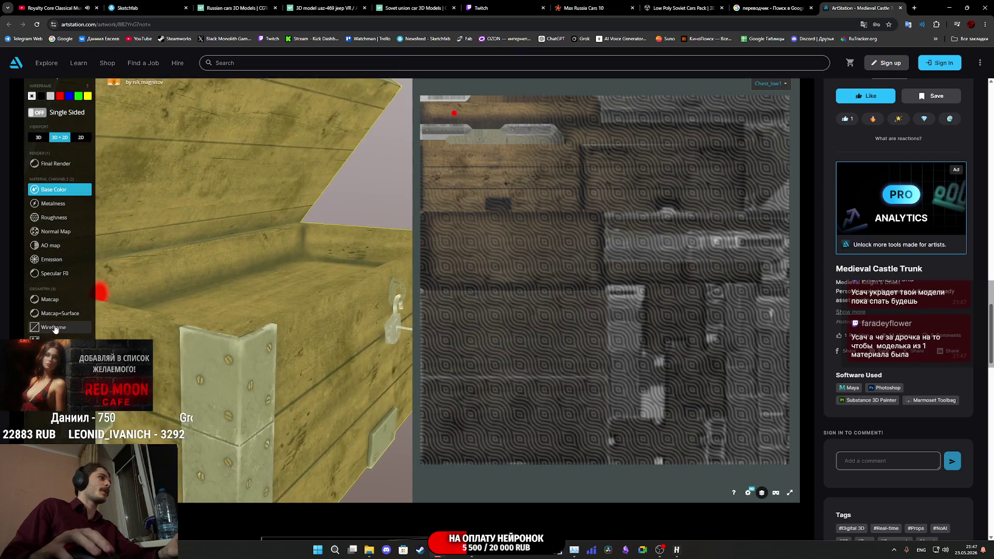
{"action": "left_click", "coordinate": [55, 327]}
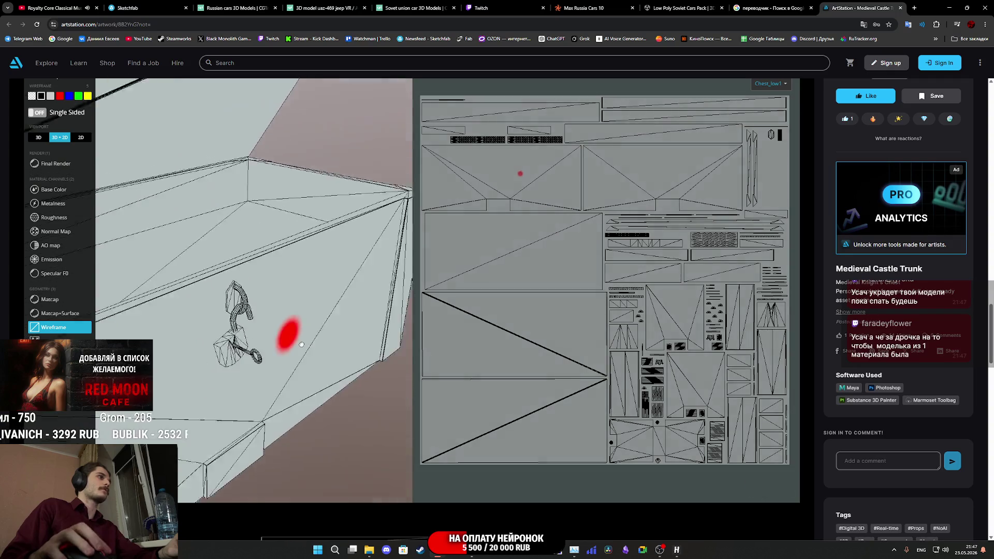
{"action": "left_click_drag", "start_coordinate": [301, 344], "coordinate": [292, 337]}
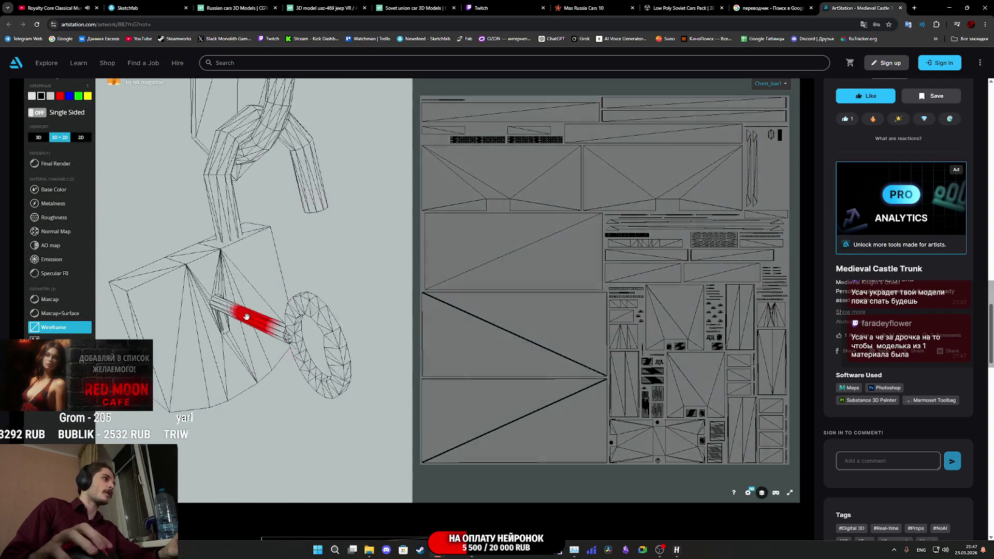
{"action": "scroll", "coordinate": [302, 169], "scroll_direction": "down", "scroll_amount": 10}
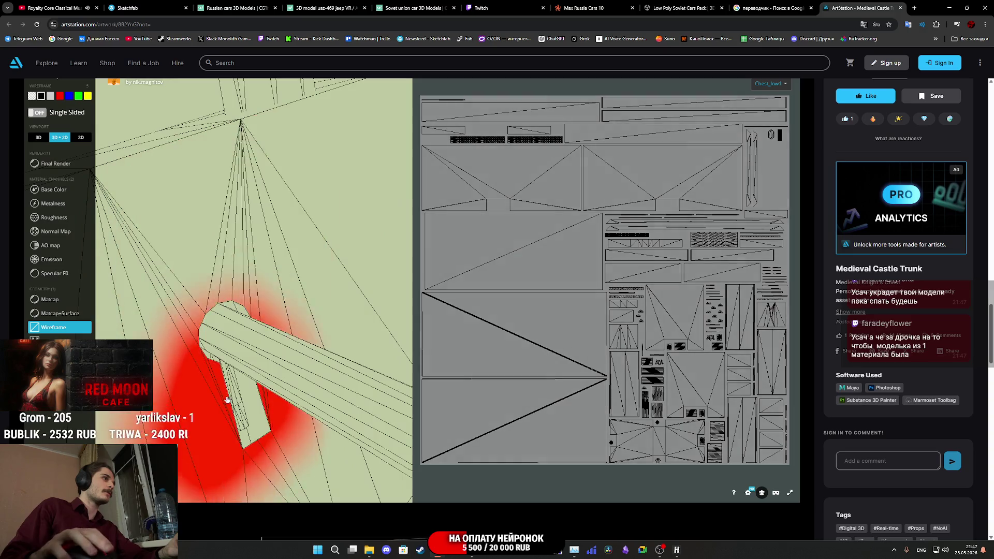
{"action": "scroll", "coordinate": [219, 369], "scroll_direction": "up", "scroll_amount": 10}
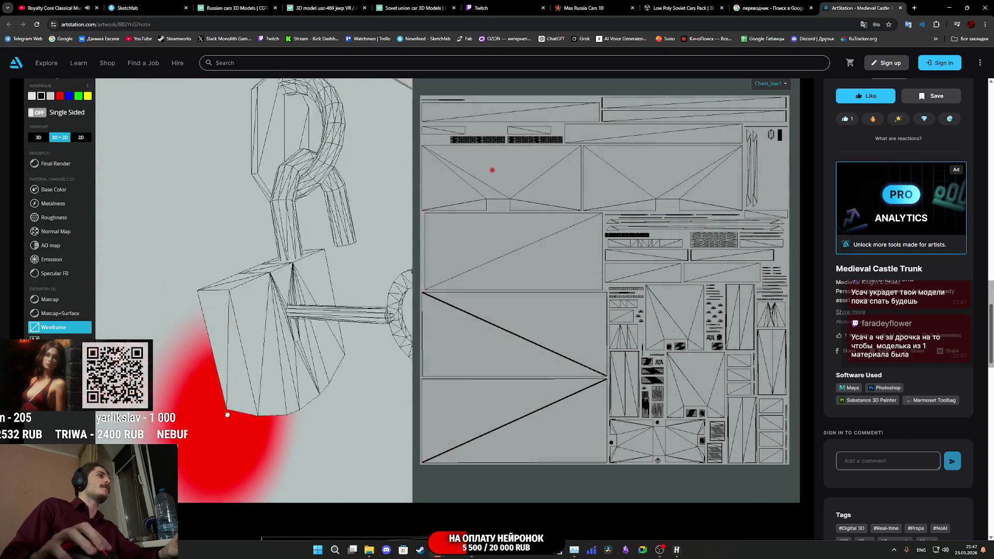
{"action": "mouse_move", "coordinate": [231, 356]}
{"action": "left_mouse_down"}
{"action": "mouse_move", "coordinate": [224, 371]}
{"action": "mouse_move", "coordinate": [198, 358]}
{"action": "mouse_move", "coordinate": [314, 331]}
{"action": "mouse_move", "coordinate": [285, 317]}
{"action": "mouse_move", "coordinate": [249, 330]}
{"action": "left_mouse_up"}
{"action": "left_click", "coordinate": [249, 331]}
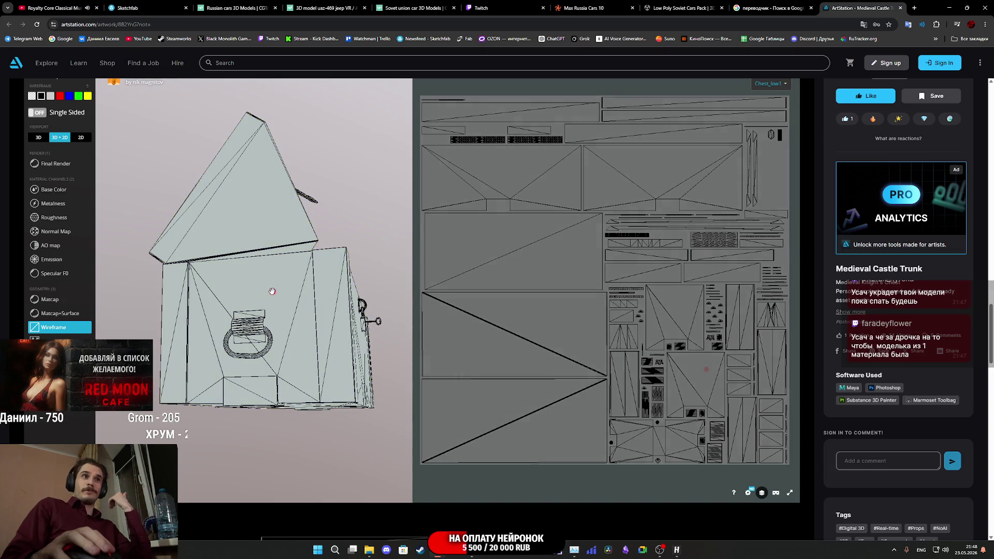
{"action": "left_click", "coordinate": [273, 292]}
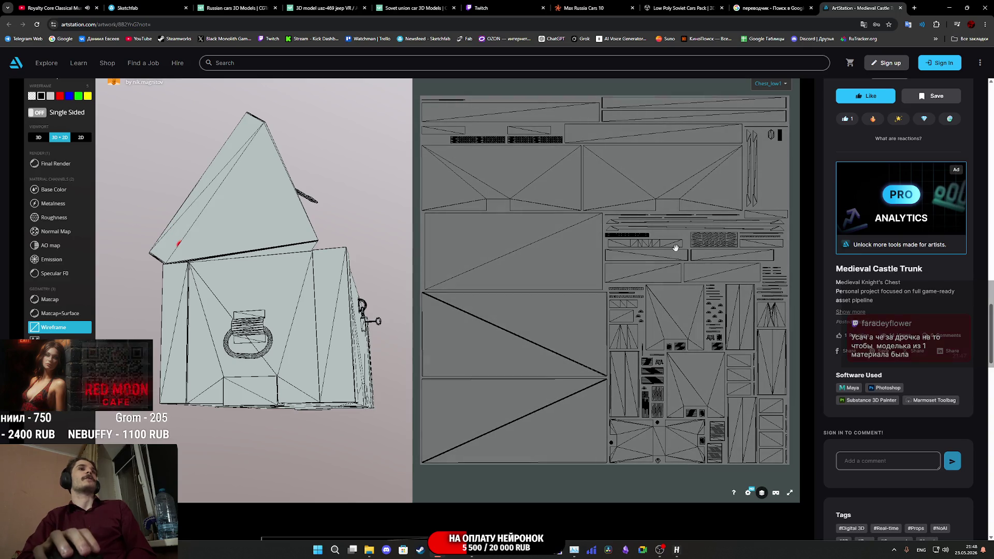
{"action": "scroll", "coordinate": [729, 224], "scroll_direction": "down", "scroll_amount": 3}
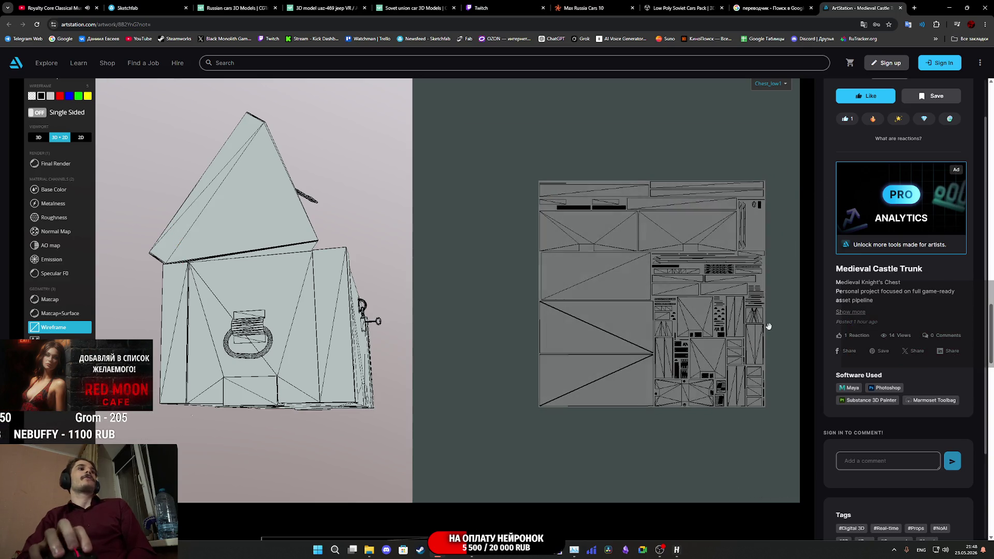
- Scroll past the trunk's texture maps and wireframe renders, then pan the trunk in the viewer
{"action": "scroll", "coordinate": [810, 334], "scroll_direction": "down", "scroll_amount": 6}
{"action": "scroll", "coordinate": [811, 335], "scroll_direction": "down", "scroll_amount": 8}
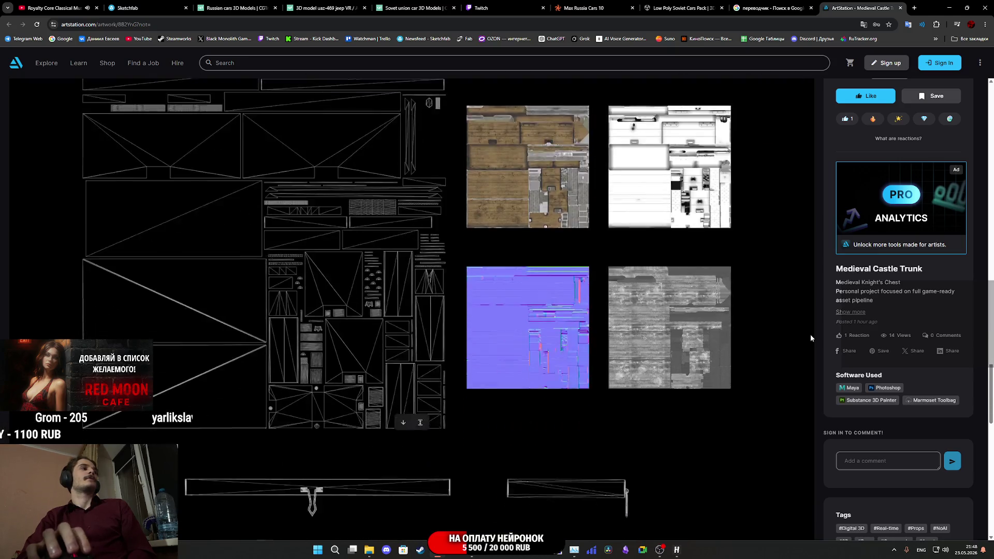
{"action": "scroll", "coordinate": [810, 334], "scroll_direction": "down", "scroll_amount": 5}
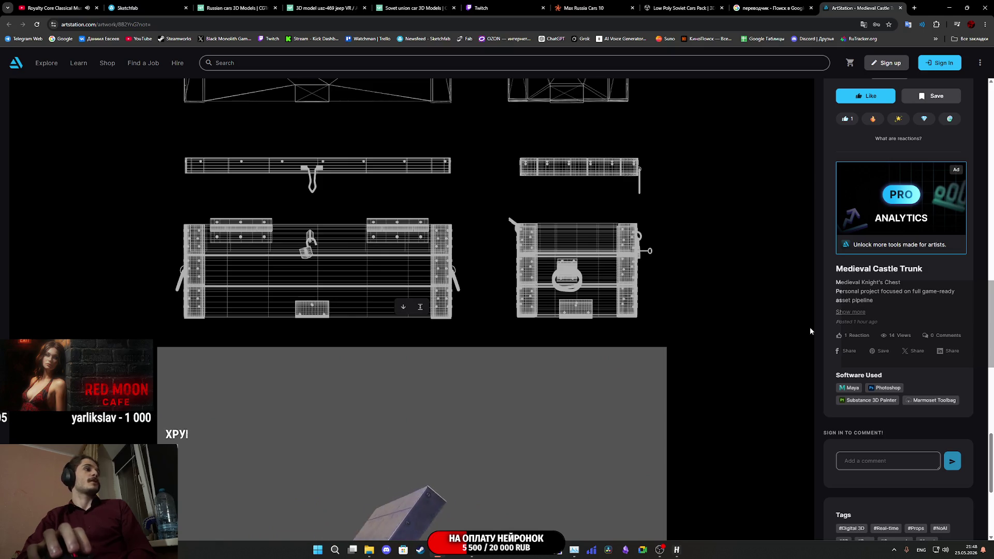
{"action": "scroll", "coordinate": [810, 325], "scroll_direction": "down", "scroll_amount": 15}
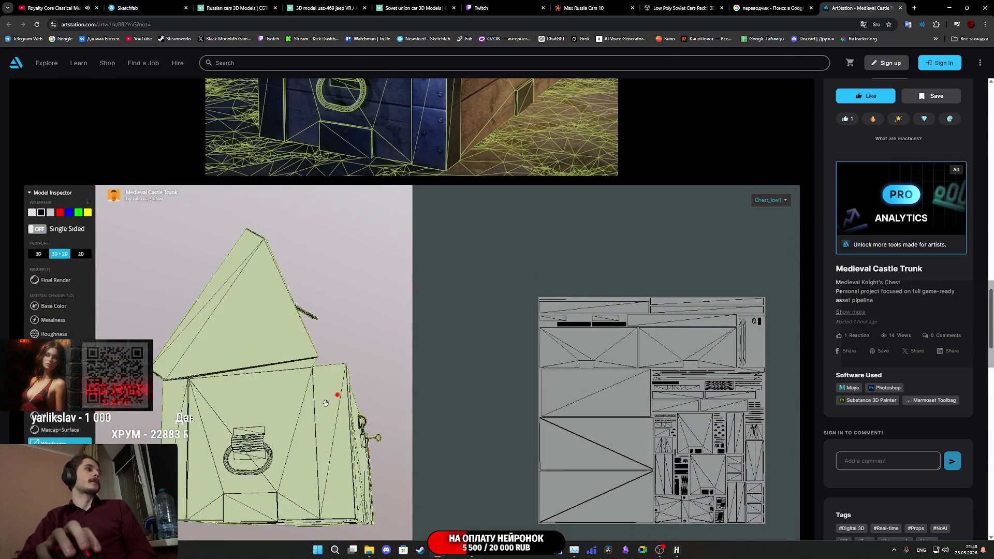
{"action": "scroll", "coordinate": [242, 370], "scroll_direction": "up", "scroll_amount": 5}
{"action": "mouse_move", "coordinate": [242, 370]}
{"action": "left_mouse_down"}
{"action": "mouse_move", "coordinate": [251, 289]}
{"action": "mouse_move", "coordinate": [107, 326]}
{"action": "left_mouse_up"}
- Toggle Base Color and wireframe while rotating the trunk, then switch to Final Render
{"action": "left_click", "coordinate": [57, 306]}
{"action": "mouse_move", "coordinate": [263, 325]}
{"action": "left_mouse_down"}
{"action": "mouse_move", "coordinate": [284, 322]}
{"action": "mouse_move", "coordinate": [242, 337]}
{"action": "left_mouse_up"}
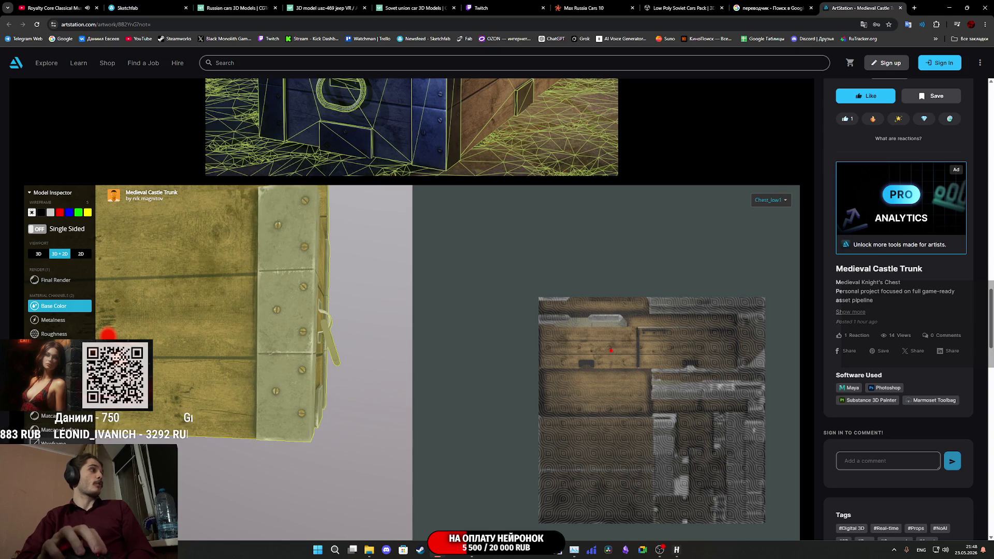
{"action": "key", "text": "w"}
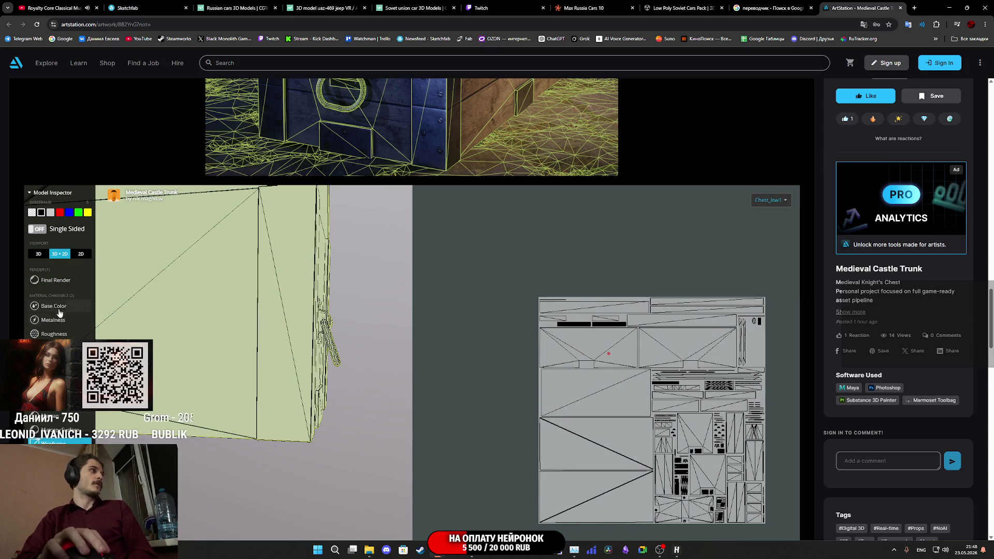
{"action": "left_click", "coordinate": [57, 307]}
{"action": "mouse_move", "coordinate": [269, 341]}
{"action": "left_mouse_down"}
{"action": "mouse_move", "coordinate": [277, 317]}
{"action": "mouse_move", "coordinate": [262, 369]}
{"action": "mouse_move", "coordinate": [191, 378]}
{"action": "mouse_move", "coordinate": [217, 350]}
{"action": "mouse_move", "coordinate": [235, 300]}
{"action": "mouse_move", "coordinate": [220, 335]}
{"action": "mouse_move", "coordinate": [247, 321]}
{"action": "mouse_move", "coordinate": [295, 371]}
{"action": "mouse_move", "coordinate": [269, 357]}
{"action": "mouse_move", "coordinate": [289, 421]}
{"action": "mouse_move", "coordinate": [256, 384]}
{"action": "mouse_move", "coordinate": [264, 363]}
{"action": "mouse_move", "coordinate": [337, 395]}
{"action": "mouse_move", "coordinate": [304, 329]}
{"action": "mouse_move", "coordinate": [368, 306]}
{"action": "mouse_move", "coordinate": [335, 296]}
{"action": "mouse_move", "coordinate": [221, 335]}
{"action": "mouse_move", "coordinate": [249, 381]}
{"action": "mouse_move", "coordinate": [259, 373]}
{"action": "mouse_move", "coordinate": [215, 286]}
{"action": "left_mouse_up"}
{"action": "left_click", "coordinate": [50, 281]}
{"action": "scroll", "coordinate": [264, 363], "scroll_direction": "up", "scroll_amount": 5}
{"action": "scroll", "coordinate": [337, 395], "scroll_direction": "down", "scroll_amount": 8}
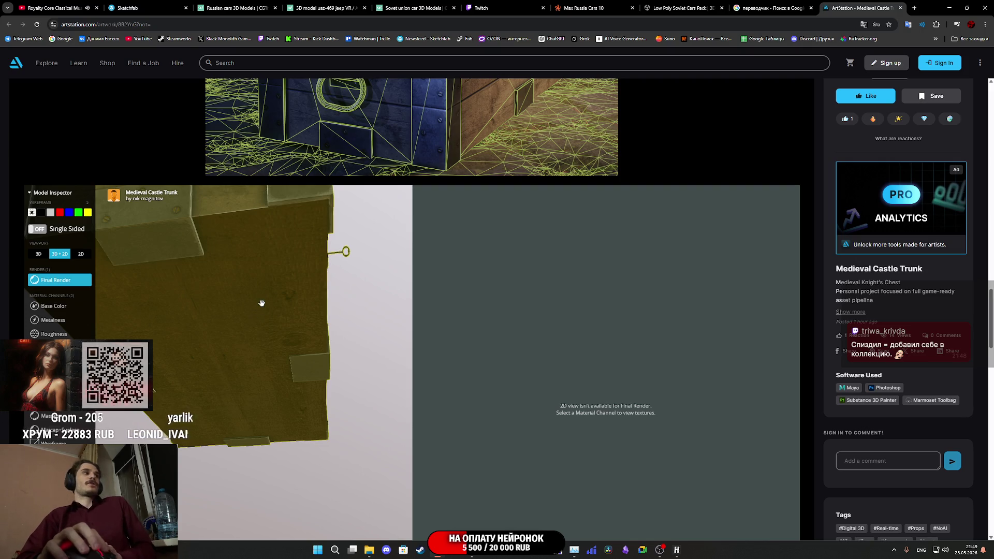
{"action": "mouse_move", "coordinate": [264, 299]}
{"action": "left_mouse_down"}
{"action": "mouse_move", "coordinate": [215, 348]}
{"action": "mouse_move", "coordinate": [345, 319]}
{"action": "mouse_move", "coordinate": [329, 341]}
{"action": "mouse_move", "coordinate": [284, 349]}
{"action": "mouse_move", "coordinate": [309, 379]}
{"action": "left_mouse_up"}
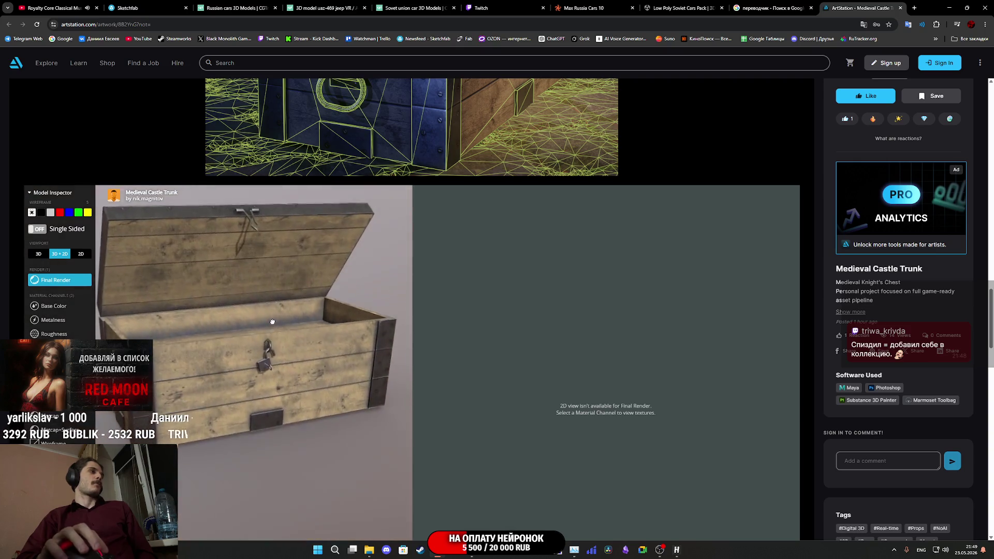
{"action": "scroll", "coordinate": [312, 381], "scroll_direction": "up", "scroll_amount": 5}
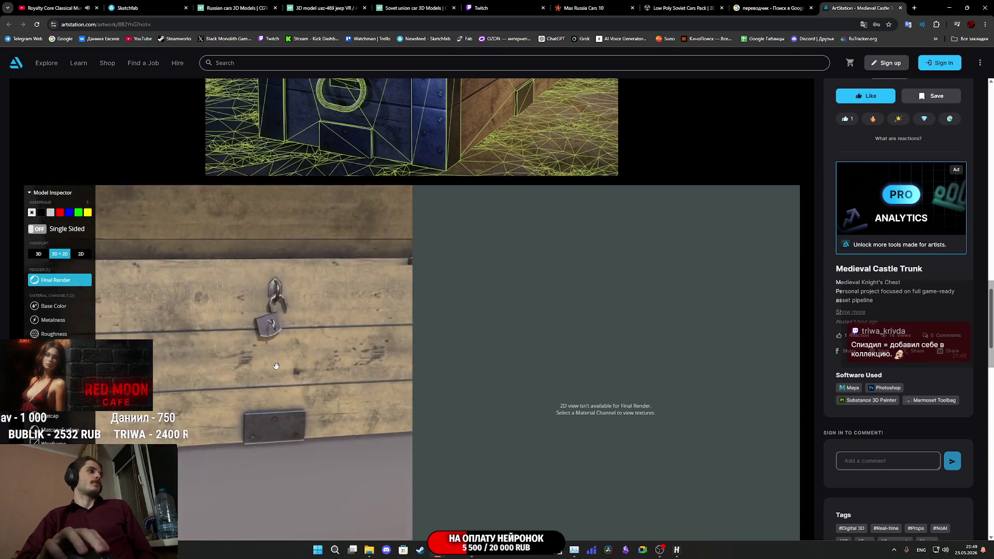
{"action": "mouse_move", "coordinate": [247, 358]}
{"action": "left_mouse_down"}
{"action": "mouse_move", "coordinate": [226, 348]}
{"action": "mouse_move", "coordinate": [260, 350]}
{"action": "mouse_move", "coordinate": [259, 342]}
{"action": "mouse_move", "coordinate": [253, 367]}
{"action": "left_mouse_up"}
{"action": "scroll", "coordinate": [255, 366], "scroll_direction": "down", "scroll_amount": 3}
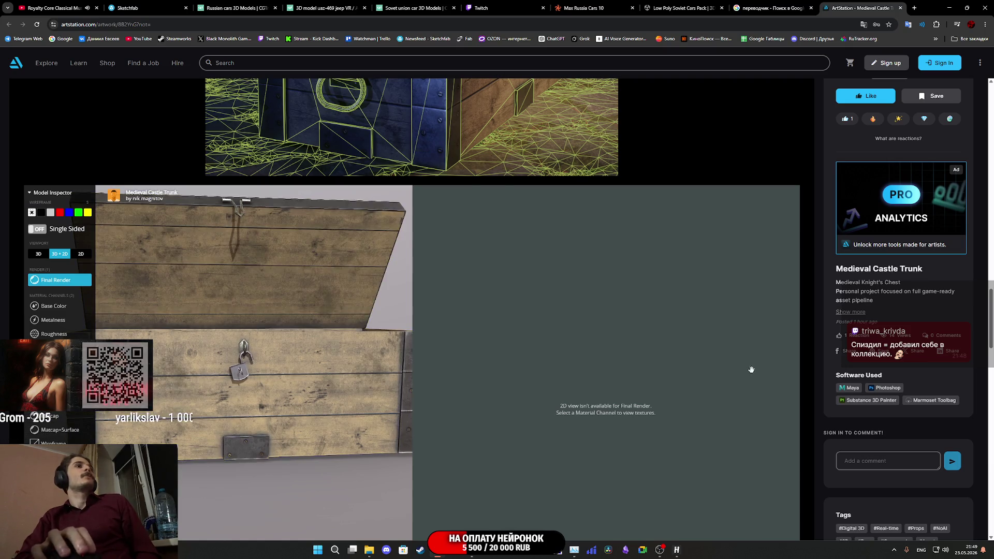
{"action": "scroll", "coordinate": [875, 259], "scroll_direction": "up", "scroll_amount": 1}
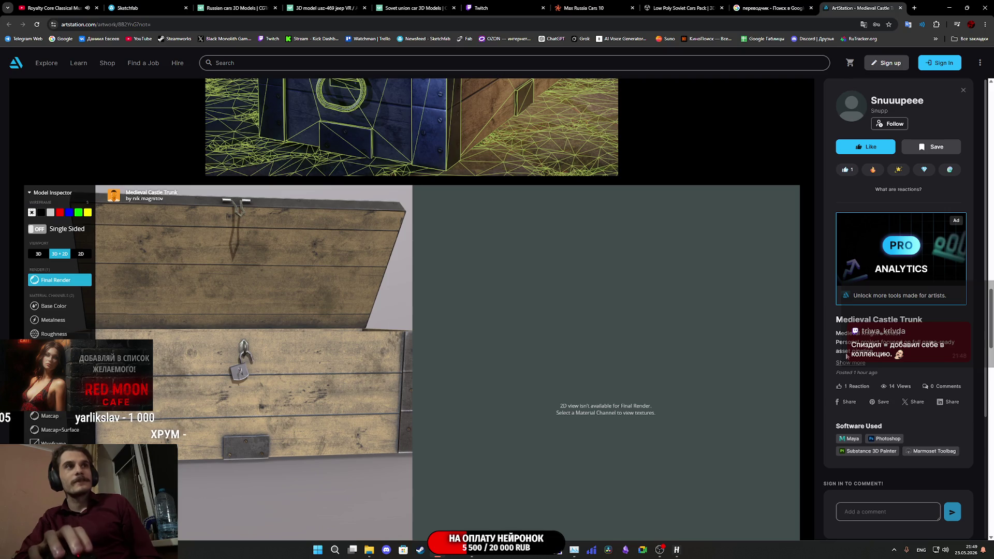
- Open the trunk author's ArtStation portfolio, then close the ArtStation tab
{"action": "left_click", "coordinate": [893, 107]}
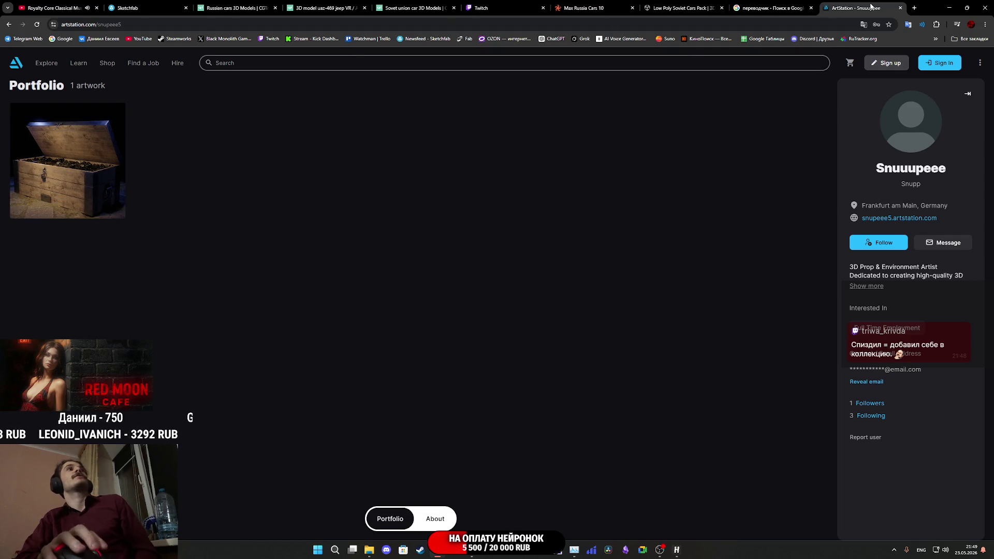
{"action": "middle_click", "coordinate": [871, 7]}
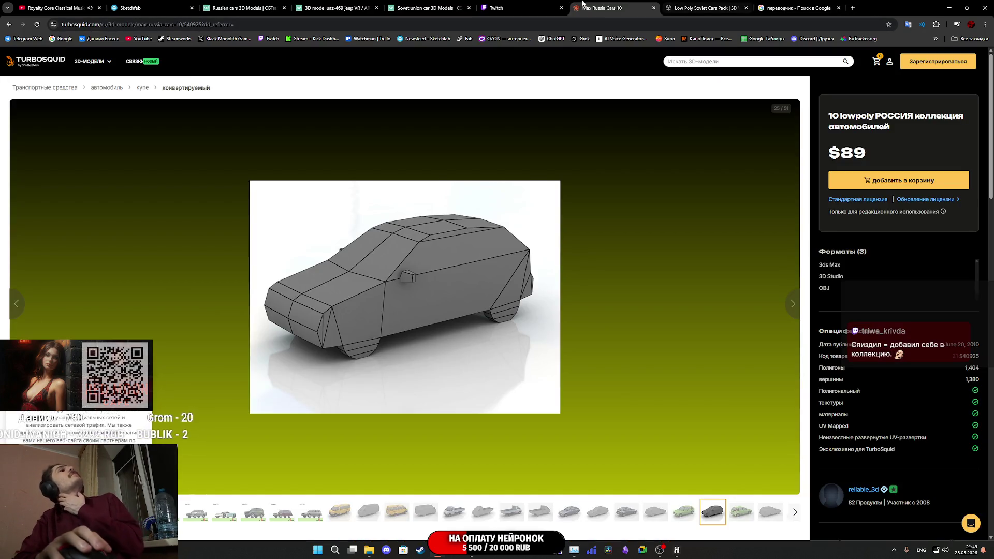
- Follow the Twitch chat link to the free Russian Car's Model Pack on the Asset Store
{"action": "left_click", "coordinate": [504, 5]}
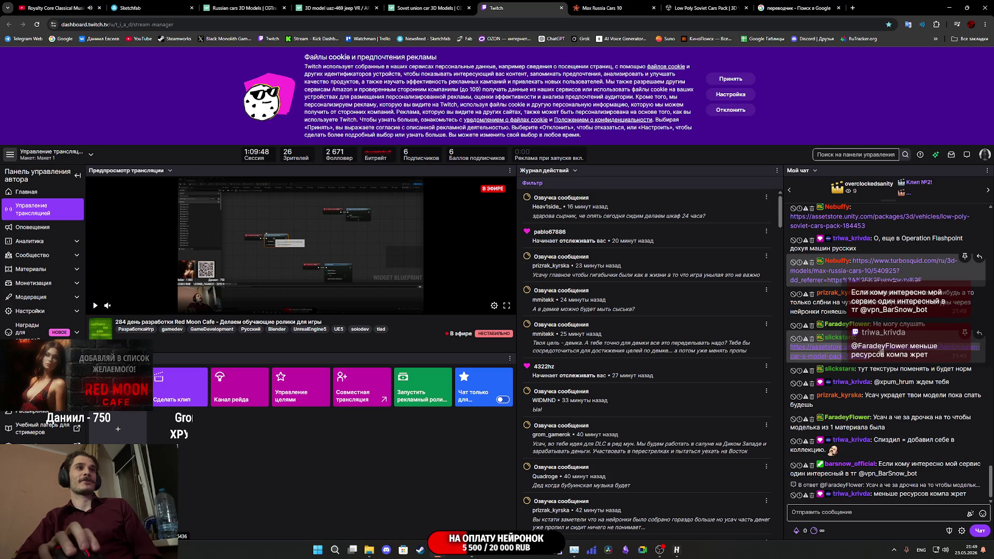
{"action": "middle_click", "coordinate": [818, 355]}
{"action": "left_click", "coordinate": [681, 5]}
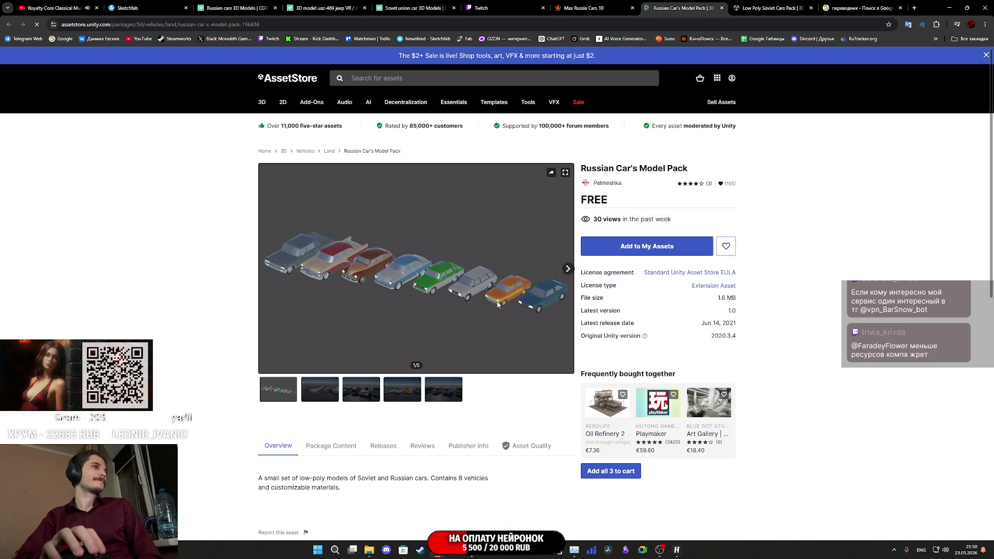
- Browse the car pack previews full-size through images 3–5 and back to 4, then close the viewer
{"action": "left_click", "coordinate": [567, 270]}
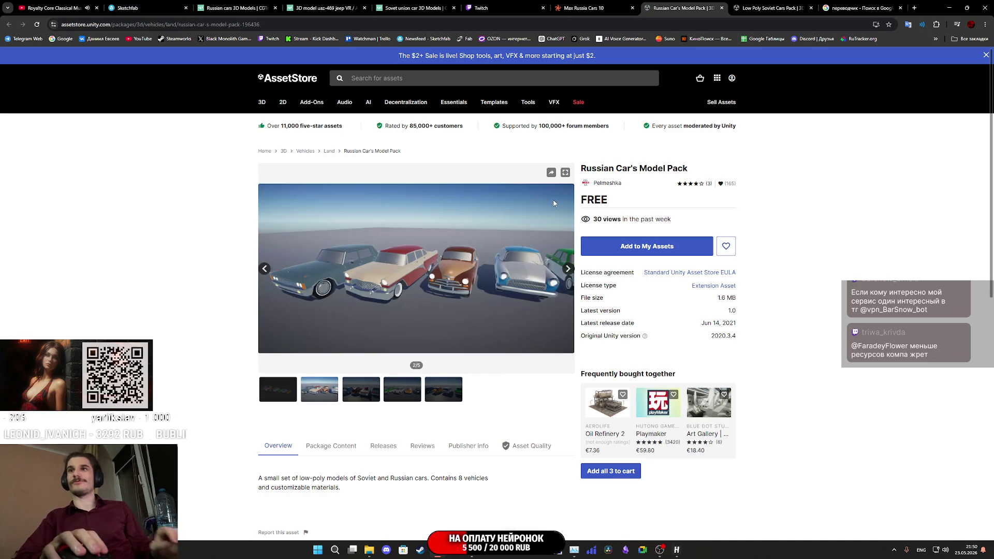
{"action": "left_click", "coordinate": [565, 175]}
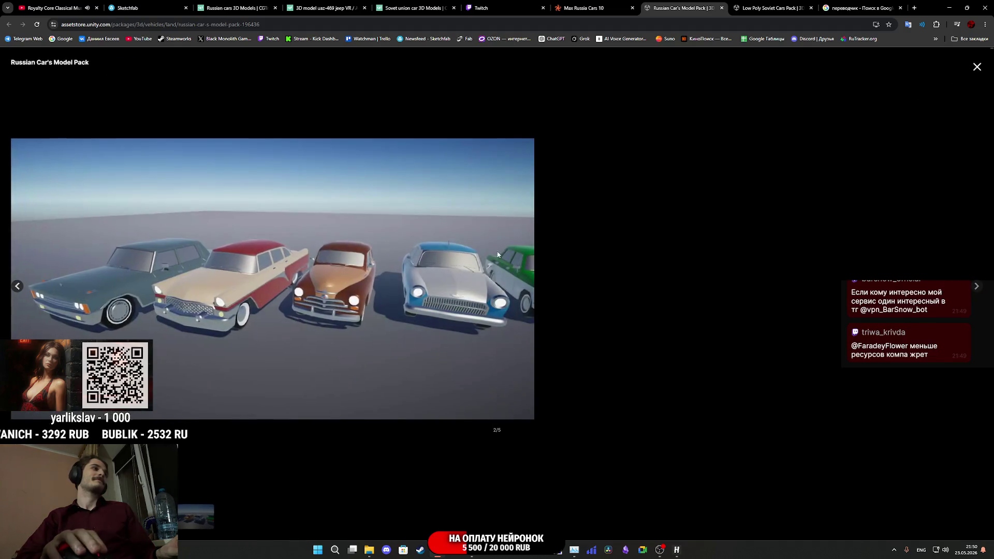
{"action": "left_click", "coordinate": [433, 278]}
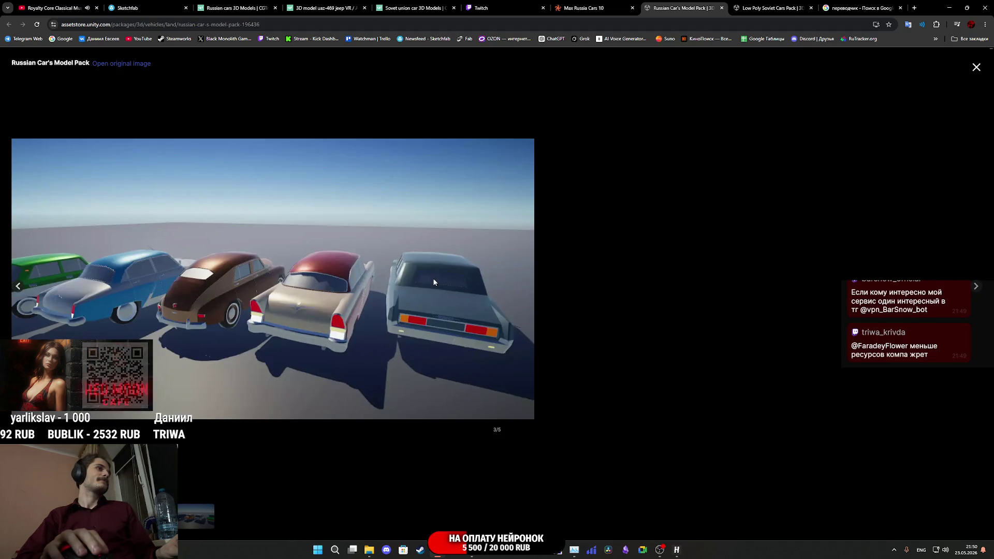
{"action": "left_click", "coordinate": [433, 280]}
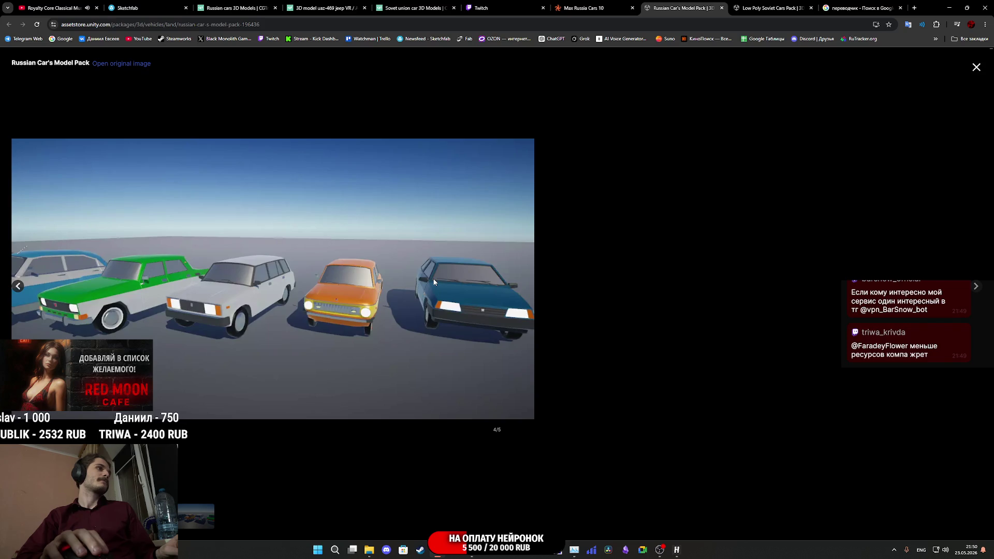
{"action": "left_click", "coordinate": [434, 280]}
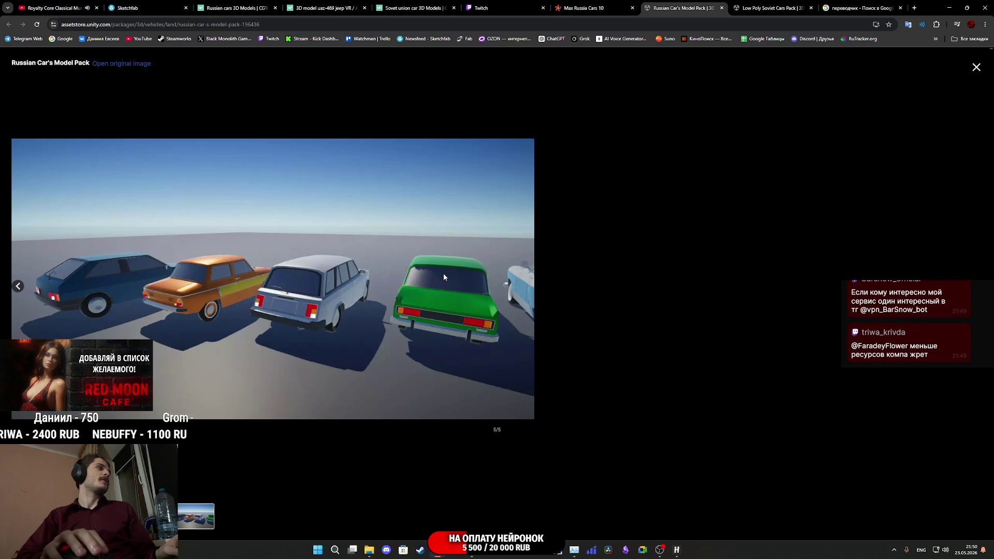
{"action": "key", "text": "Left"}
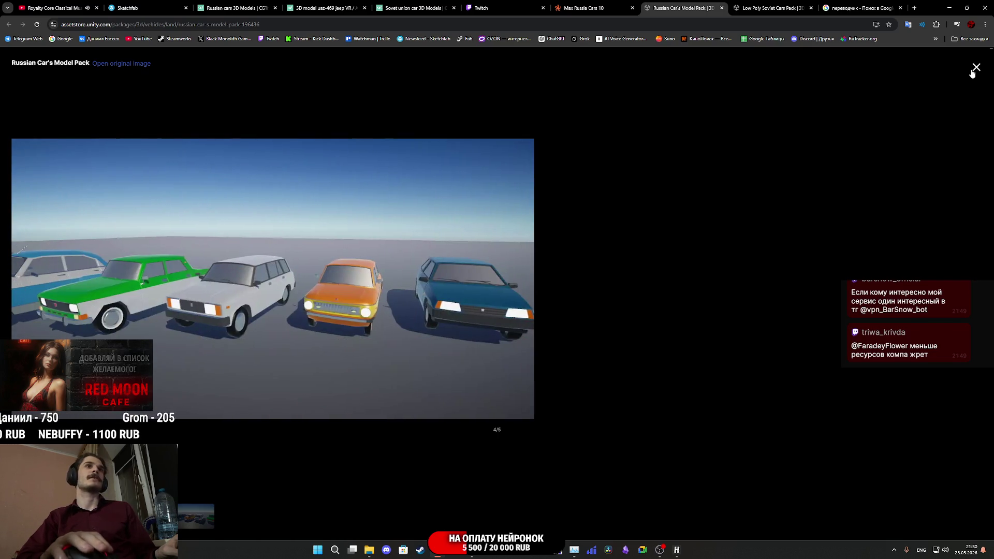
{"action": "left_click", "coordinate": [975, 69]}
{"action": "scroll", "coordinate": [520, 371], "scroll_direction": "down", "scroll_amount": 5}
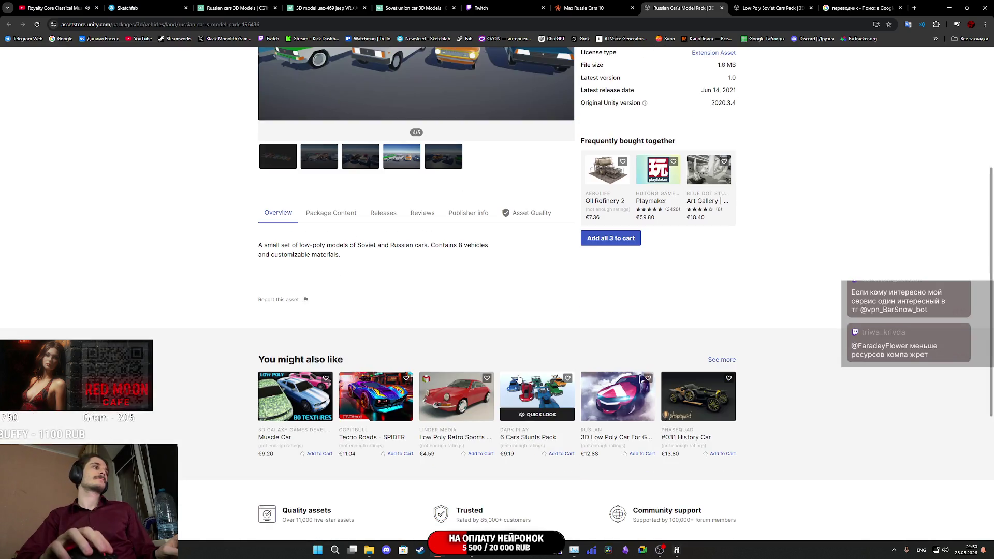
- Scroll through the 3D Vehicles category listing of 6,457 assets sorted by popularity
{"action": "scroll", "coordinate": [520, 376], "scroll_direction": "up", "scroll_amount": 5}
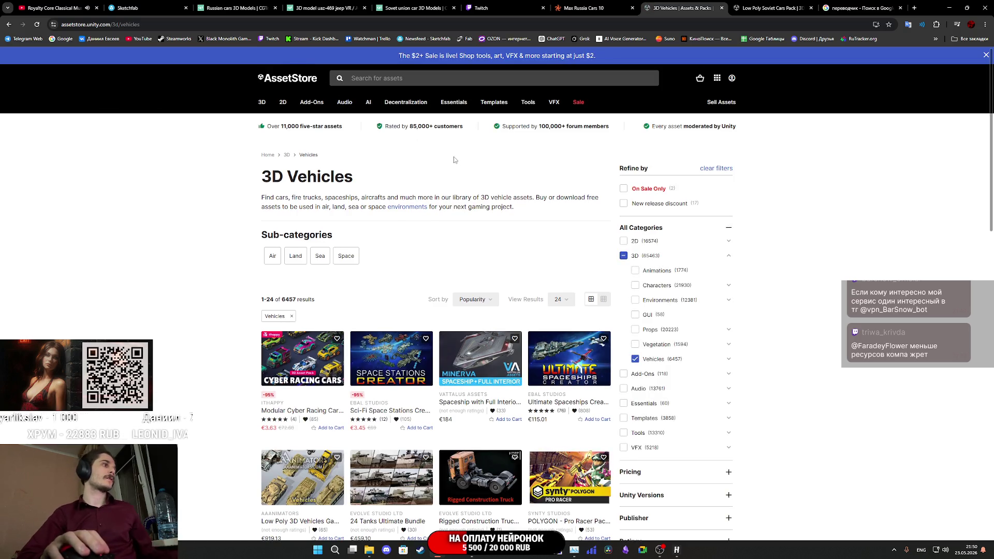
{"action": "scroll", "coordinate": [442, 157], "scroll_direction": "down", "scroll_amount": 5}
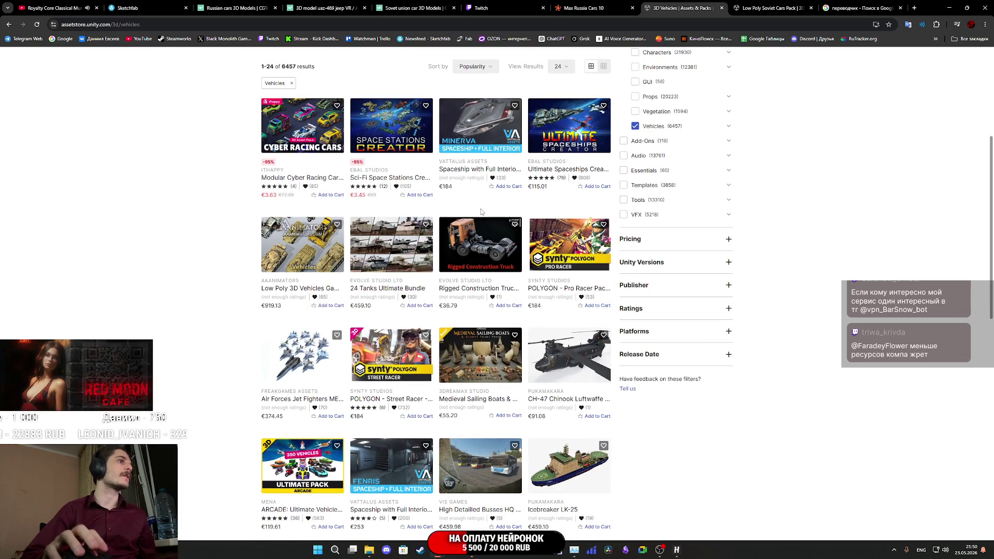
{"action": "scroll", "coordinate": [480, 211], "scroll_direction": "up", "scroll_amount": 5}
{"action": "left_click", "coordinate": [388, 79]}
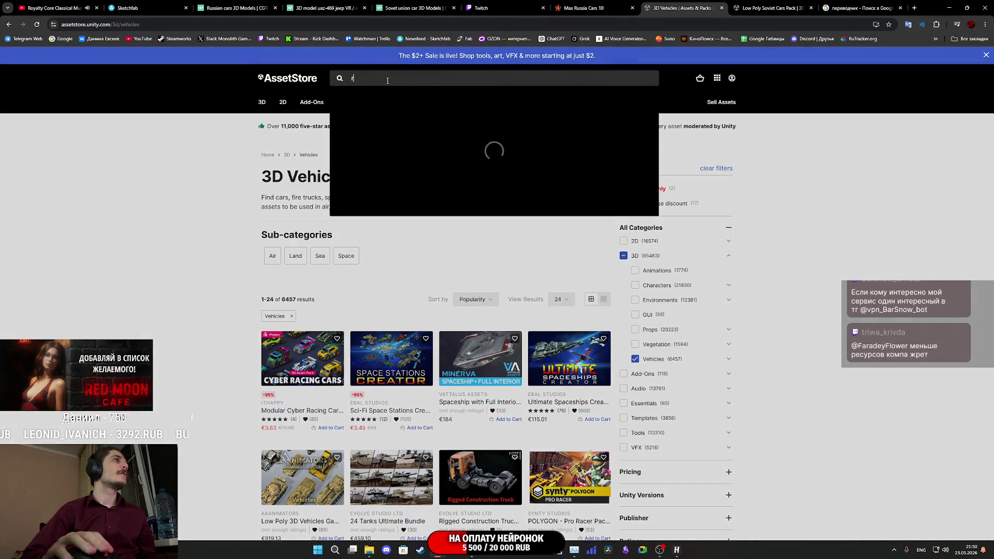
- Search the Asset Store for 'russian cars', returning 33 results sorted by relevance
{"action": "type", "text": "ru"}
{"action": "type", "text": "s"}
{"action": "type", "text": "n"}
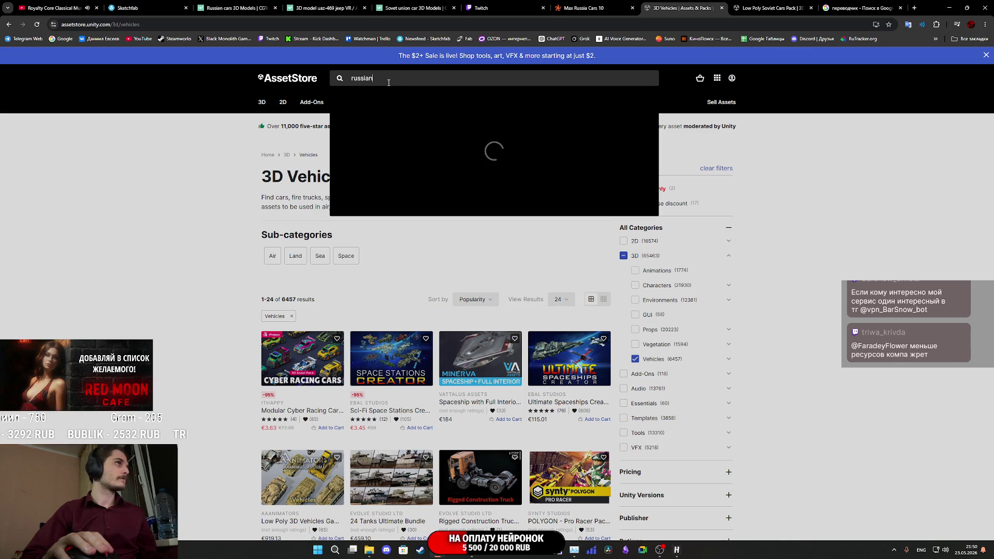
{"action": "type", "text": " cars"}
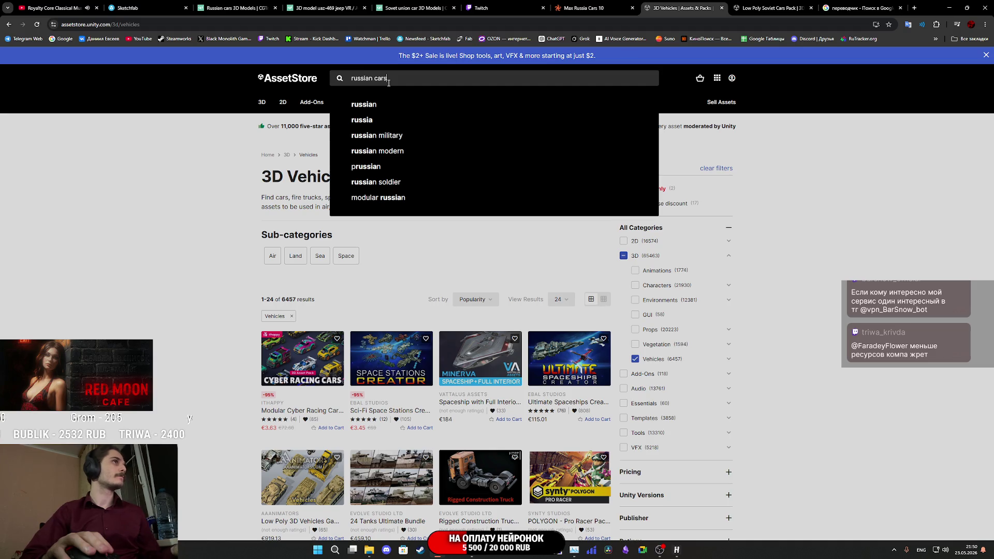
{"action": "key", "text": "Return"}
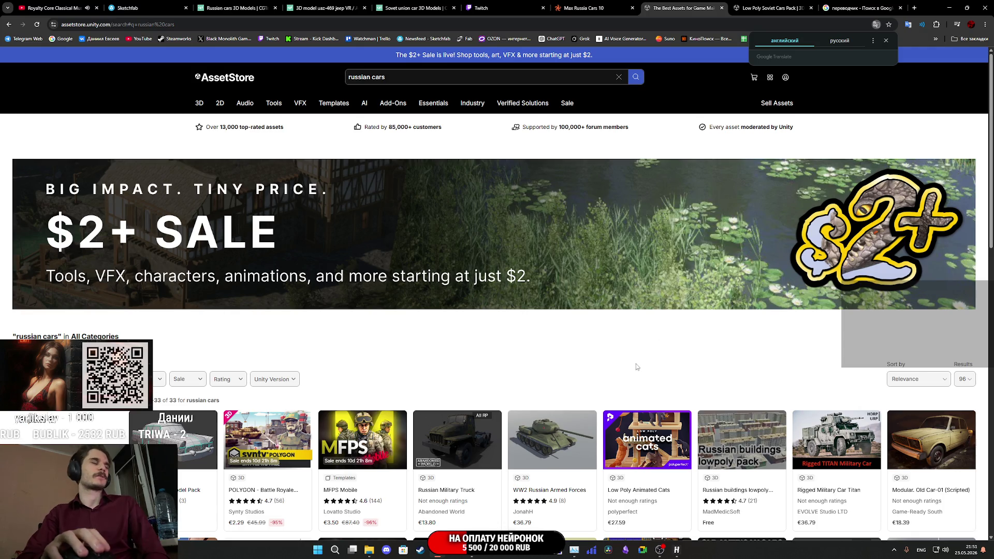
{"action": "scroll", "coordinate": [637, 368], "scroll_direction": "down", "scroll_amount": 2}
- Scroll the 'russian cars' results and open Russian buildings lowpoly pack in a background tab
{"action": "scroll", "coordinate": [585, 339], "scroll_direction": "down", "scroll_amount": 1}
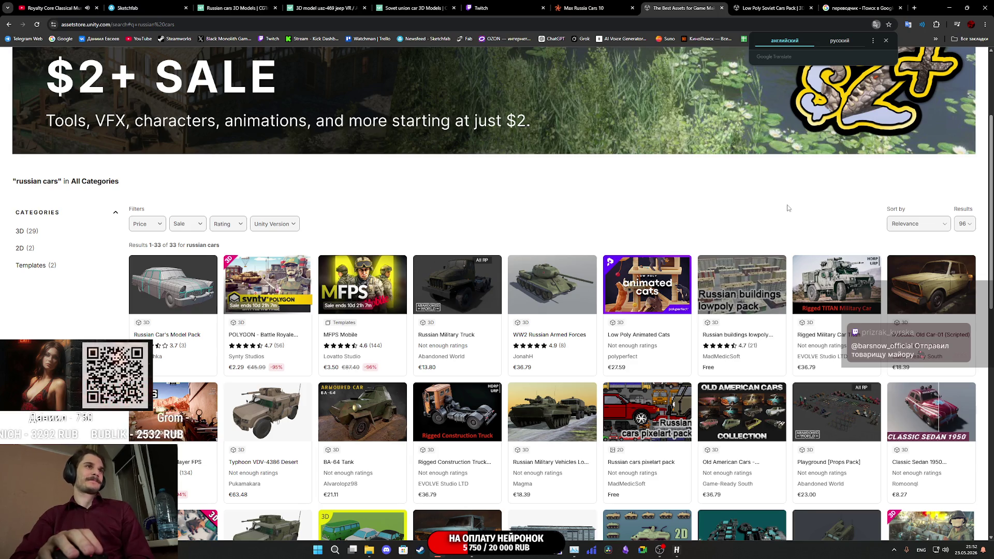
{"action": "middle_click", "coordinate": [750, 280]}
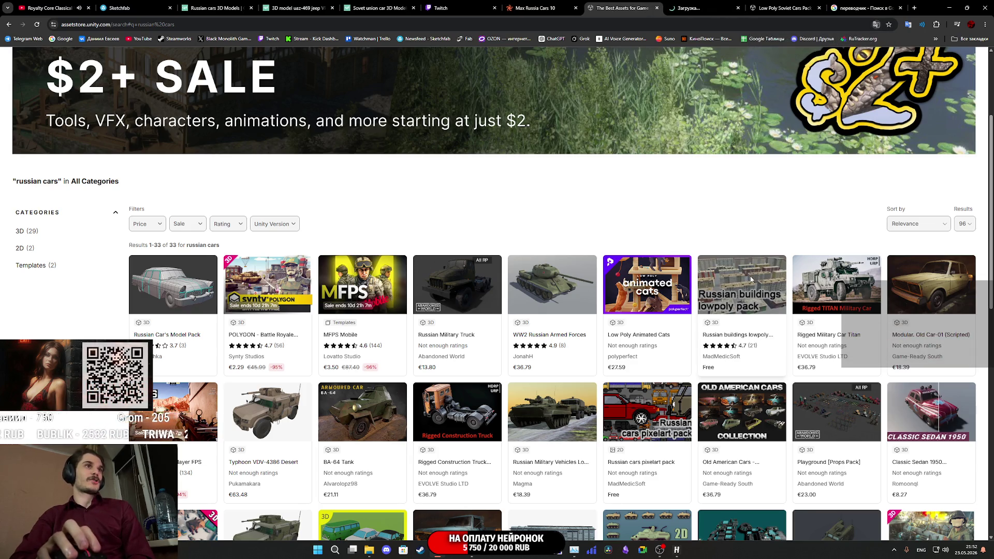
- Close the Low Poly Soviet Cars Pack tab and return to the Russian buildings lowpoly pack page
{"action": "scroll", "coordinate": [743, 176], "scroll_direction": "up", "scroll_amount": 1}
{"action": "left_click", "coordinate": [722, 5]}
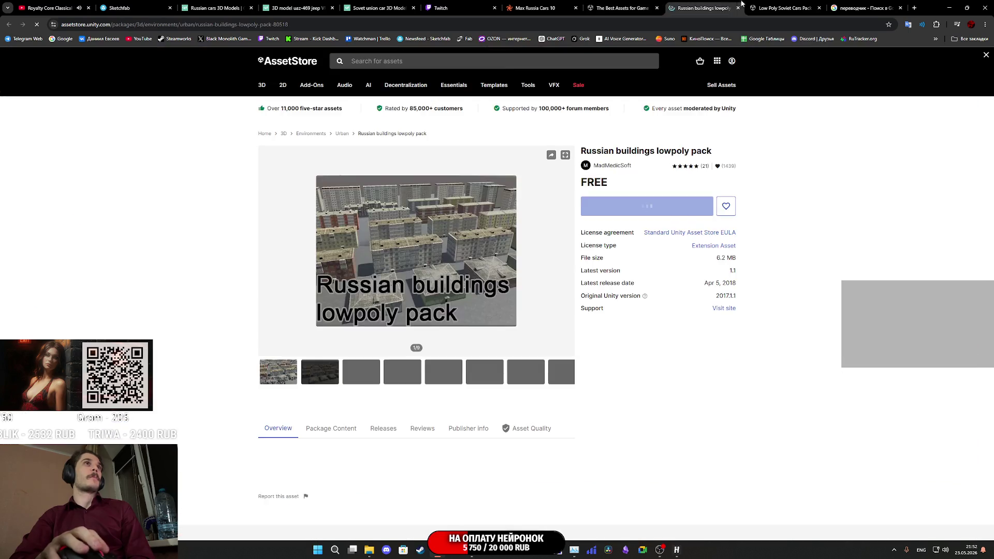
{"action": "left_click", "coordinate": [778, 4]}
{"action": "middle_click", "coordinate": [779, 5]}
{"action": "left_click", "coordinate": [704, 8]}
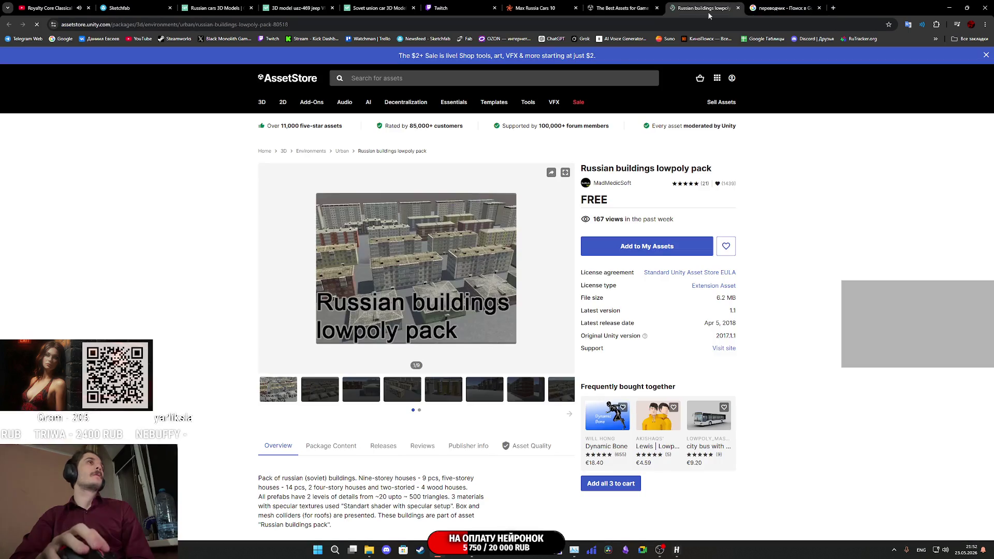
- Browse the buildings pack preview images full-size, then close its tab and return to the search results
{"action": "left_click", "coordinate": [563, 177]}
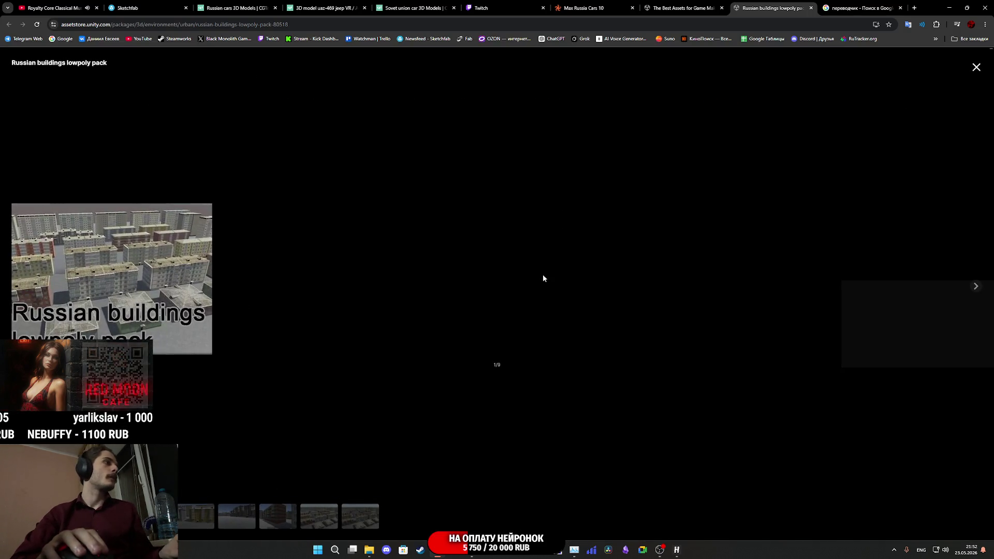
{"action": "key", "text": "Right"}
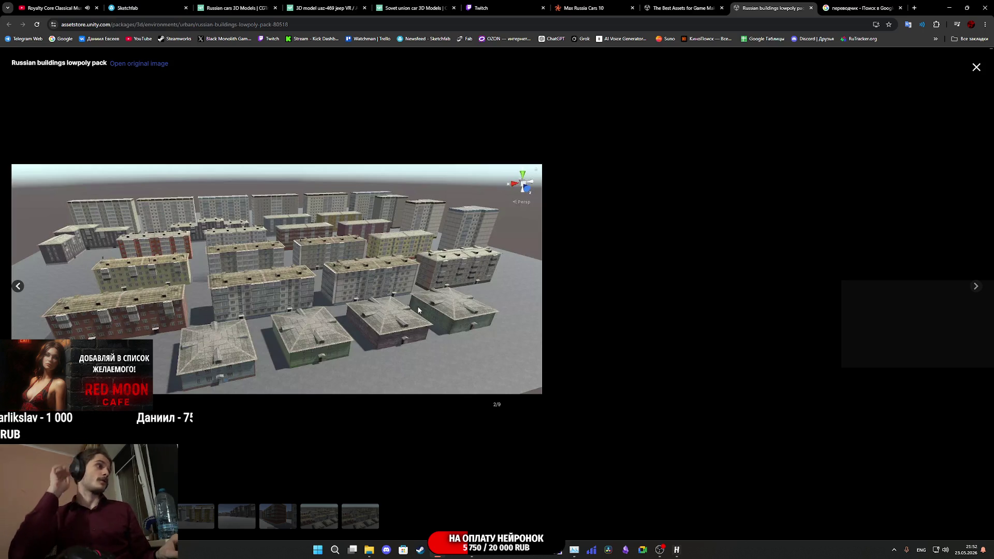
{"action": "key", "text": "Left"}
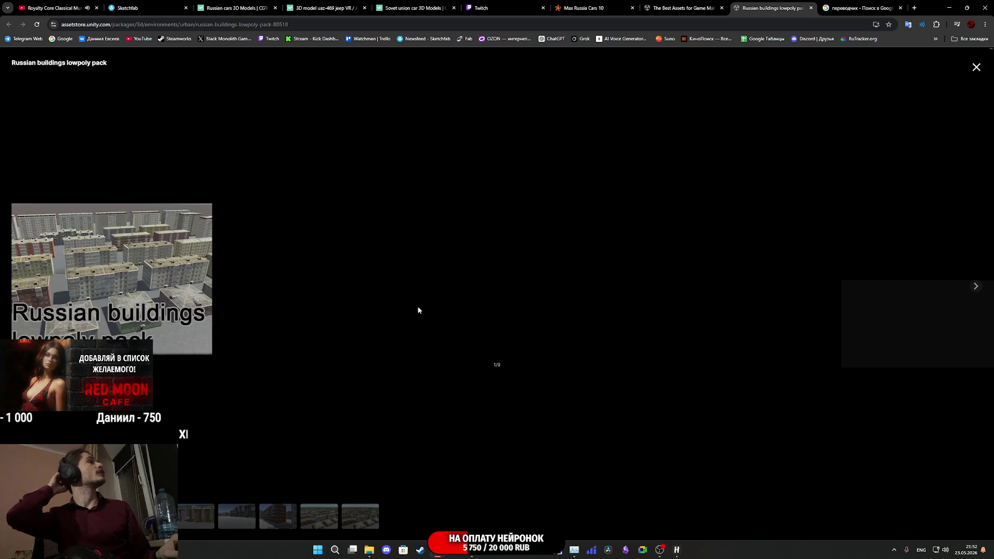
{"action": "key", "text": "Right"}
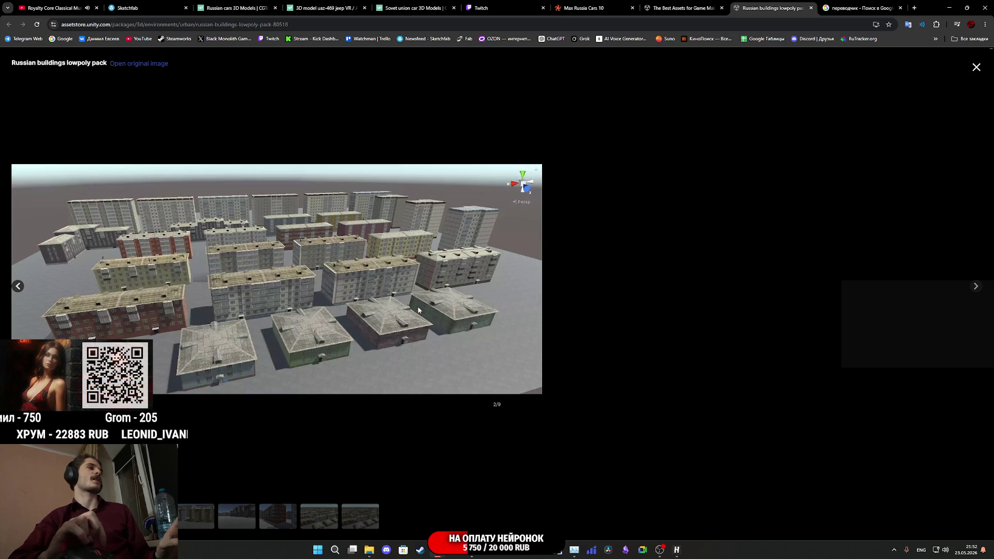
{"action": "key", "text": "Right"}
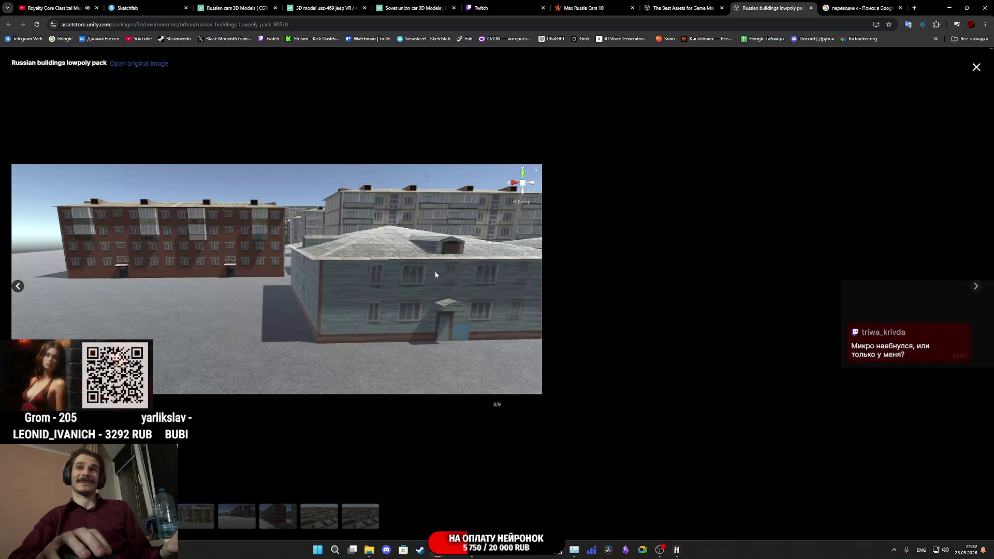
{"action": "key", "text": "Right"}
{"action": "key", "text": "Right"}
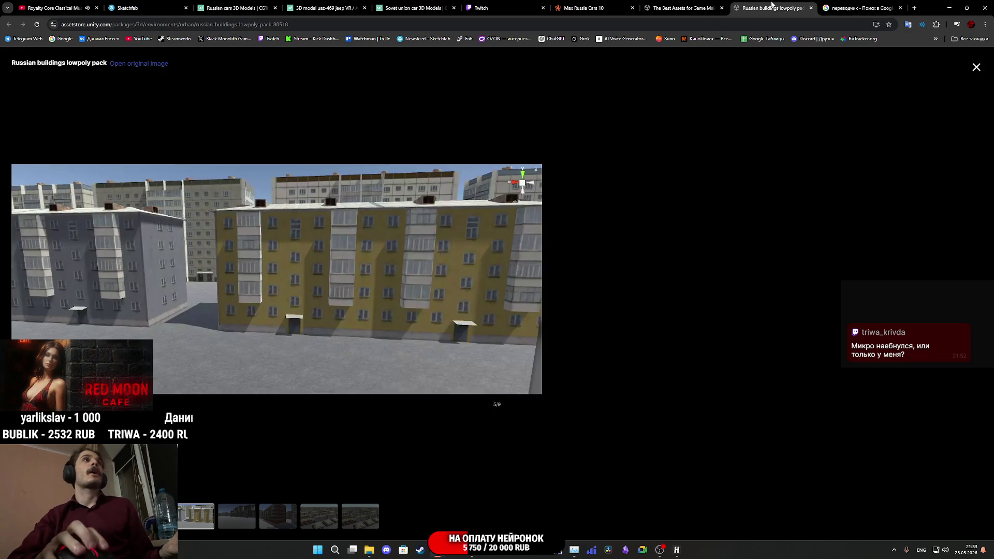
{"action": "left_click", "coordinate": [811, 8]}
{"action": "left_click", "coordinate": [689, 8]}
- Scroll the russian cars results and open the Old American Cars - Collection (€36.79, 811.3 MB) in a new tab
{"action": "scroll", "coordinate": [520, 347], "scroll_direction": "down", "scroll_amount": 1}
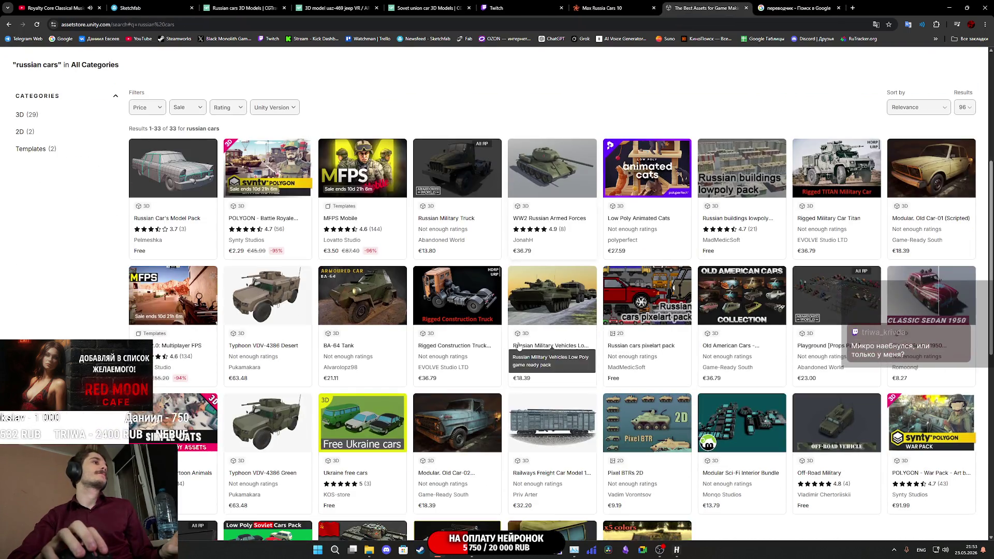
{"action": "scroll", "coordinate": [516, 342], "scroll_direction": "down", "scroll_amount": 4}
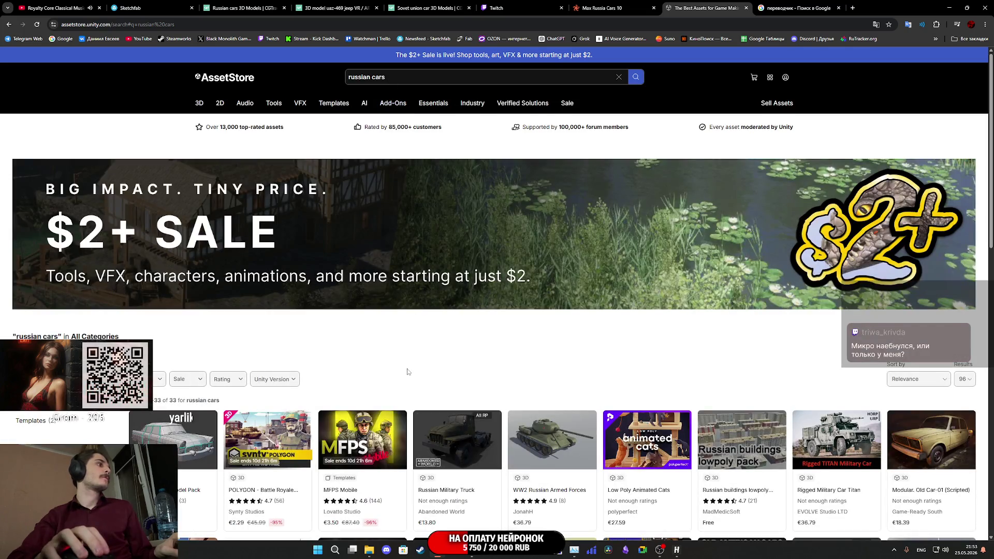
{"action": "scroll", "coordinate": [407, 371], "scroll_direction": "down", "scroll_amount": 2}
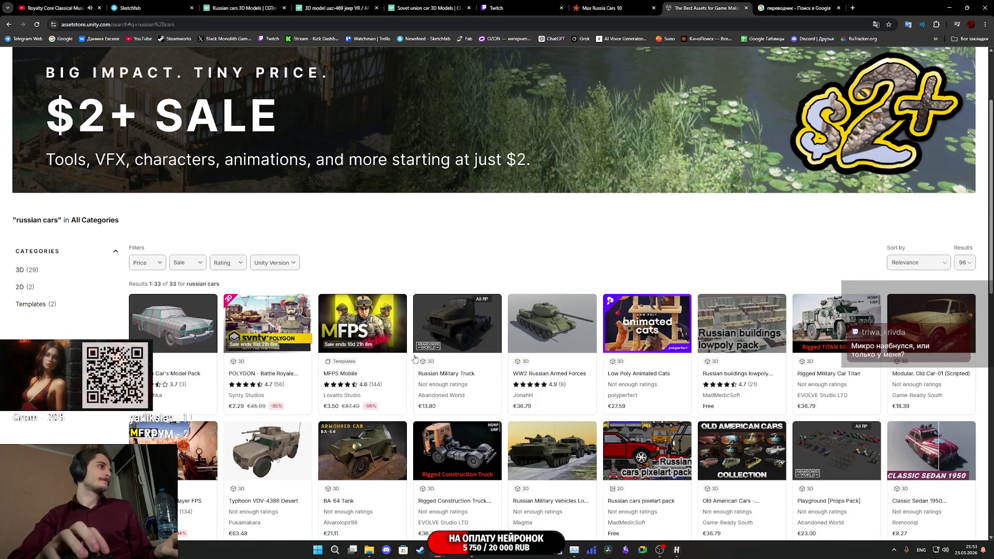
{"action": "scroll", "coordinate": [420, 352], "scroll_direction": "down", "scroll_amount": 2}
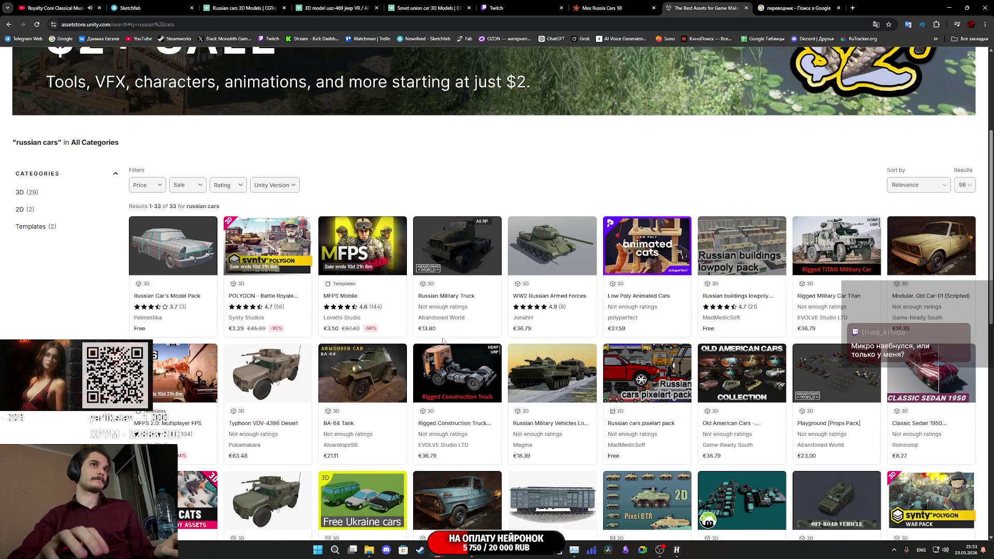
{"action": "middle_click", "coordinate": [743, 377]}
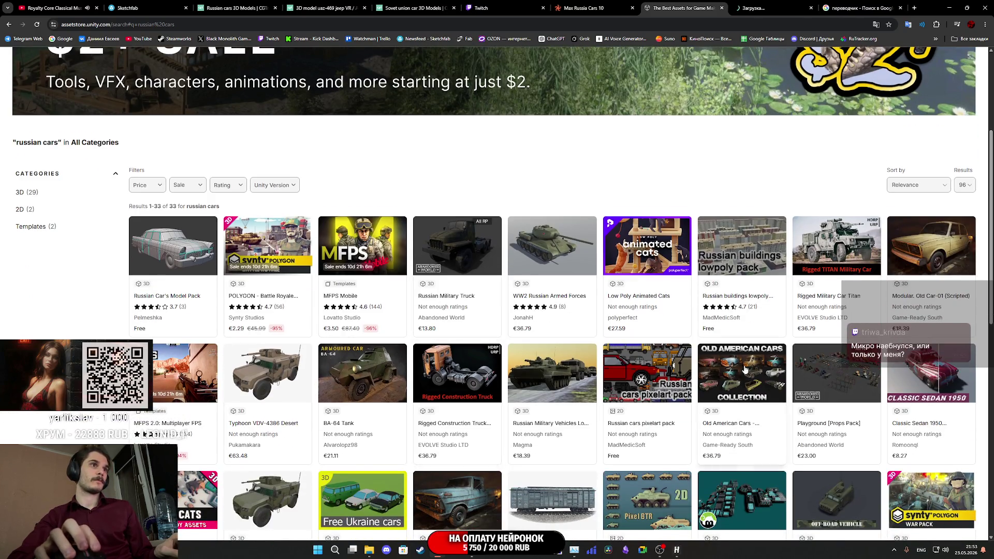
{"action": "left_click", "coordinate": [758, 10]}
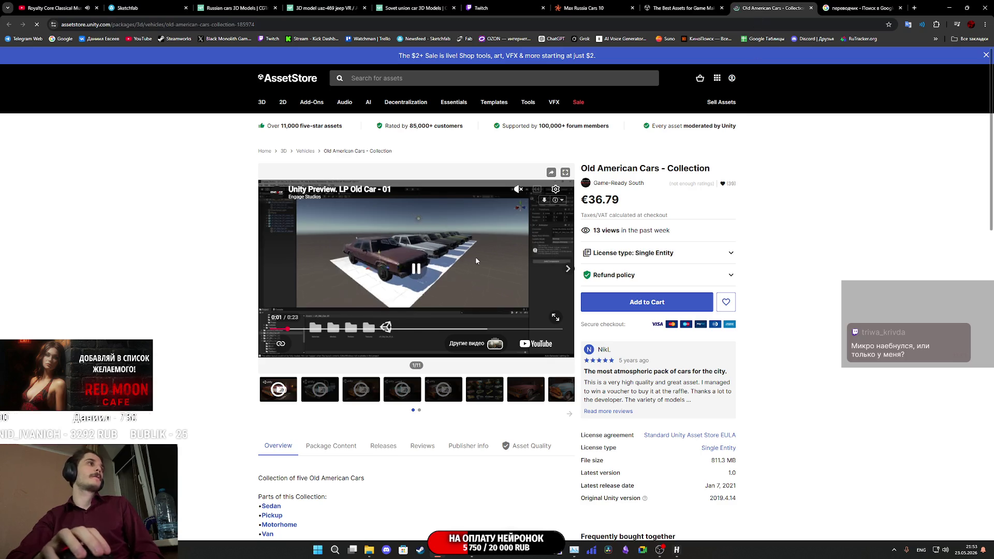
- Jump to the car lineup preview image and show the collection gallery full screen
{"action": "scroll", "coordinate": [452, 263], "scroll_direction": "down", "scroll_amount": 2}
{"action": "left_click", "coordinate": [386, 269]}
{"action": "left_click", "coordinate": [484, 272]}
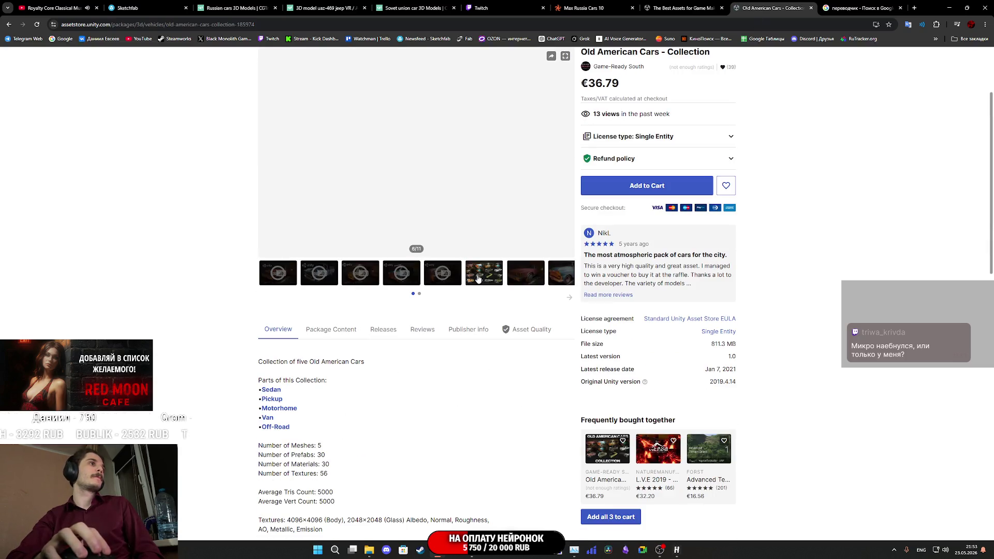
{"action": "scroll", "coordinate": [447, 168], "scroll_direction": "up", "scroll_amount": 1}
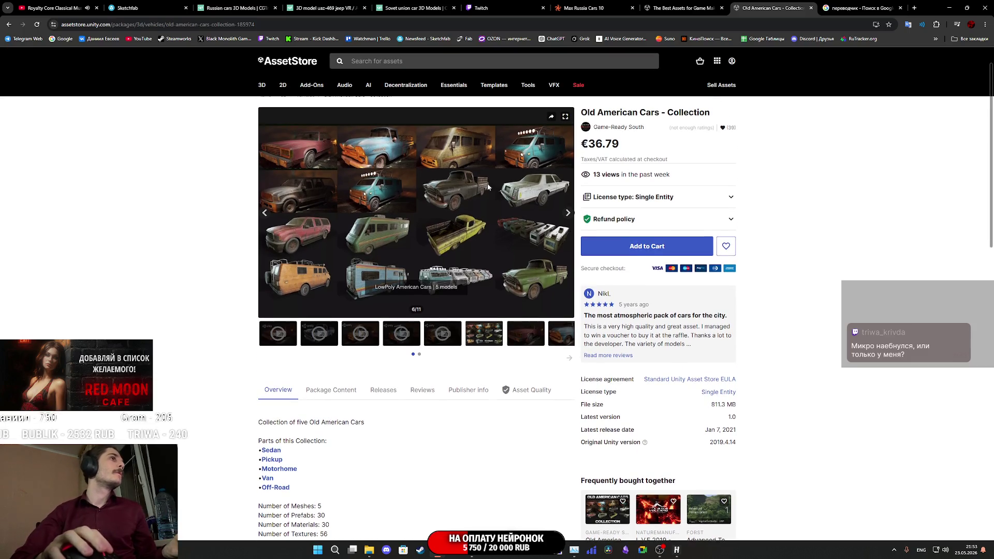
{"action": "left_click", "coordinate": [564, 119]}
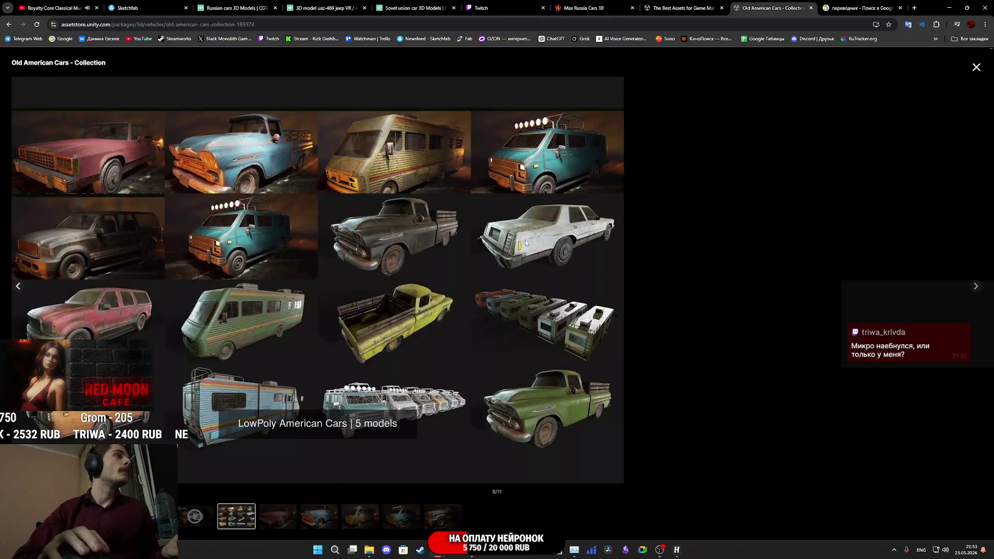
- Step through the remaining previews to 11/11, then close the Old American Cars listing
{"action": "key", "text": "Right"}
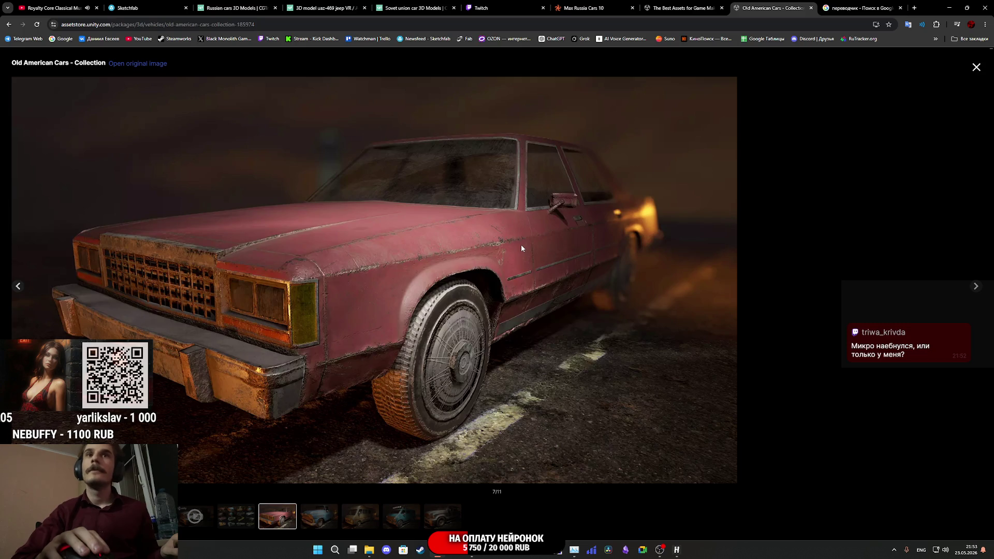
{"action": "key", "text": "Right"}
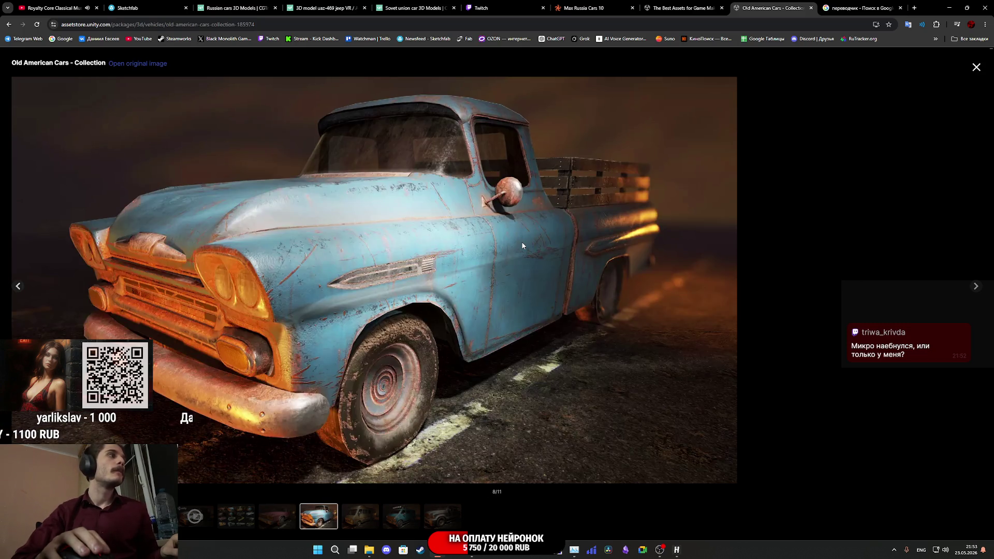
{"action": "key", "text": "Right"}
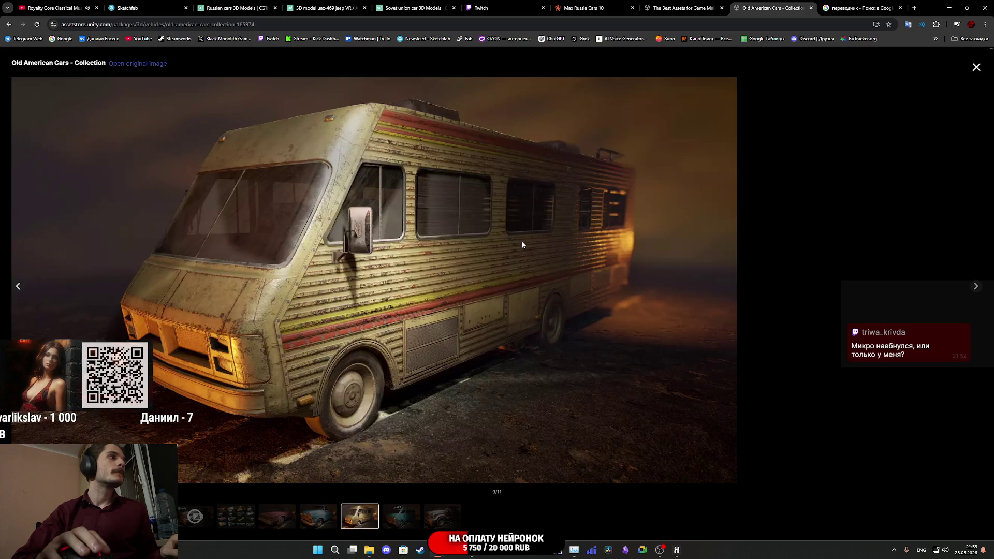
{"action": "key", "text": "Right"}
{"action": "key", "text": "Right"}
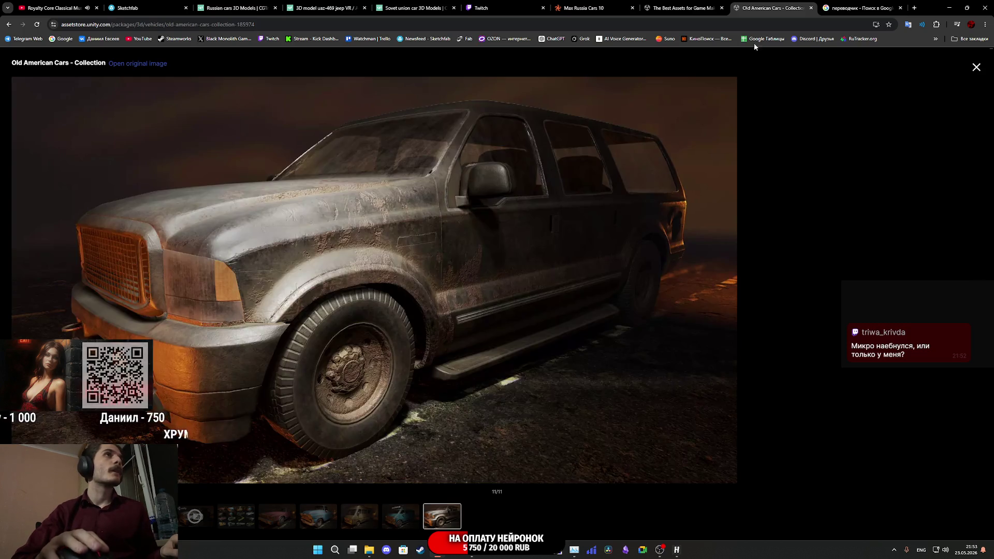
{"action": "key", "text": "ctrl+w"}
{"action": "scroll", "coordinate": [594, 164], "scroll_direction": "down", "scroll_amount": 3}
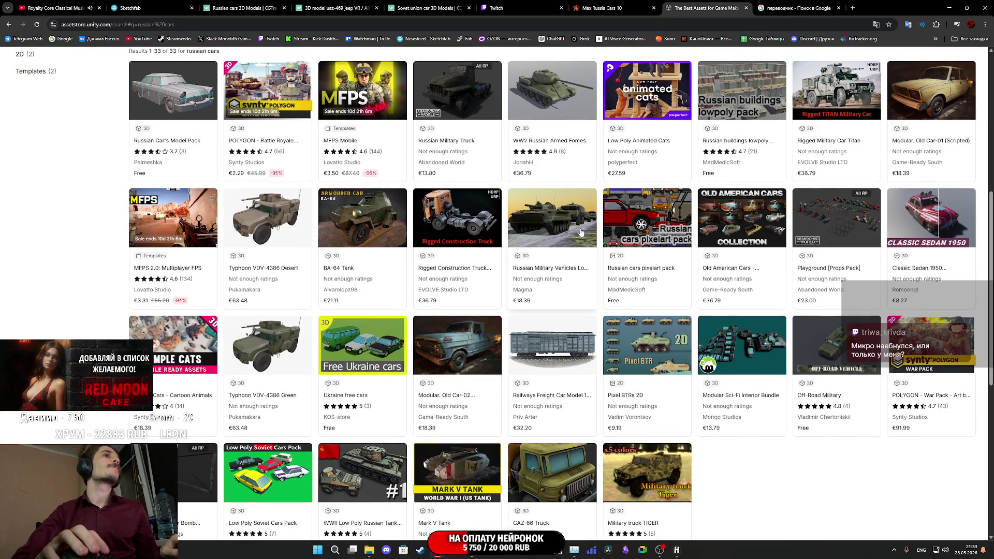
- Open Playground [Props Pack] and Simple Cats - Cartoon Animals (€18.39) in new tabs, viewing Simple Cats
{"action": "middle_click", "coordinate": [795, 274]}
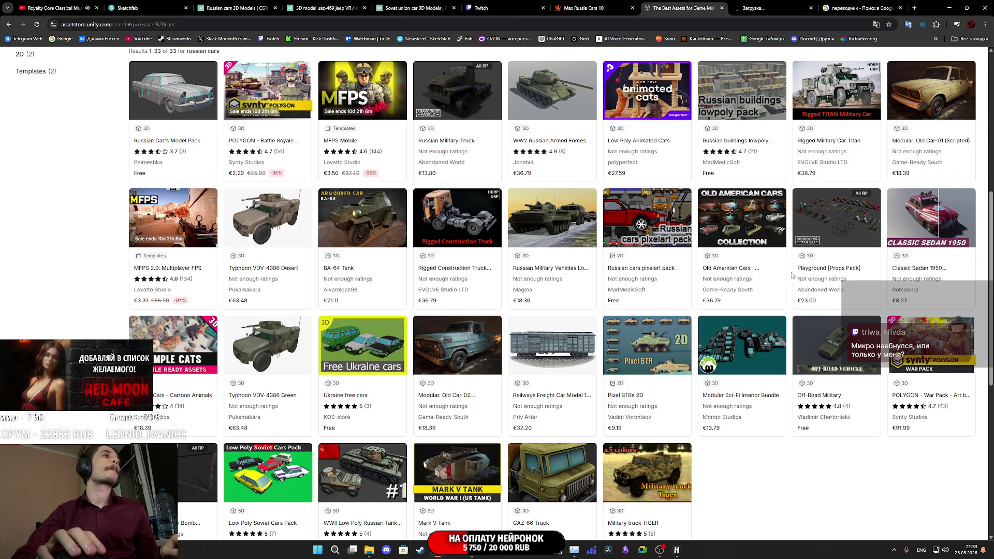
{"action": "scroll", "coordinate": [754, 290], "scroll_direction": "down", "scroll_amount": 3}
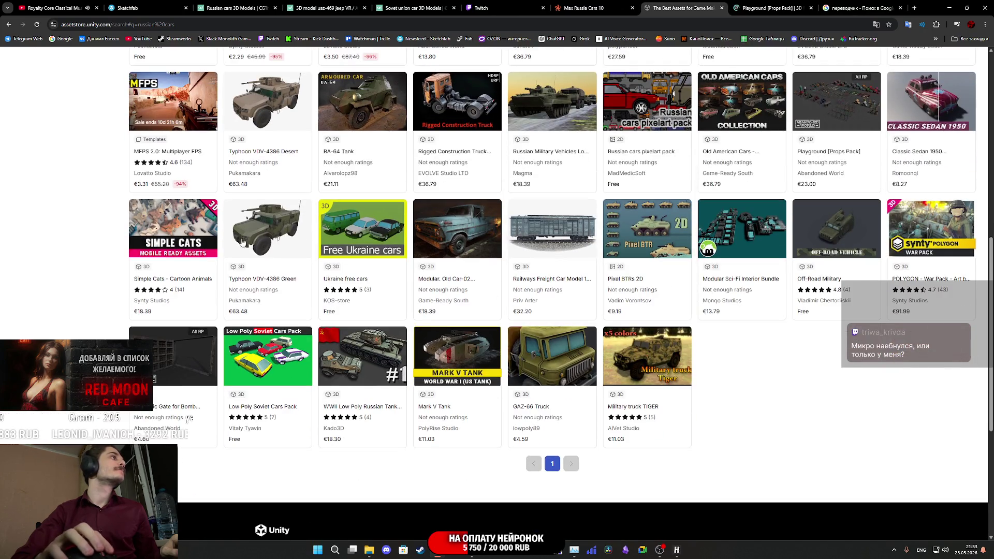
{"action": "middle_click", "coordinate": [174, 259]}
{"action": "left_click", "coordinate": [770, 3]}
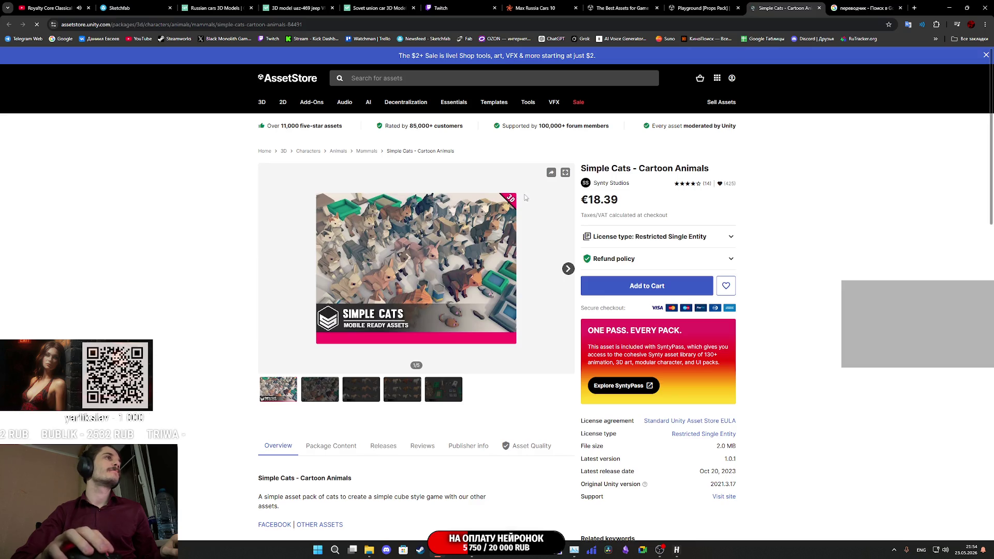
- Page the Simple Cats previews full screen to 4/5, close it, and enlarge the Playground gallery
{"action": "left_click", "coordinate": [565, 175]}
{"action": "key", "text": "Right"}
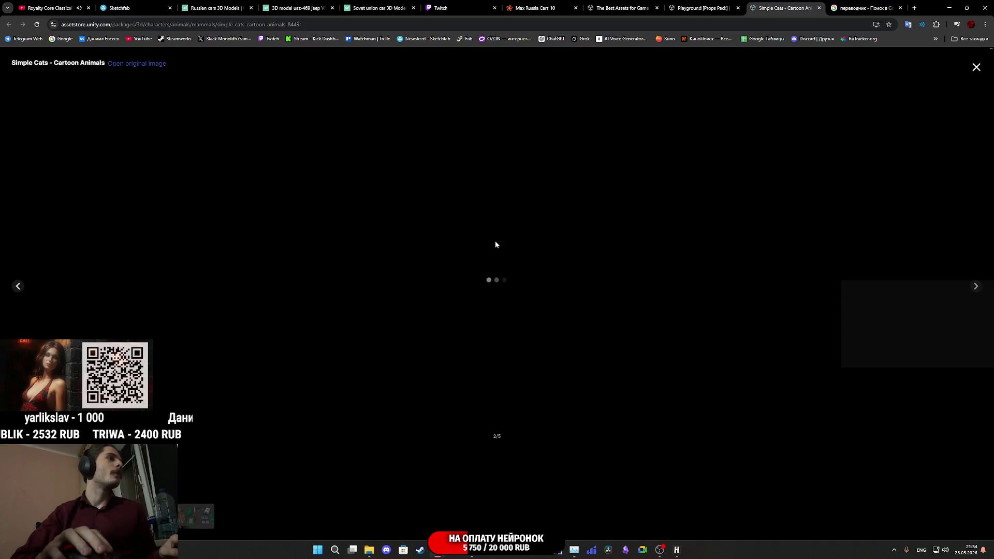
{"action": "key", "text": "Right"}
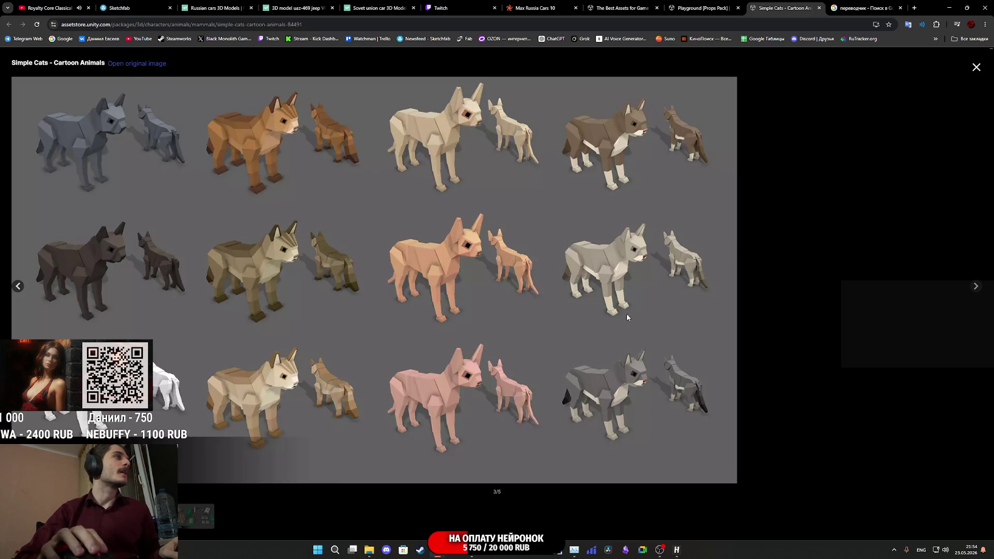
{"action": "key", "text": "Right"}
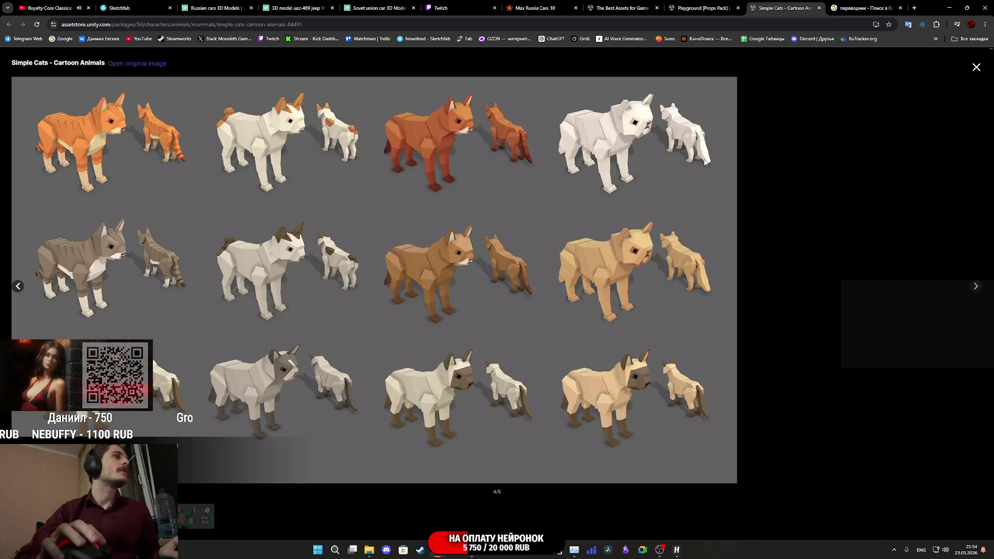
{"action": "key", "text": "ctrl+w"}
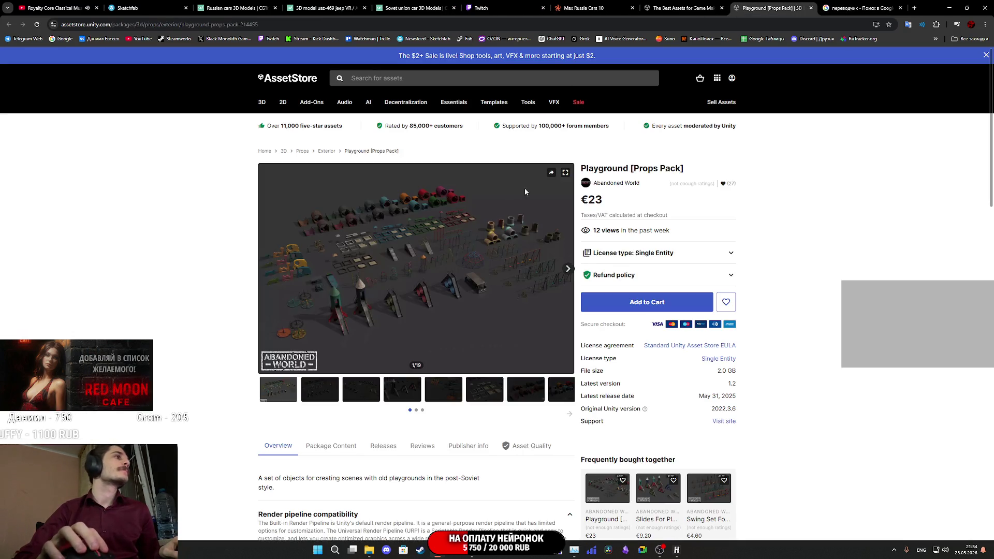
{"action": "left_click", "coordinate": [565, 174]}
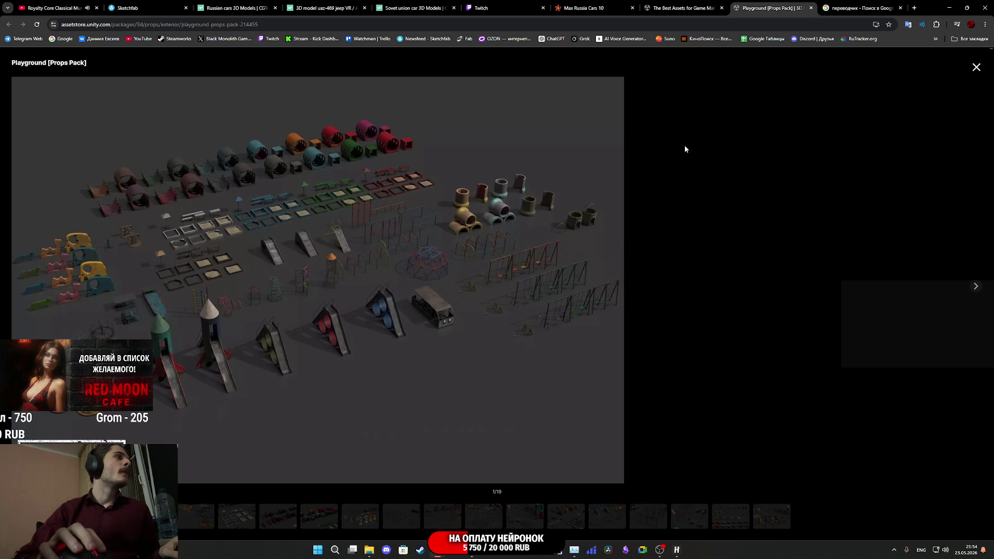
- Close the Playground [Props Pack] listing and scroll back to the top of the 33 russian cars results
{"action": "key", "text": "ctrl+w"}
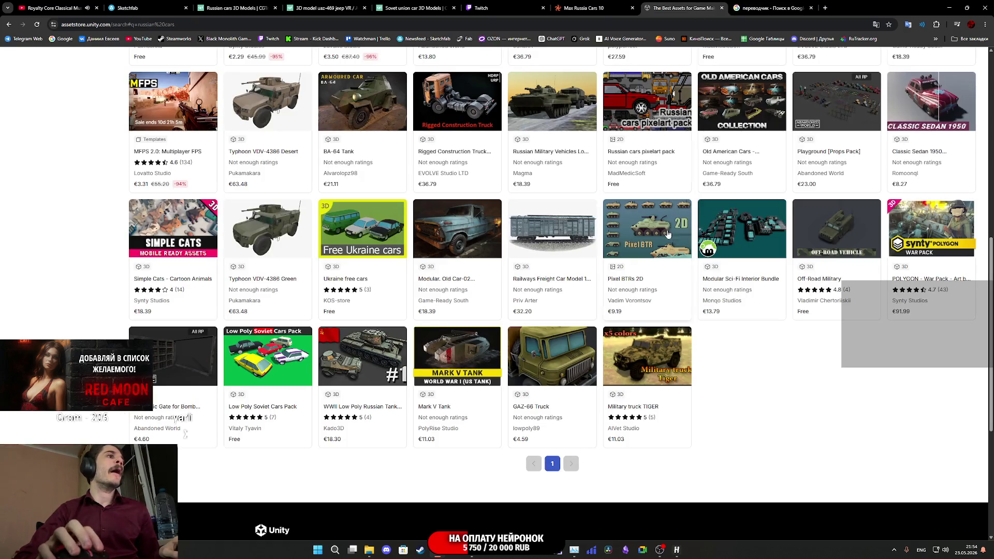
{"action": "scroll", "coordinate": [668, 234], "scroll_direction": "up", "scroll_amount": 5}
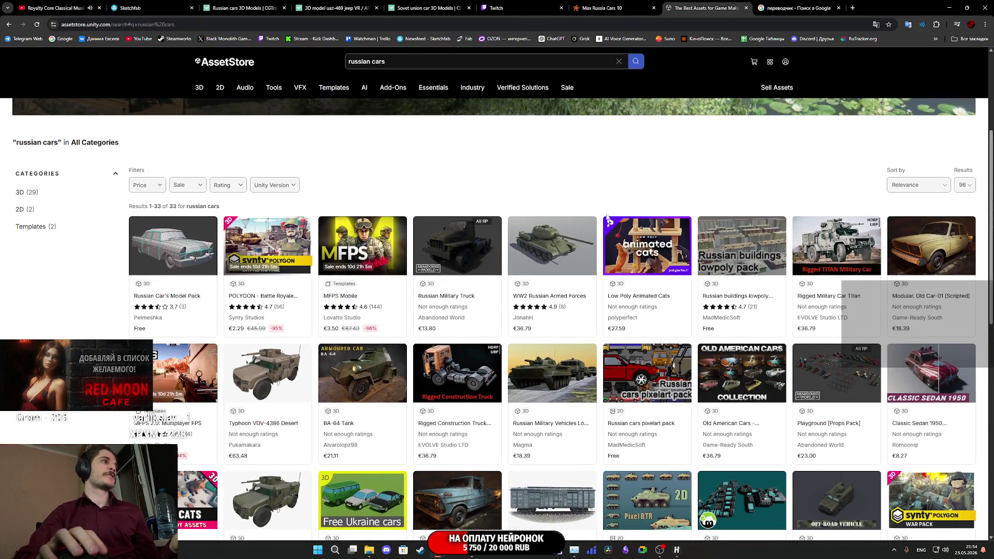
{"action": "scroll", "coordinate": [254, 130], "scroll_direction": "up", "scroll_amount": 4}
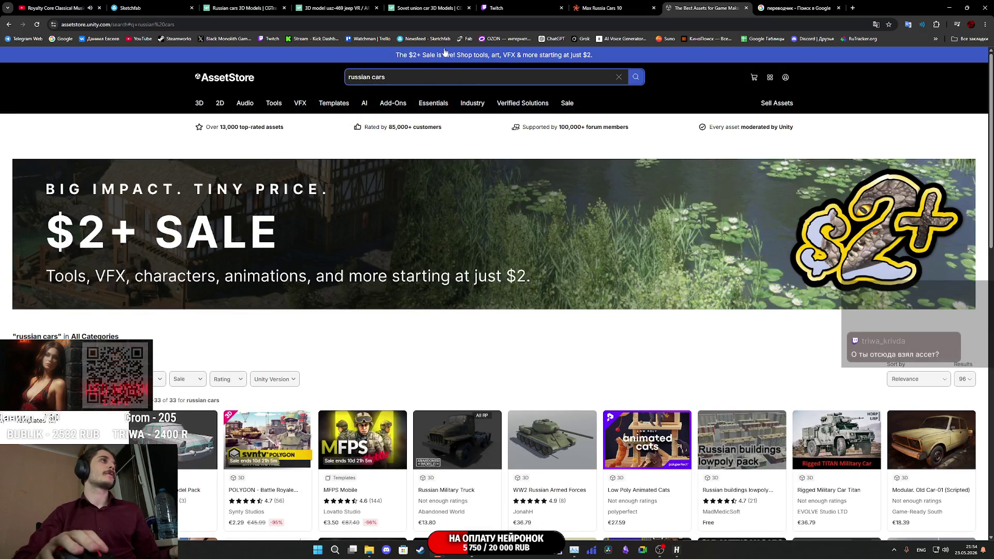
- Broaden the search from 'russian cars' to just 'russian' and scroll through the results
{"action": "key", "text": "BackSpace"}
{"action": "key", "text": "Return"}
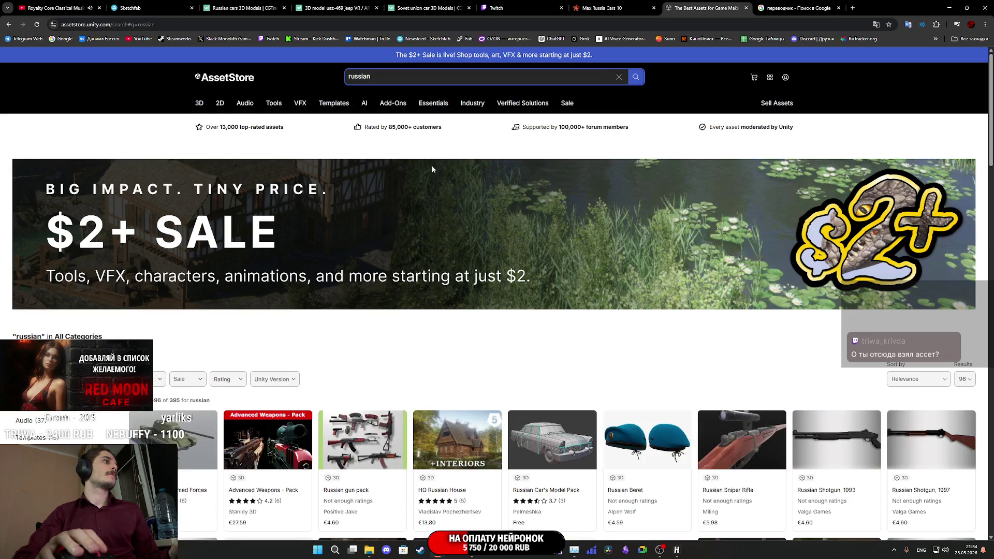
{"action": "scroll", "coordinate": [577, 325], "scroll_direction": "down", "scroll_amount": 20}
{"action": "scroll", "coordinate": [577, 325], "scroll_direction": "down", "scroll_amount": 4}
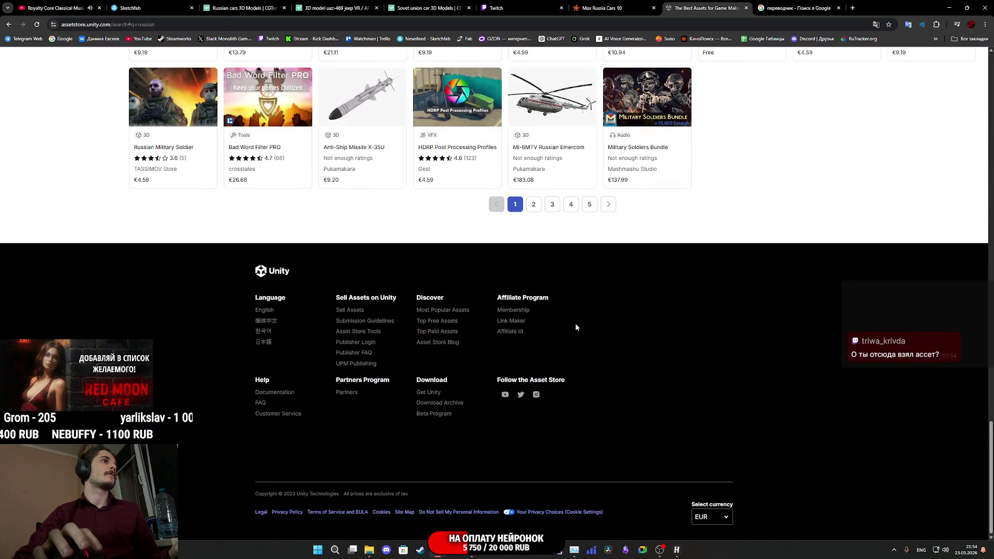
{"action": "scroll", "coordinate": [580, 323], "scroll_direction": "up", "scroll_amount": 10}
{"action": "scroll", "coordinate": [584, 321], "scroll_direction": "up", "scroll_amount": 10}
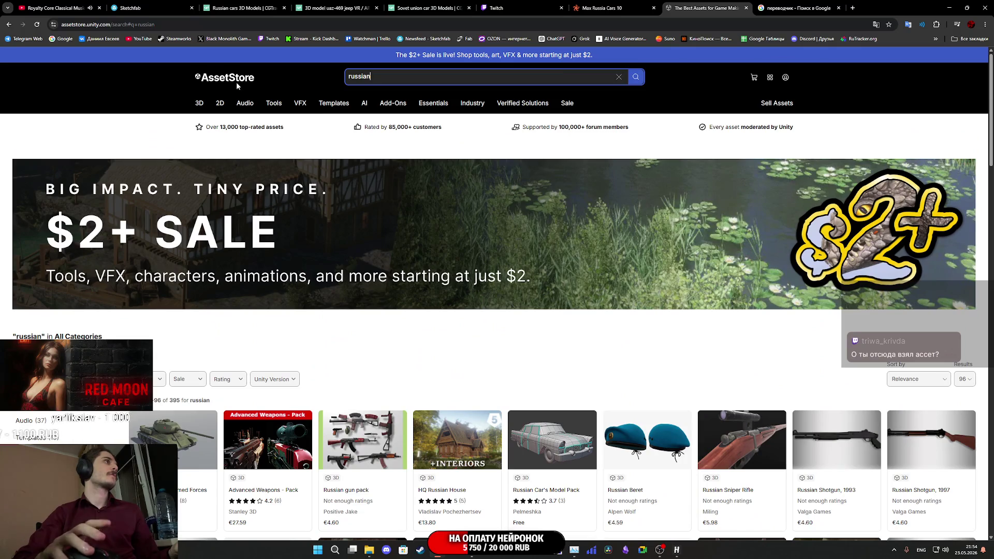
- Browse the Asset Store home page, then close the store tabs to return to TurboSquid
{"action": "left_click", "coordinate": [230, 82]}
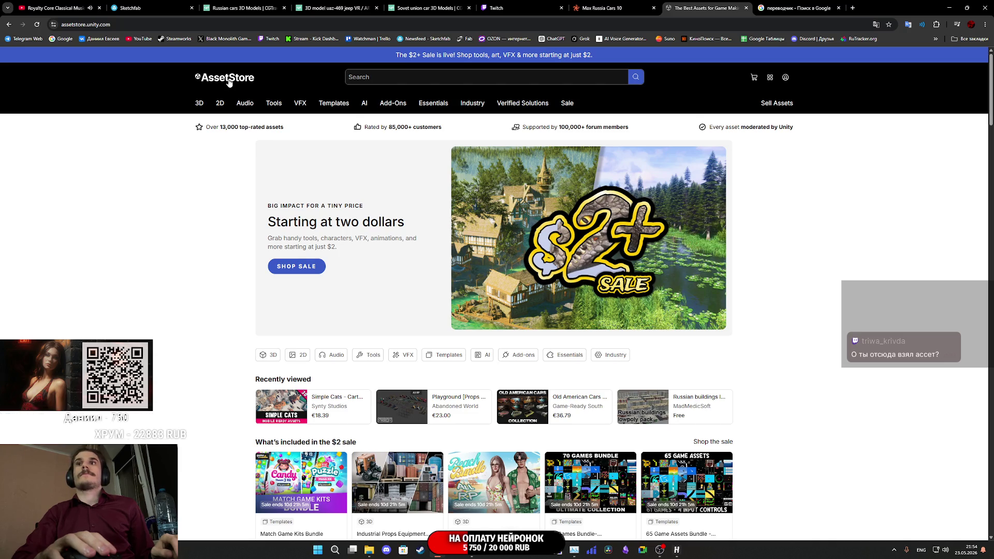
{"action": "scroll", "coordinate": [702, 293], "scroll_direction": "down", "scroll_amount": 8}
{"action": "scroll", "coordinate": [701, 289], "scroll_direction": "up", "scroll_amount": 4}
{"action": "scroll", "coordinate": [689, 288], "scroll_direction": "down", "scroll_amount": 10}
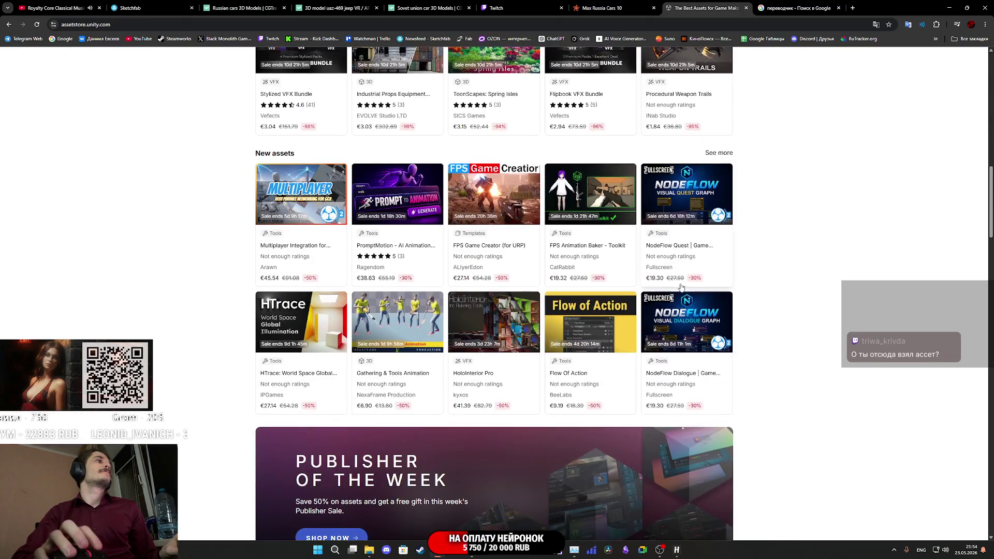
{"action": "scroll", "coordinate": [682, 288], "scroll_direction": "down", "scroll_amount": 15}
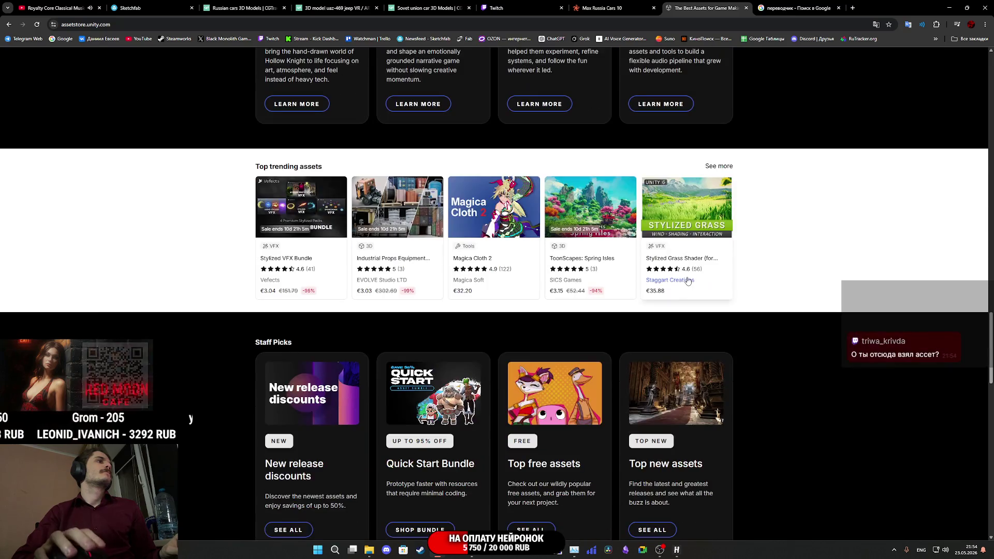
{"action": "scroll", "coordinate": [688, 281], "scroll_direction": "down", "scroll_amount": 16}
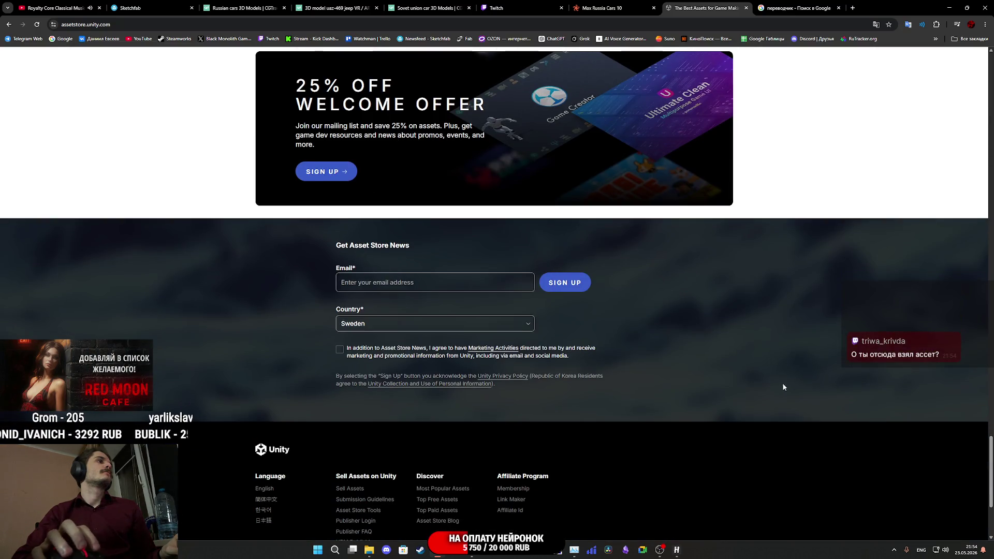
{"action": "left_click", "coordinate": [746, 7]}
{"action": "left_click", "coordinate": [601, 8]}
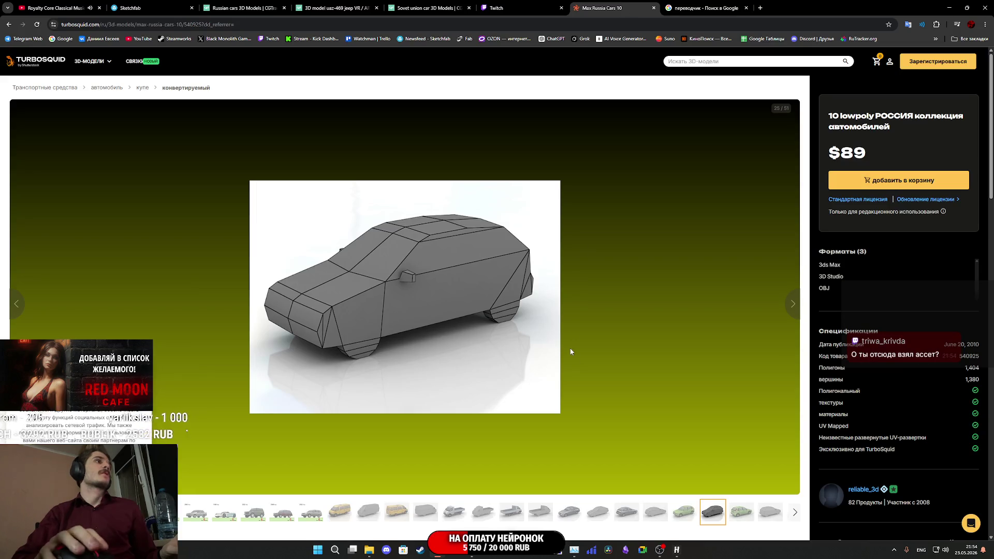
- Advance the Russian car collection gallery to image 27 of 51 and open reliable_3d's catalog in a new tab
{"action": "left_click", "coordinate": [791, 304]}
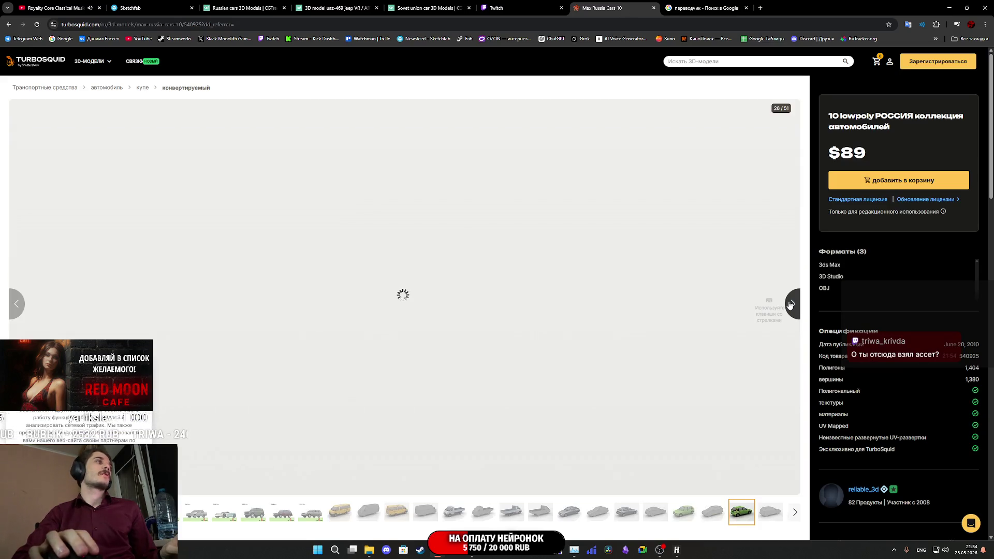
{"action": "scroll", "coordinate": [460, 301], "scroll_direction": "down", "scroll_amount": 4}
{"action": "scroll", "coordinate": [460, 301], "scroll_direction": "down", "scroll_amount": 9}
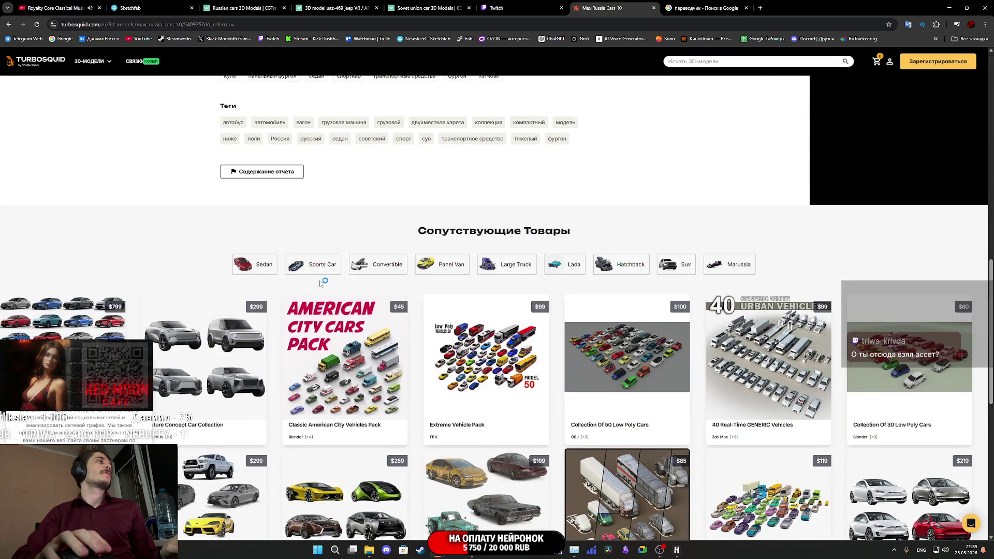
{"action": "scroll", "coordinate": [320, 283], "scroll_direction": "down", "scroll_amount": 3}
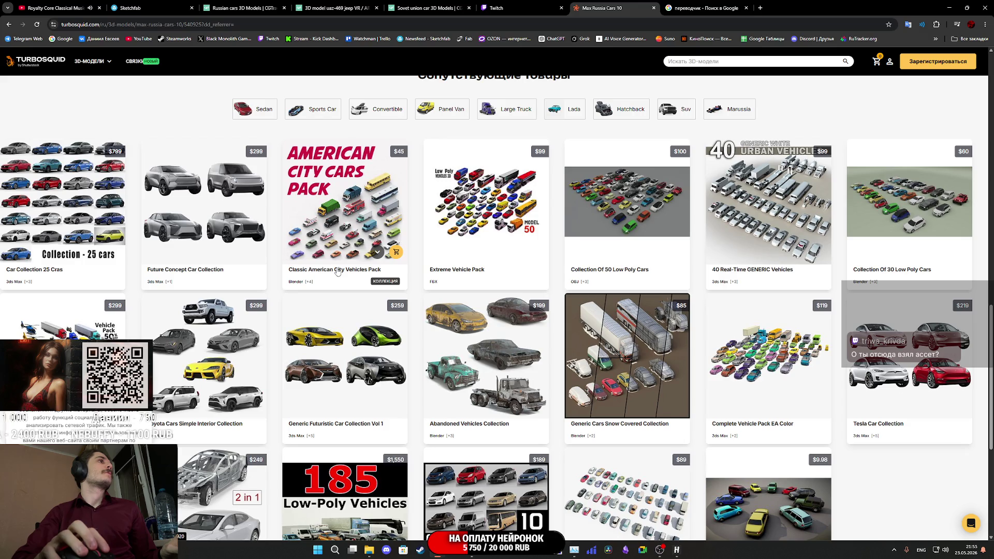
{"action": "scroll", "coordinate": [336, 268], "scroll_direction": "down", "scroll_amount": 4}
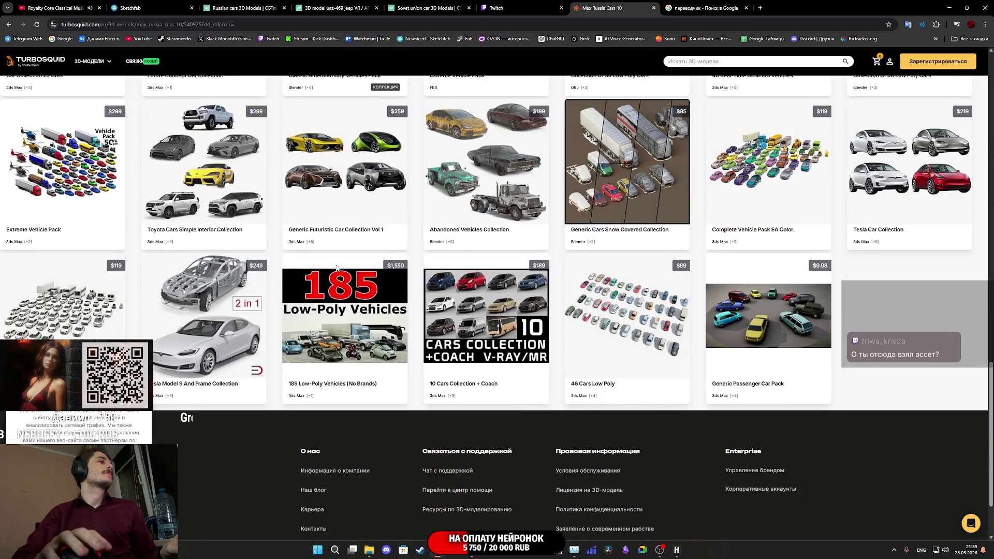
{"action": "scroll", "coordinate": [453, 329], "scroll_direction": "up", "scroll_amount": 15}
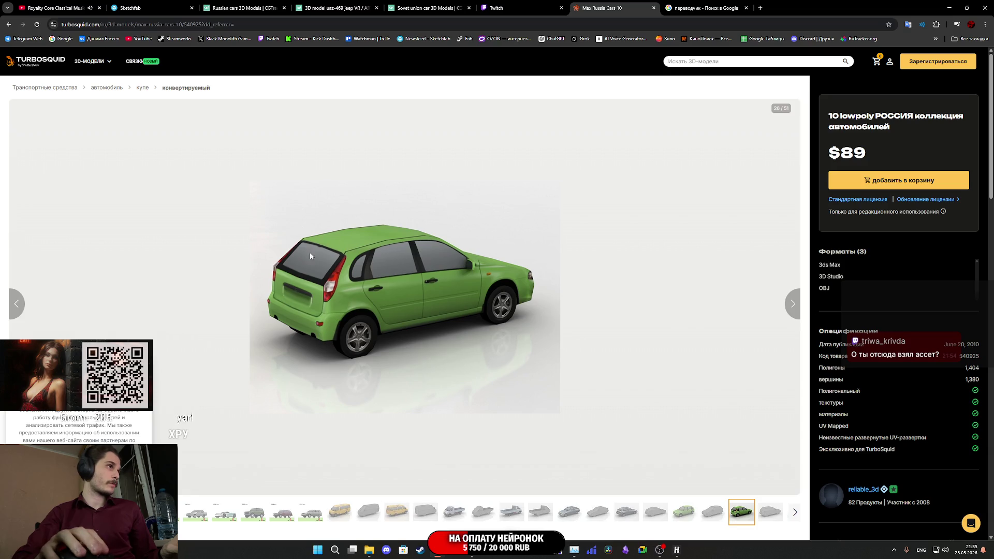
{"action": "left_click", "coordinate": [790, 310]}
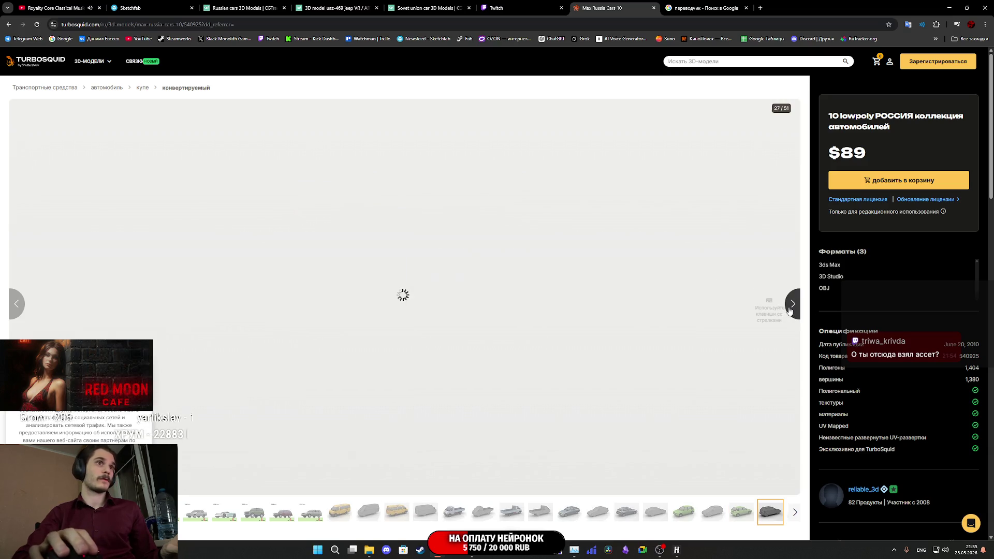
{"action": "middle_click", "coordinate": [863, 490]}
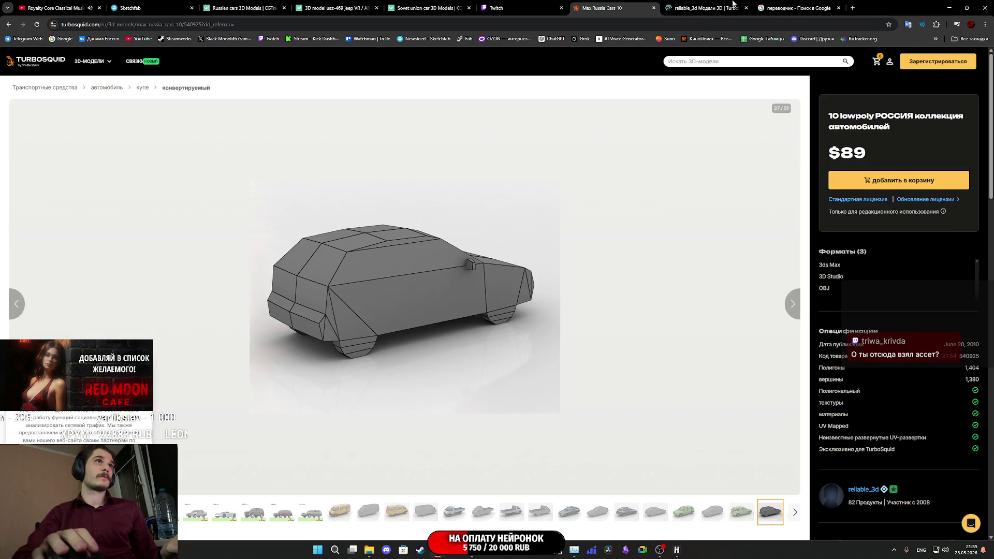
- Scroll the reliable_3d catalog to the footer and back, then open the $20 G-class Brabus Lowpoly page
{"action": "left_click", "coordinate": [681, 9]}
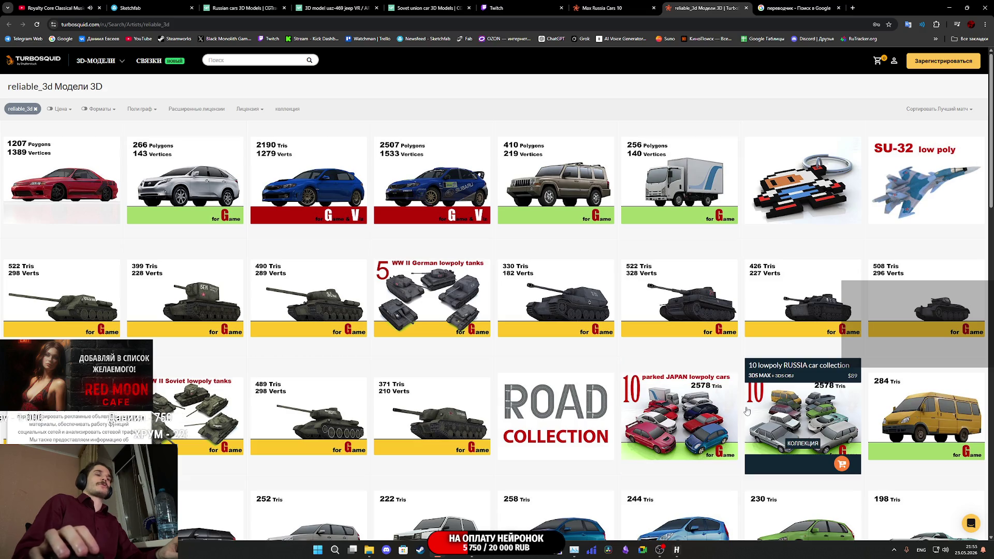
{"action": "scroll", "coordinate": [948, 398], "scroll_direction": "down", "scroll_amount": 3}
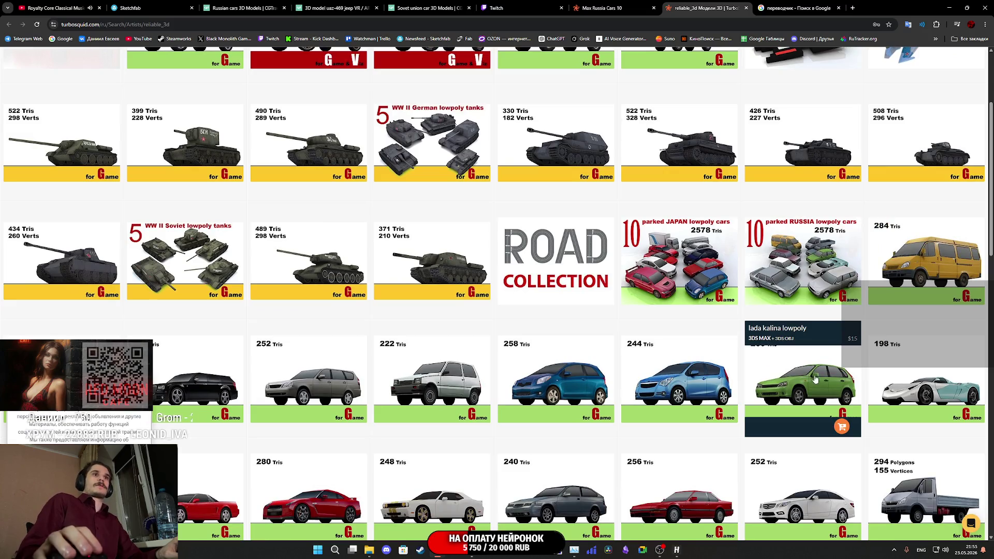
{"action": "scroll", "coordinate": [865, 376], "scroll_direction": "down", "scroll_amount": 5}
{"action": "scroll", "coordinate": [865, 376], "scroll_direction": "down", "scroll_amount": 3}
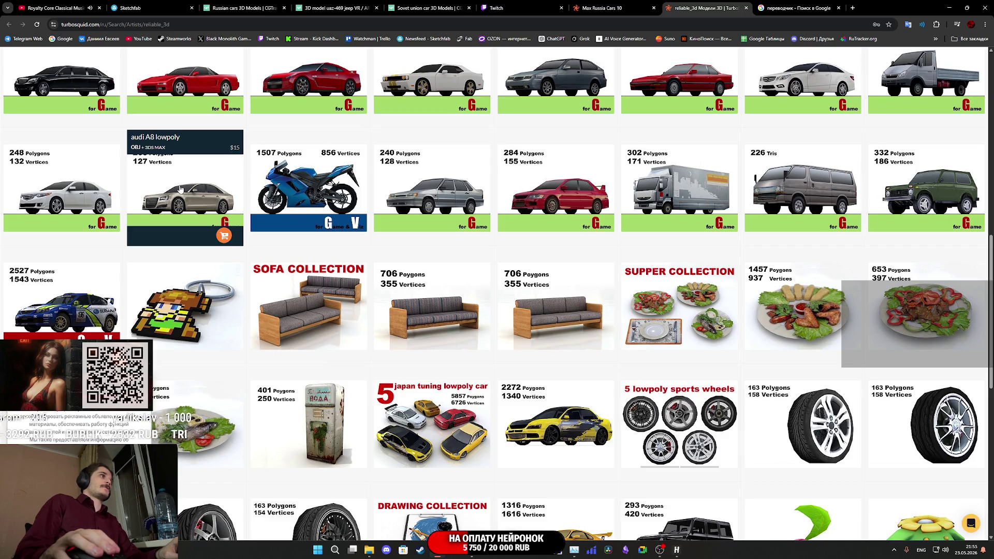
{"action": "scroll", "coordinate": [180, 189], "scroll_direction": "down", "scroll_amount": 5}
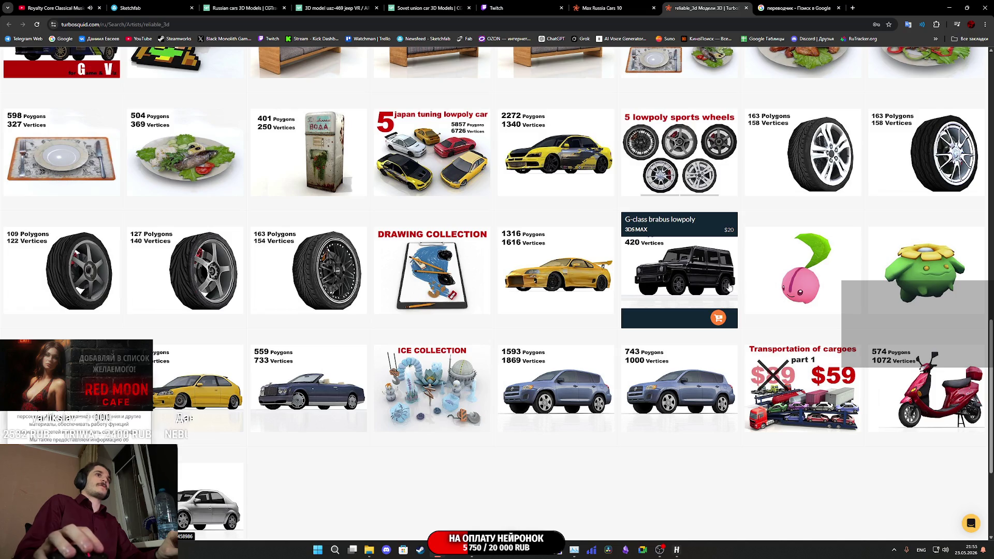
{"action": "scroll", "coordinate": [684, 285], "scroll_direction": "down", "scroll_amount": 4}
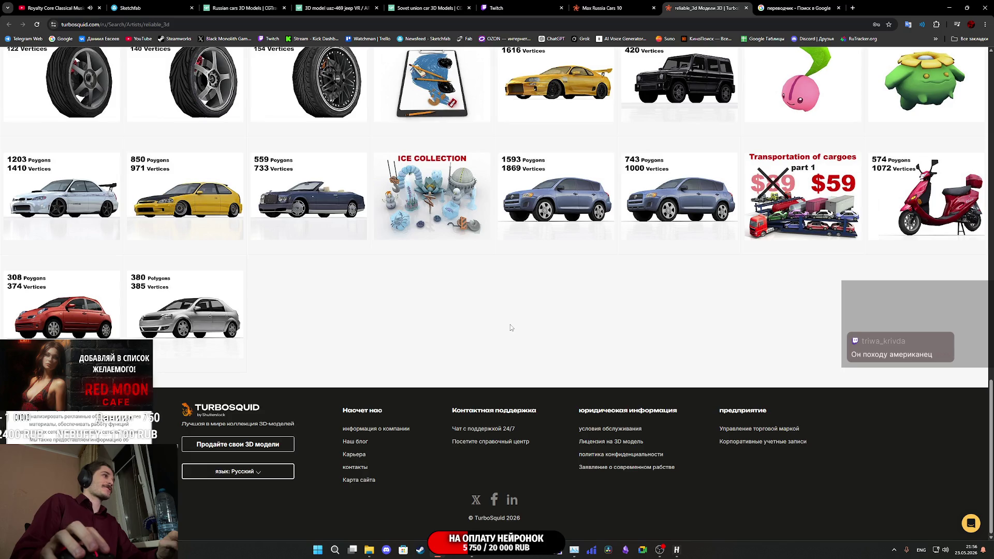
{"action": "scroll", "coordinate": [510, 327], "scroll_direction": "up", "scroll_amount": 2}
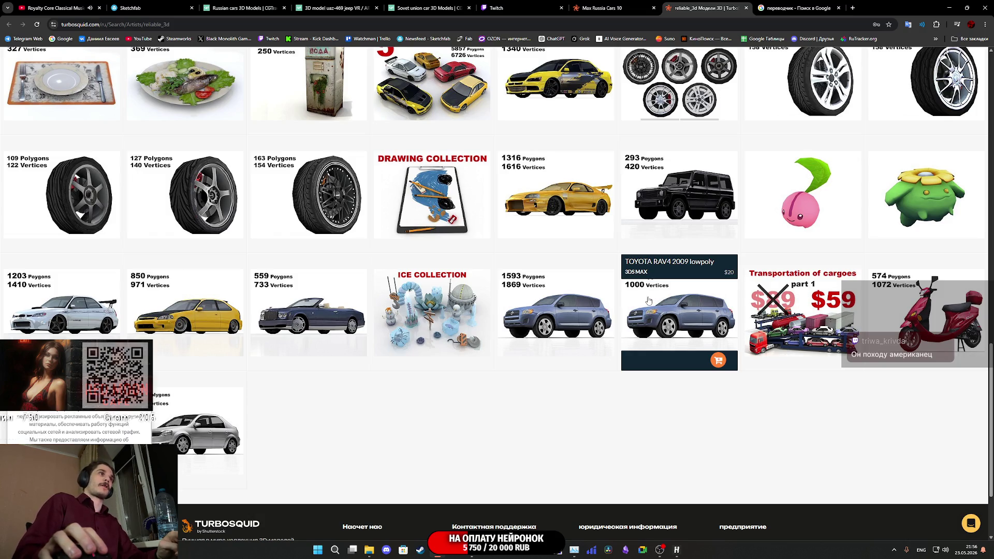
{"action": "middle_click", "coordinate": [674, 213]}
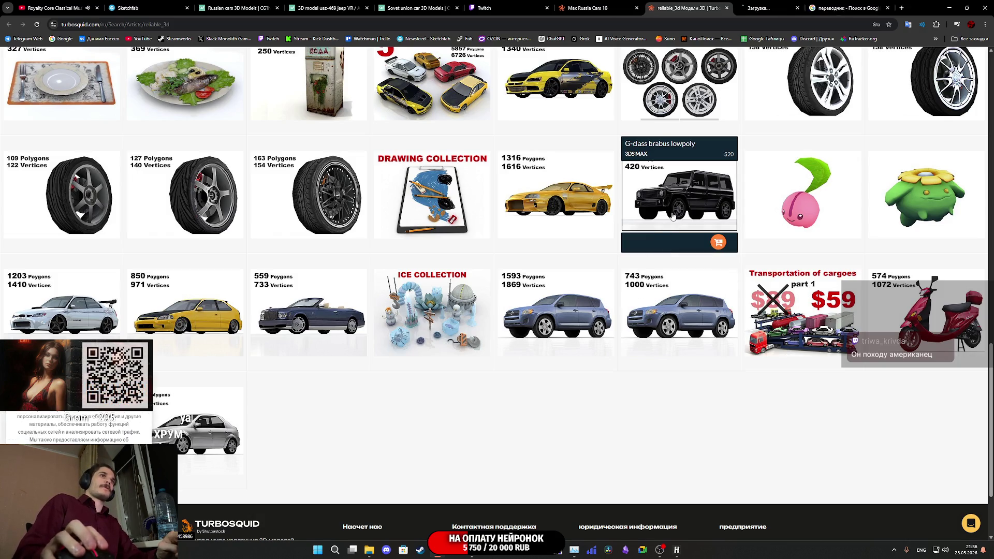
{"action": "left_click", "coordinate": [752, 7]}
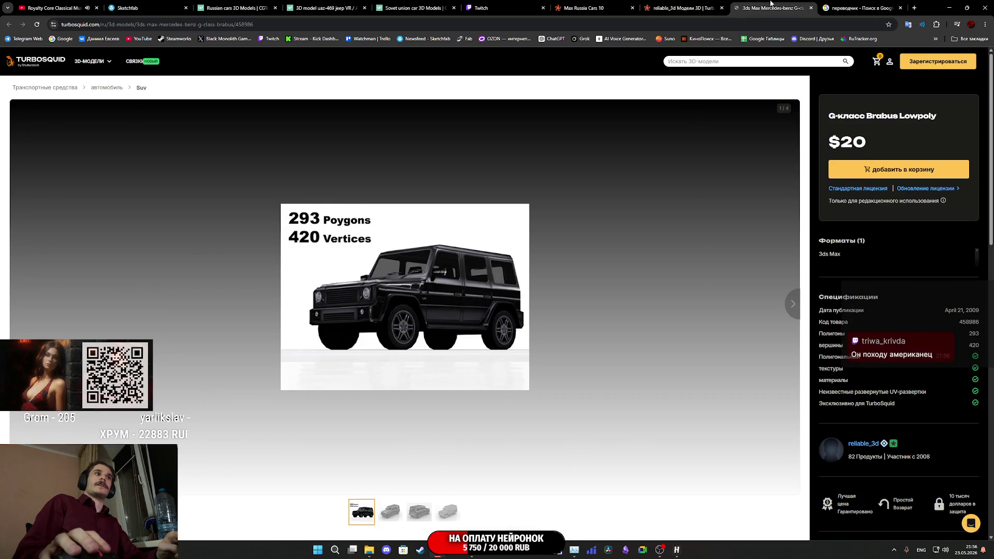
- Cycle through the four G-class Brabus Lowpoly preview images, then close the product tab
{"action": "left_click", "coordinate": [393, 516]}
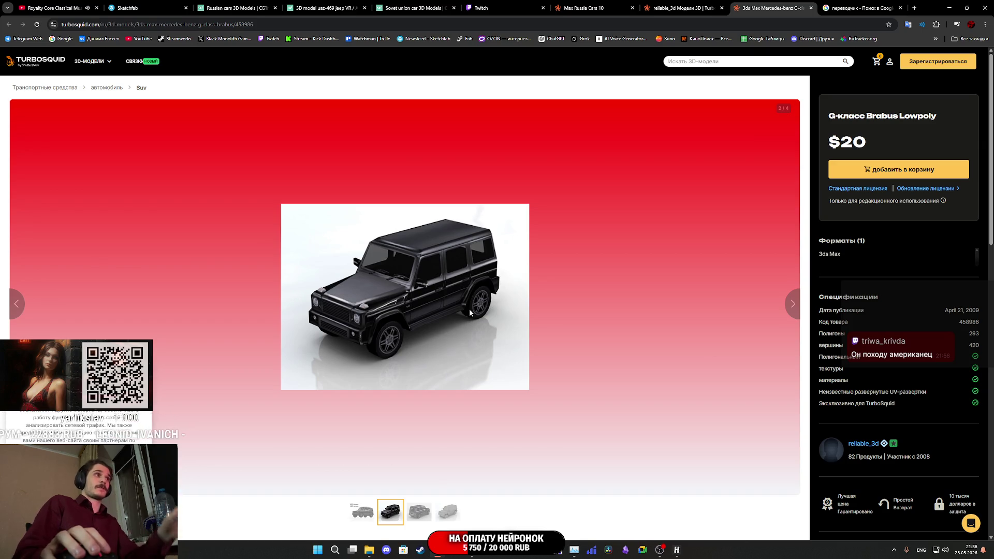
{"action": "key", "text": "Right"}
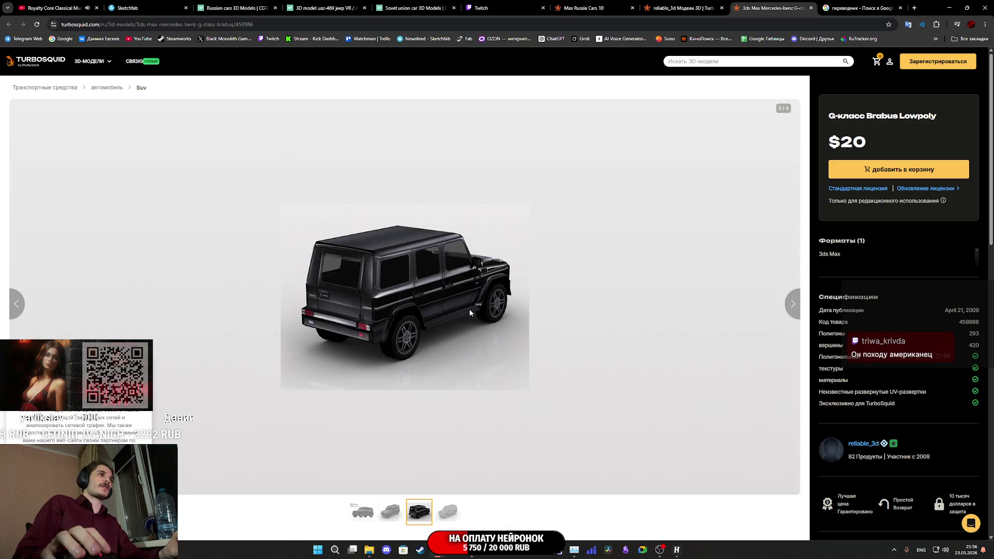
{"action": "key", "text": "Right"}
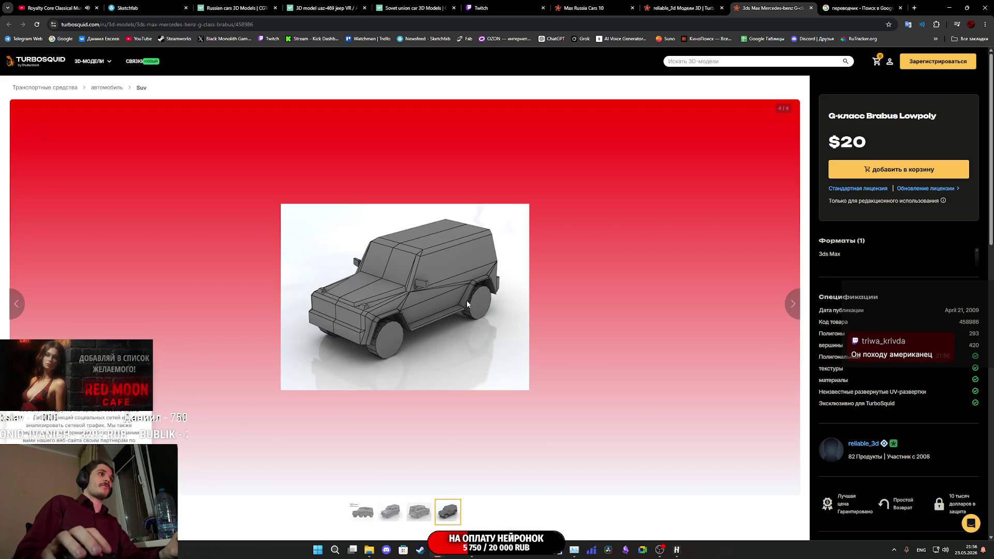
{"action": "key", "text": "Right"}
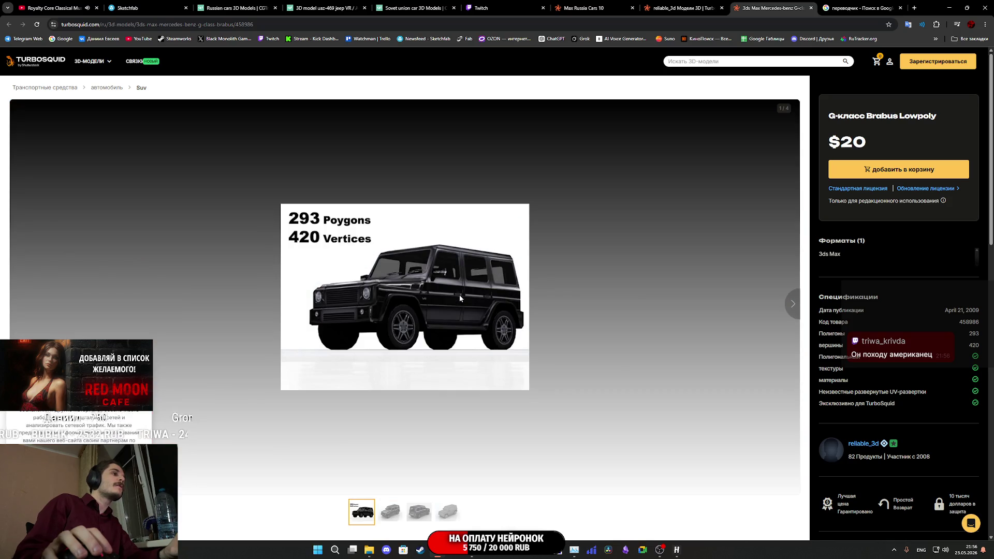
{"action": "key", "text": "Right"}
{"action": "key", "text": "Right"}
{"action": "key", "text": "Right"}
{"action": "key", "text": "Left"}
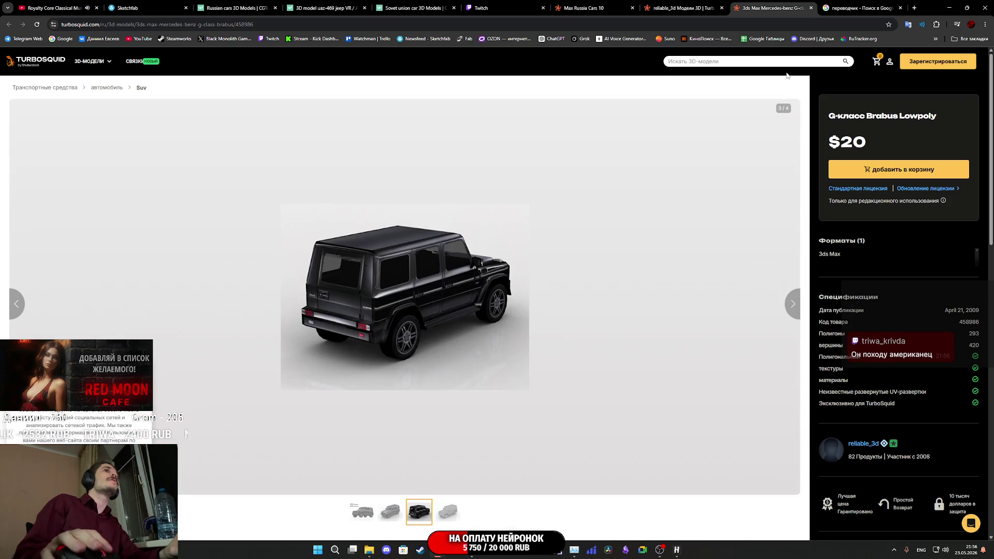
{"action": "middle_click", "coordinate": [770, 4]}
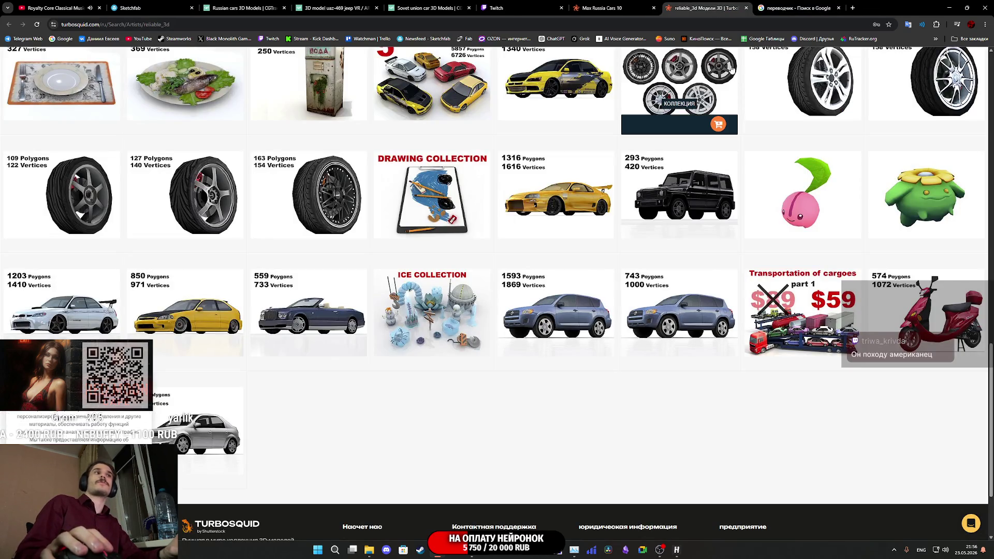
{"action": "scroll", "coordinate": [396, 321], "scroll_direction": "up", "scroll_amount": 7}
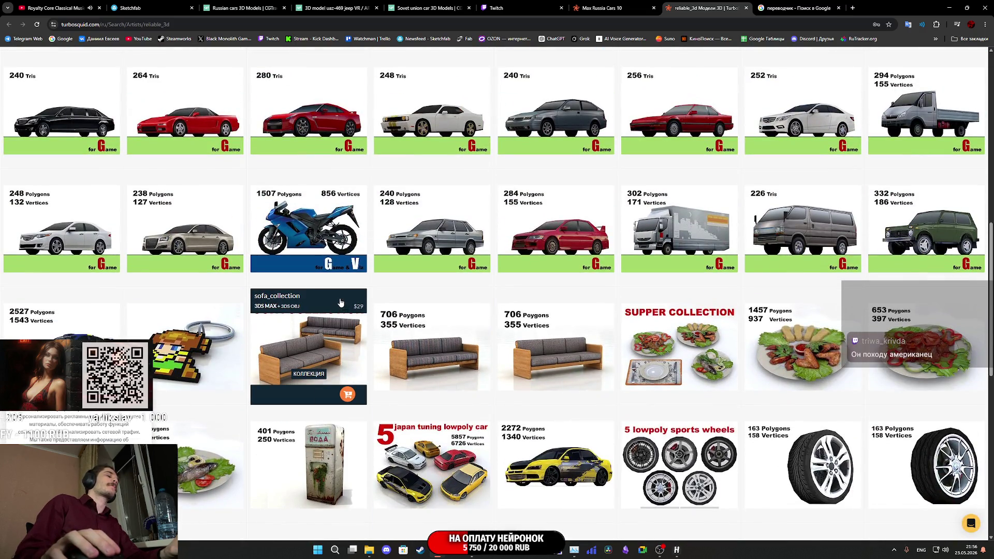
{"action": "scroll", "coordinate": [373, 321], "scroll_direction": "up", "scroll_amount": 4}
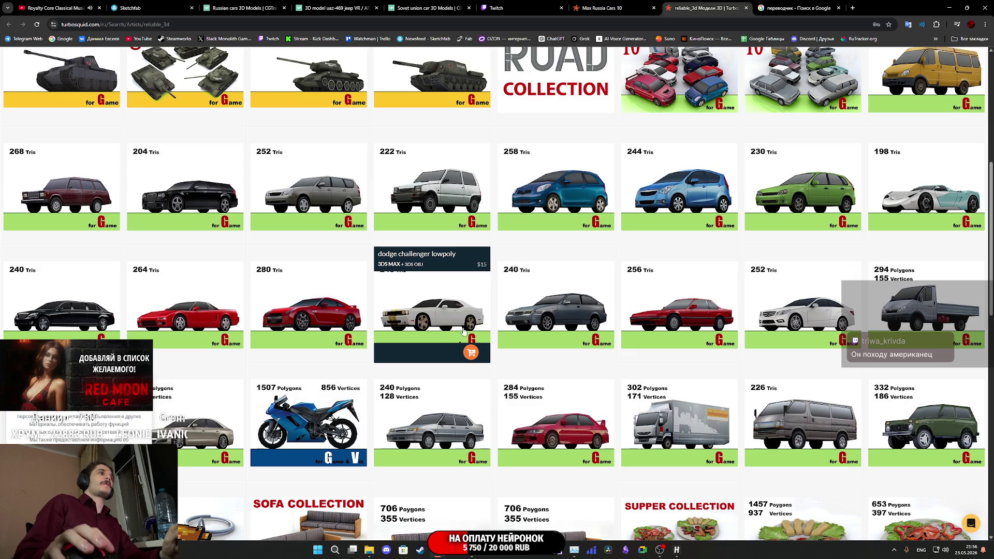
{"action": "scroll", "coordinate": [458, 332], "scroll_direction": "up", "scroll_amount": 4}
{"action": "scroll", "coordinate": [458, 332], "scroll_direction": "up", "scroll_amount": 1}
{"action": "scroll", "coordinate": [348, 323], "scroll_direction": "down", "scroll_amount": 3}
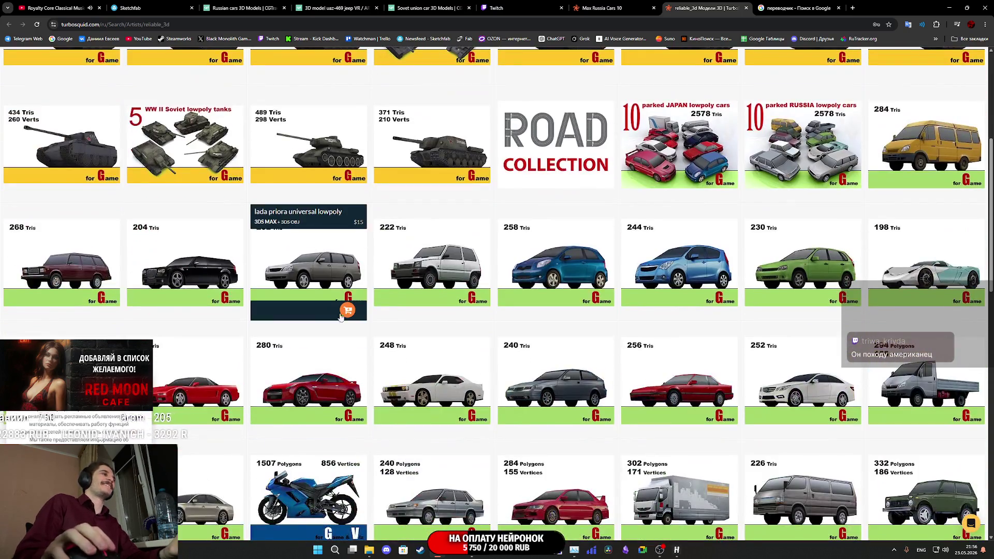
{"action": "scroll", "coordinate": [310, 290], "scroll_direction": "up", "scroll_amount": 5}
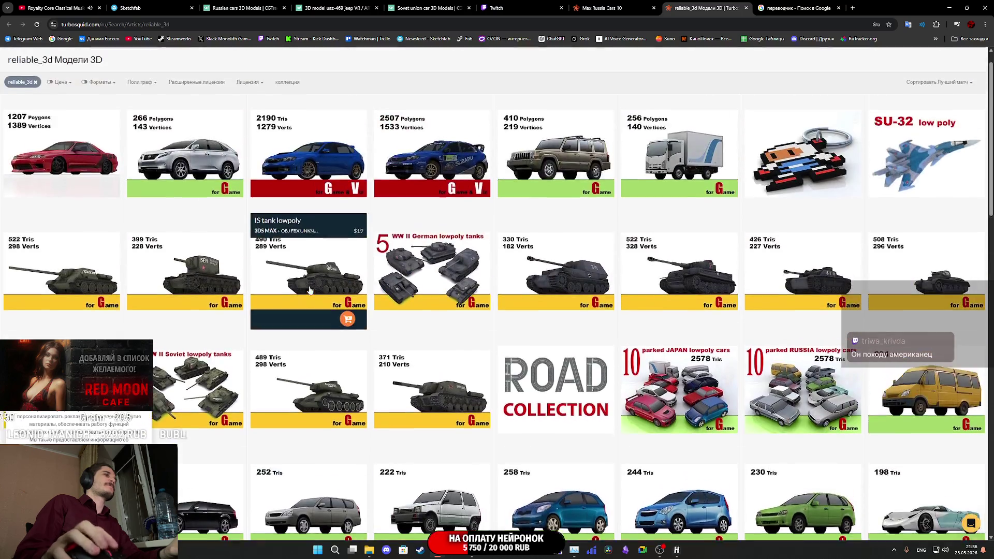
{"action": "scroll", "coordinate": [310, 290], "scroll_direction": "down", "scroll_amount": 4}
{"action": "scroll", "coordinate": [518, 300], "scroll_direction": "up", "scroll_amount": 4}
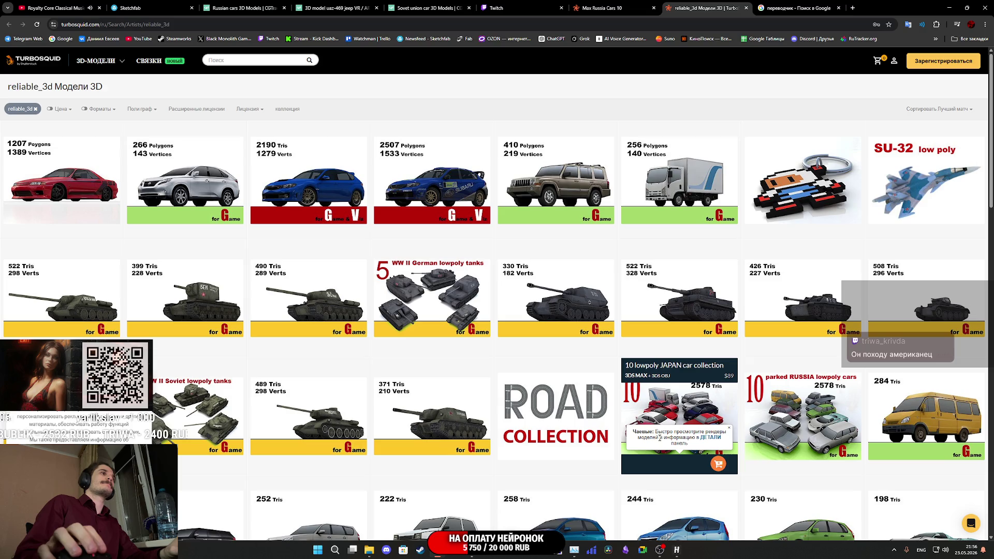
{"action": "scroll", "coordinate": [650, 420], "scroll_direction": "down", "scroll_amount": 5}
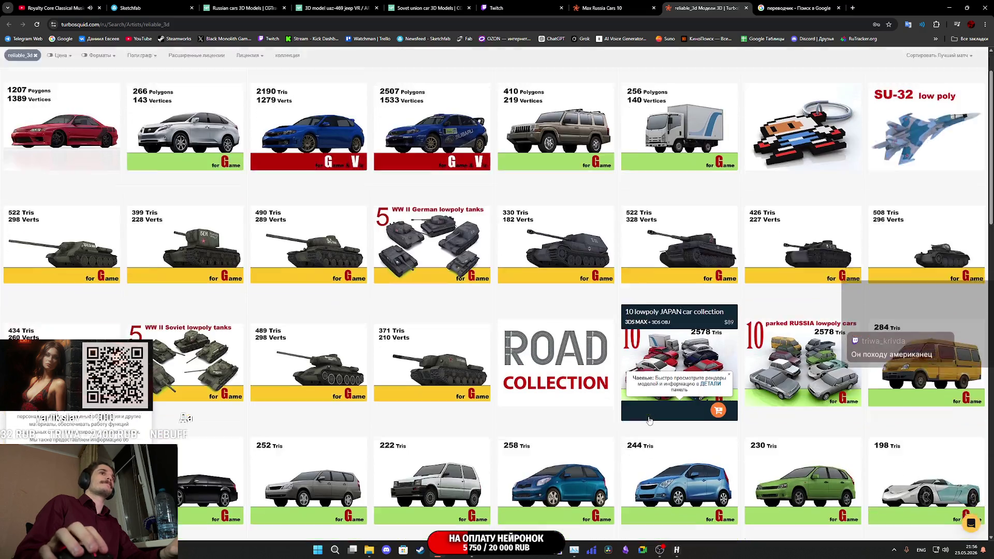
{"action": "scroll", "coordinate": [650, 417], "scroll_direction": "down", "scroll_amount": 1}
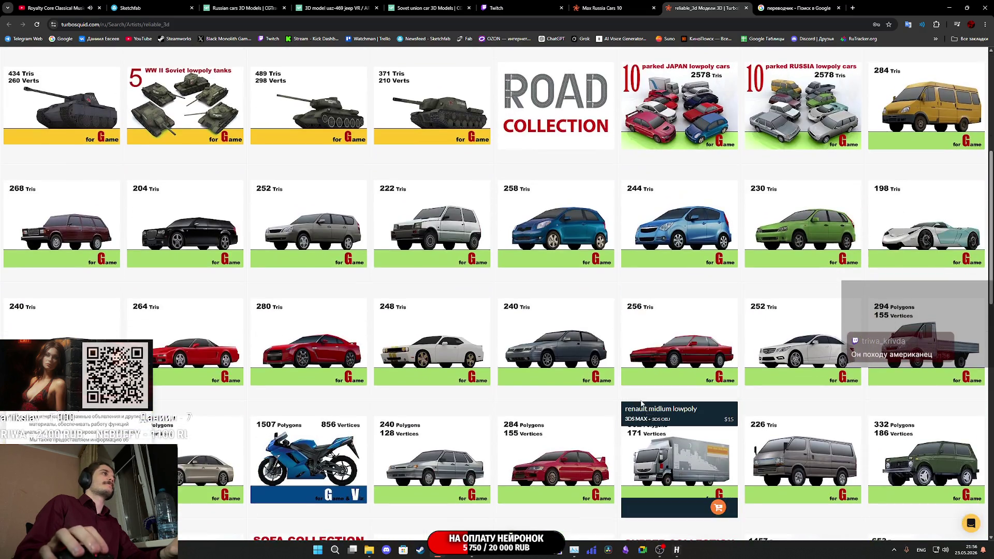